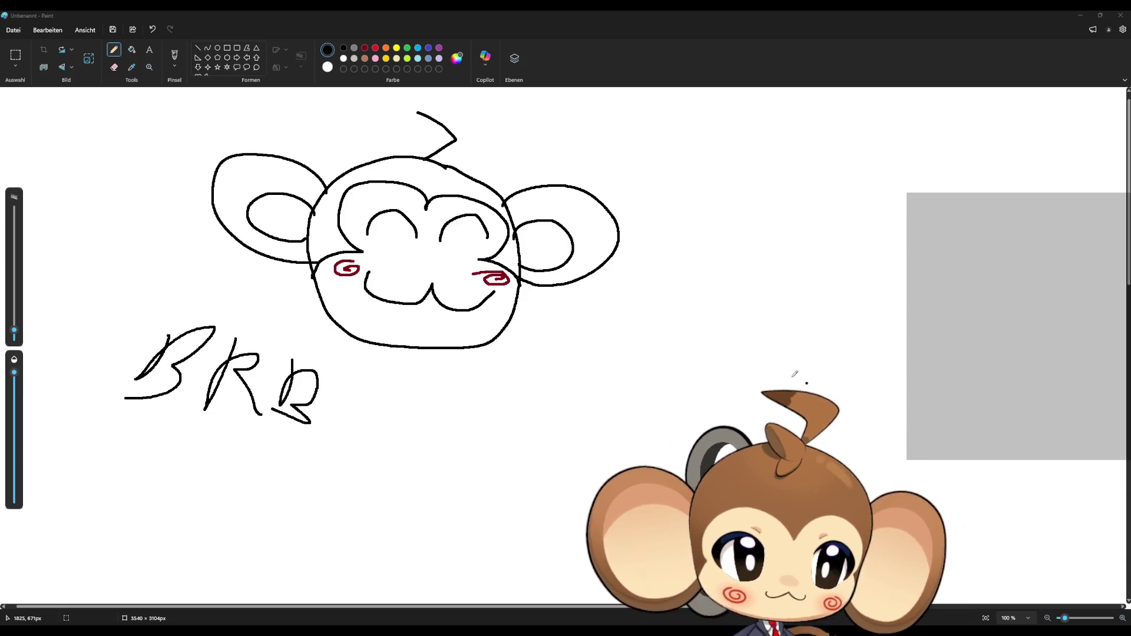
# - Close the 'BRB' monkey sketch in Paint, discarding it with 'Nicht speichern'
pyautogui.click(1118, 16)
pyautogui.click(559, 341)
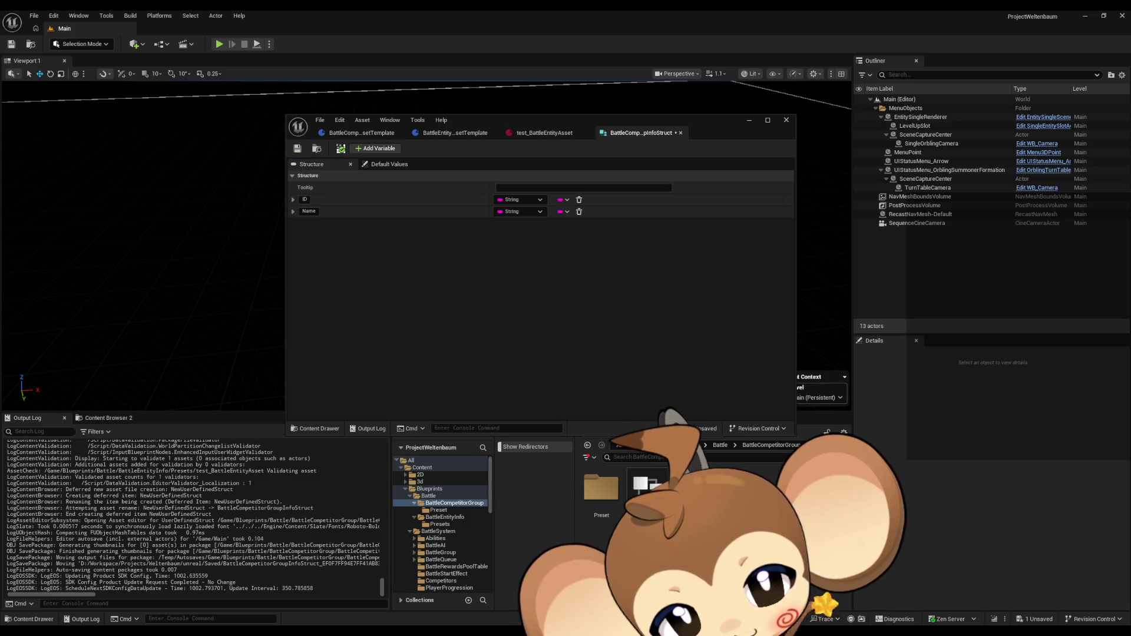
# - Browse up to Blueprints, then into BattleSystem > BattleGroup > BossInfos and open the BossInfos data table
pyautogui.click(719, 445)
pyautogui.click(686, 446)
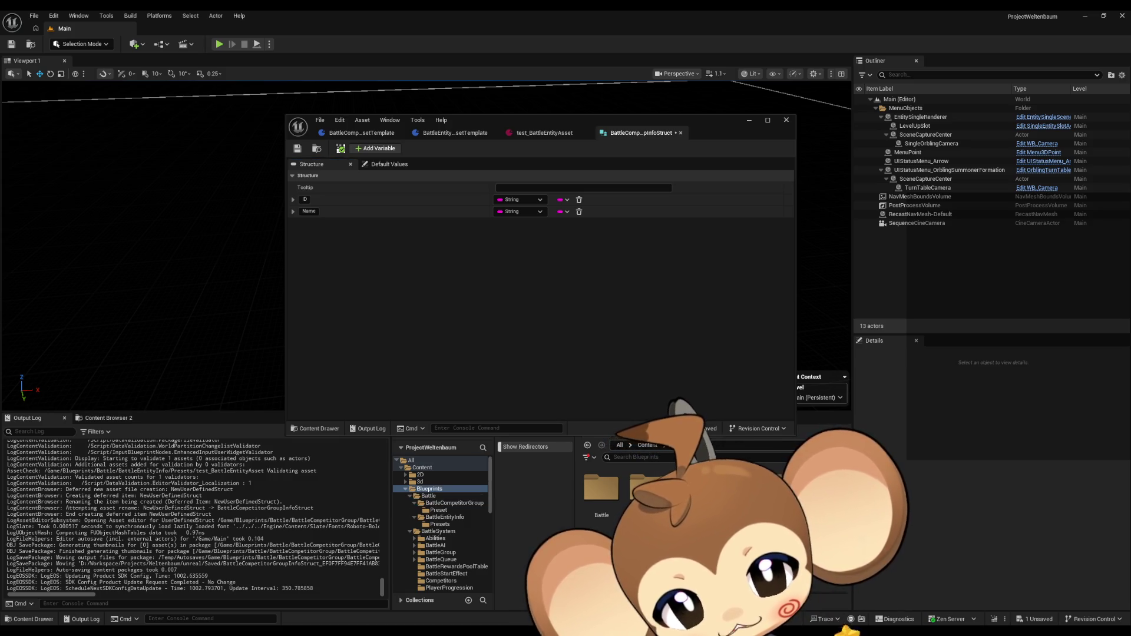
pyautogui.doubleClick(647, 487)
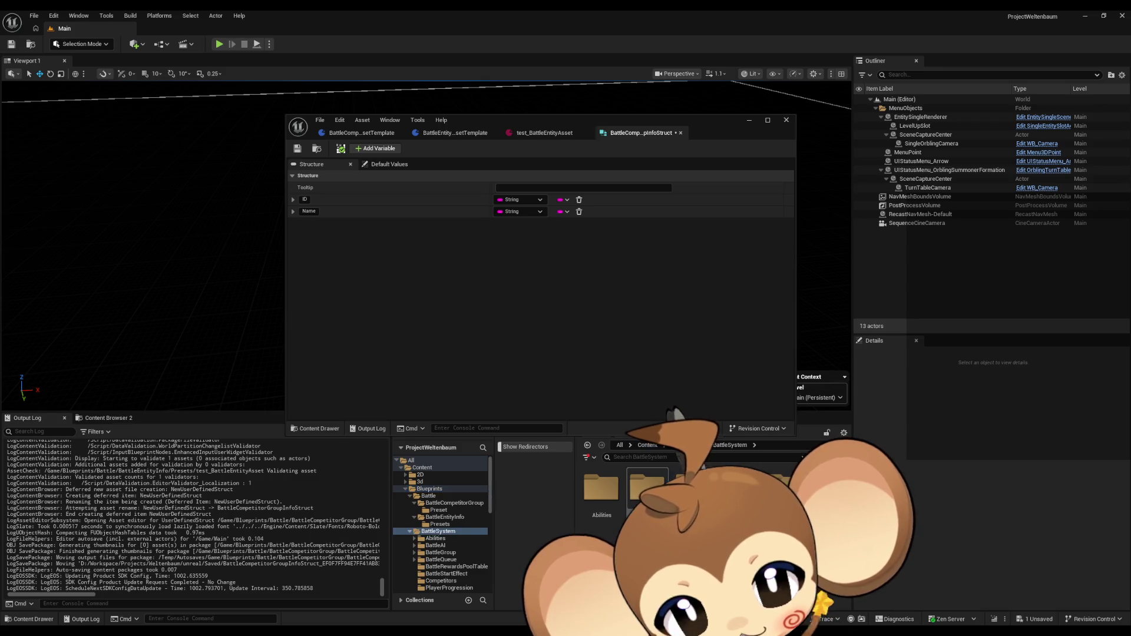
pyautogui.doubleClick(694, 488)
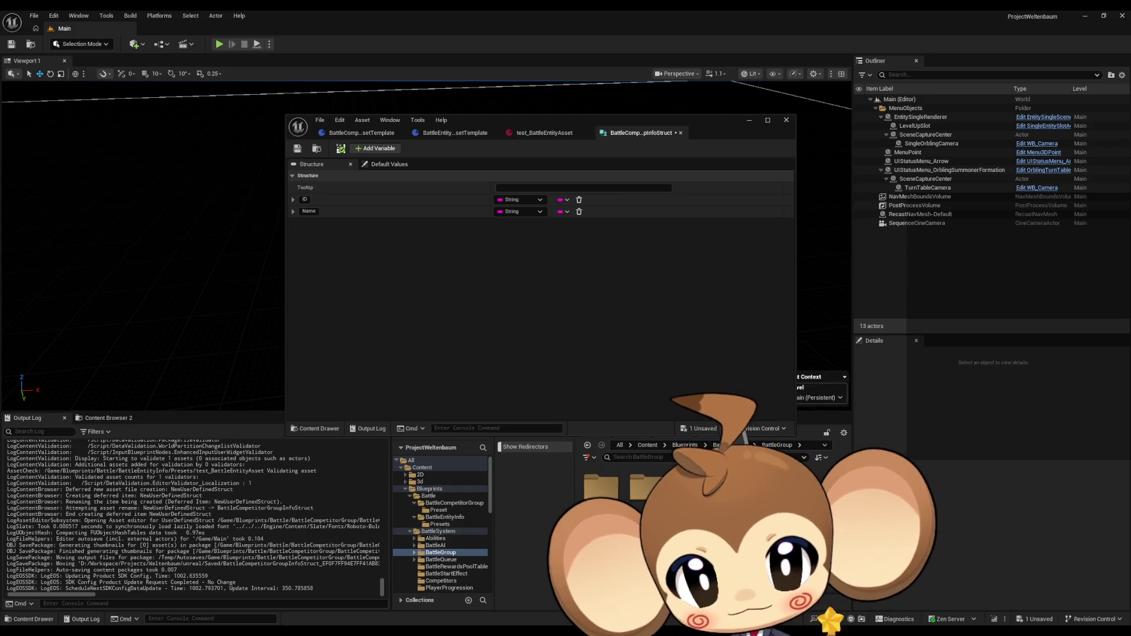
pyautogui.doubleClick(601, 486)
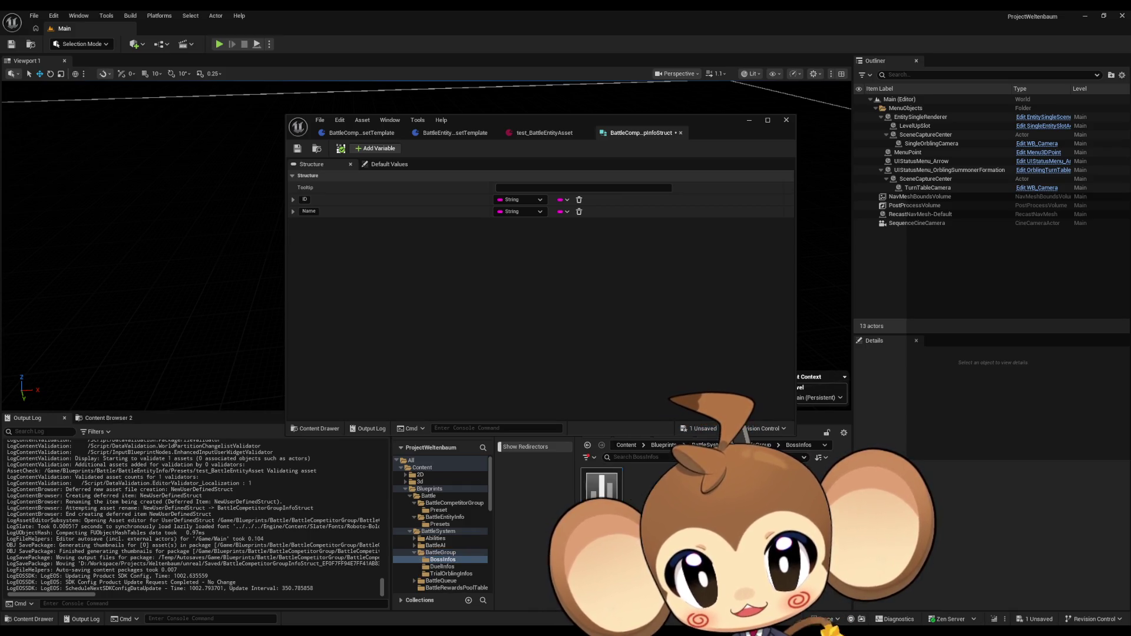
pyautogui.doubleClick(611, 501)
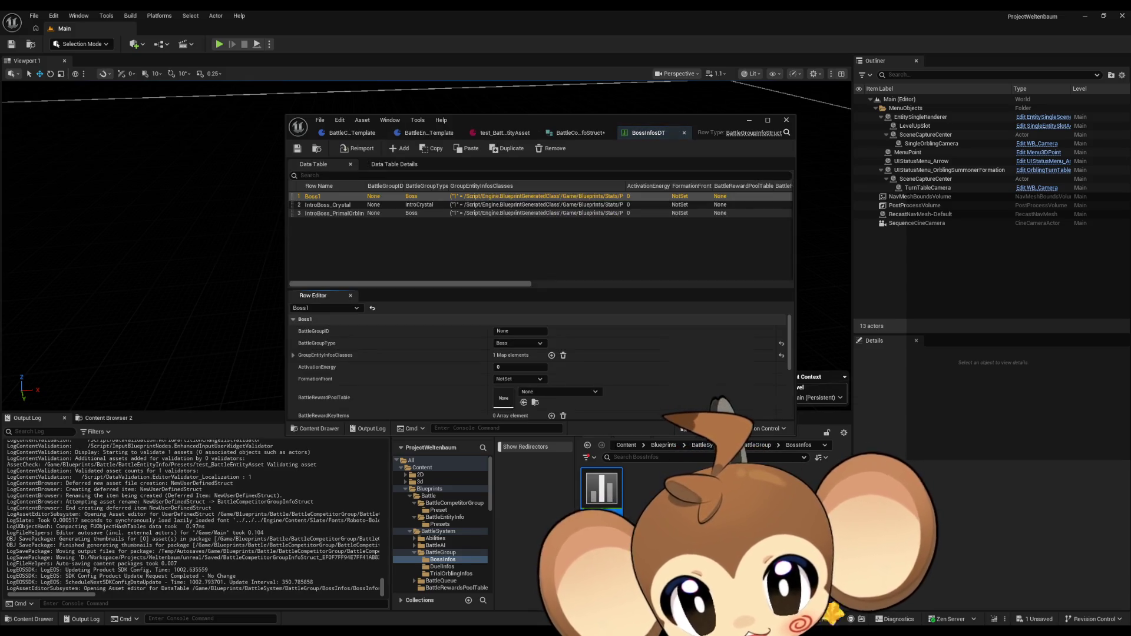
# - Maximize BossInfosDT, expand Boss1's GroupEntityInfosClasses entries, then close the table
pyautogui.scroll(-2, 562, 352)
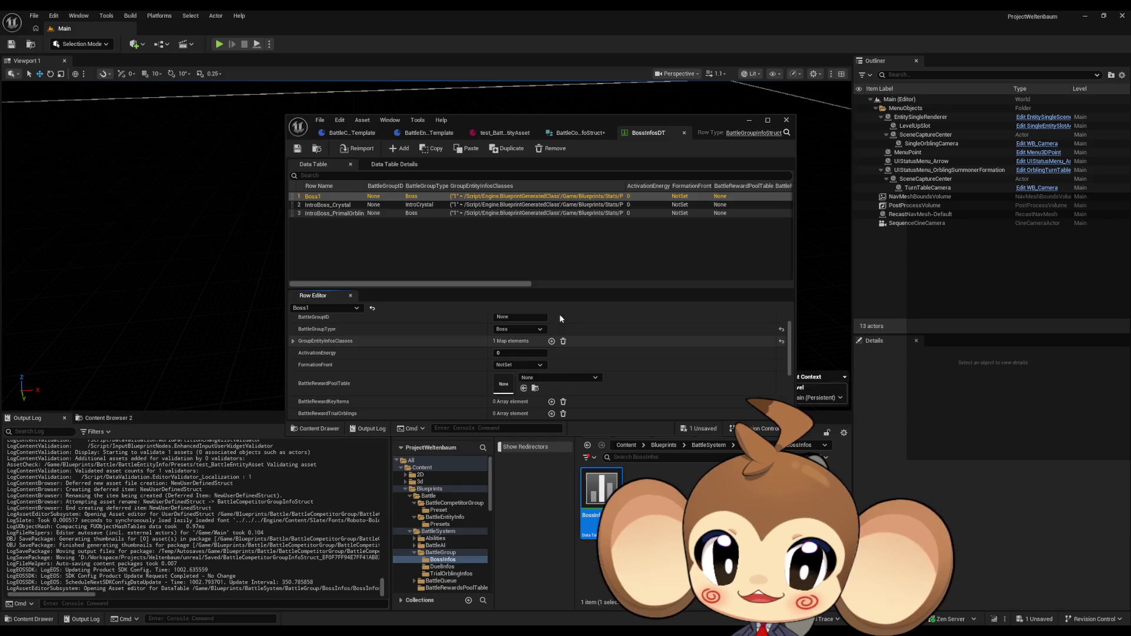
pyautogui.doubleClick(511, 119)
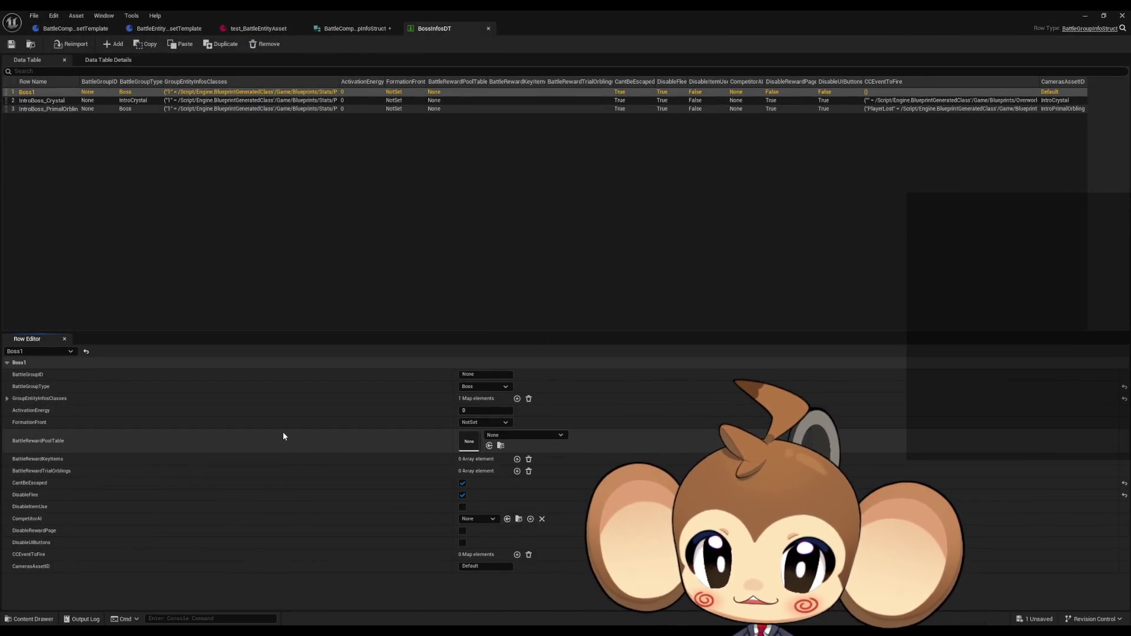
pyautogui.click(7, 399)
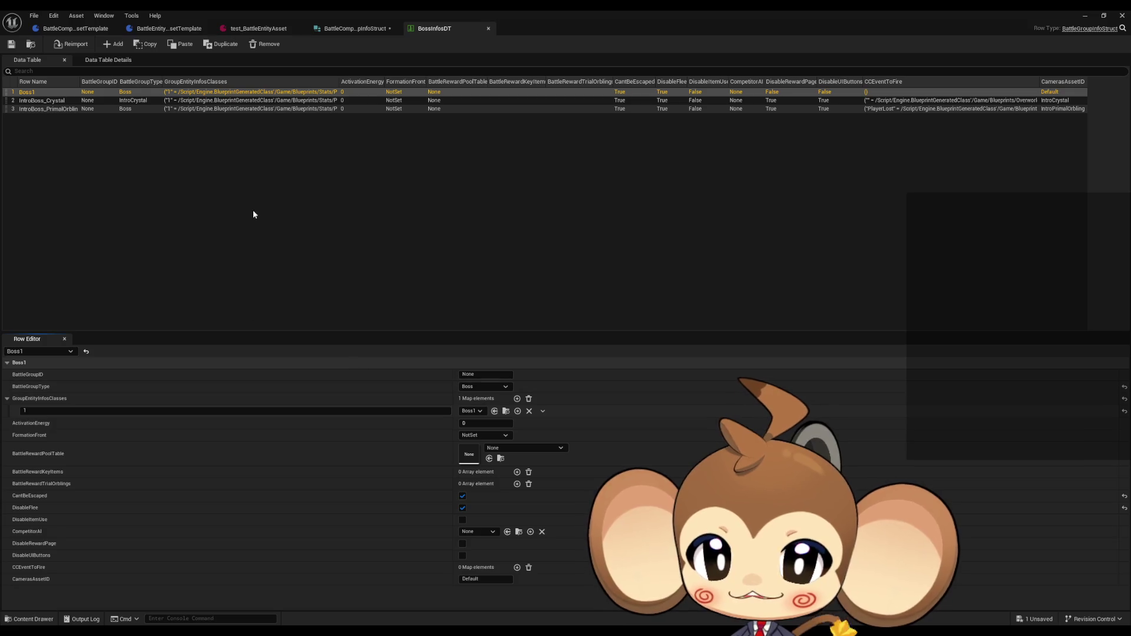
pyautogui.middleClick(435, 28)
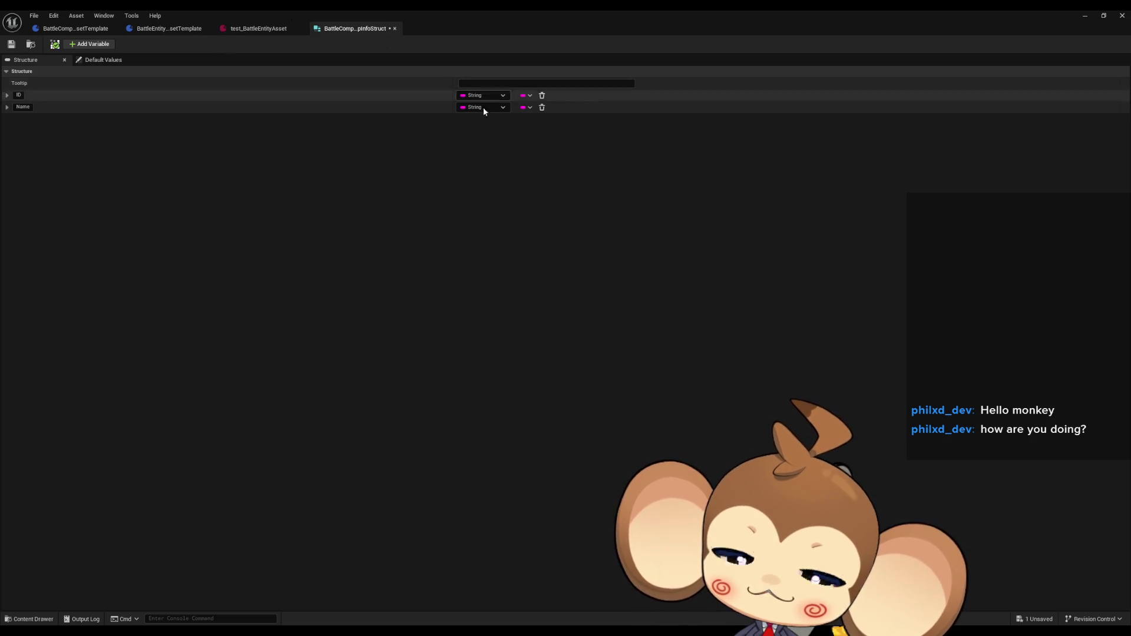
# - Restore the struct editor window, browse to Battle > BattleEntityInfo > Presets, and add a new struct member
pyautogui.doubleClick(426, 9)
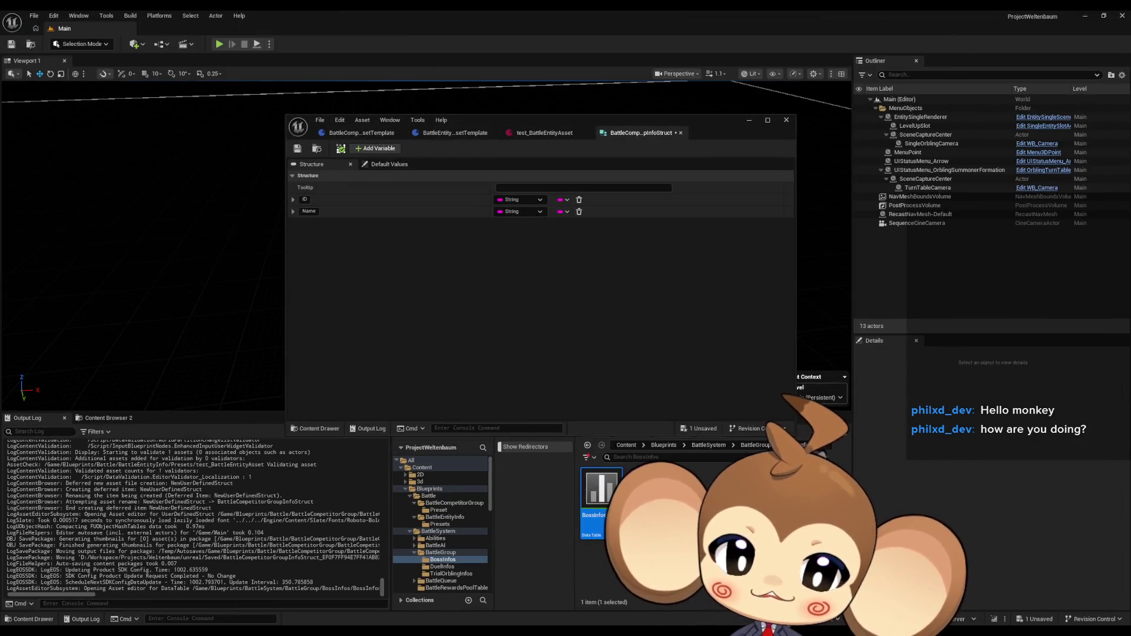
pyautogui.click(751, 444)
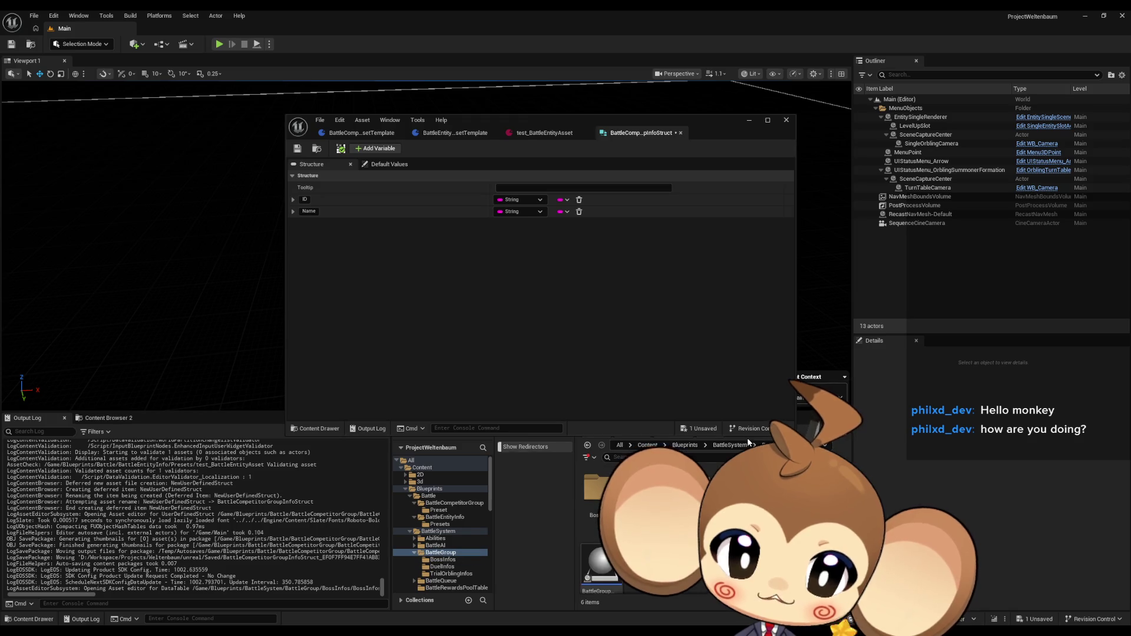
pyautogui.click(724, 446)
pyautogui.click(685, 444)
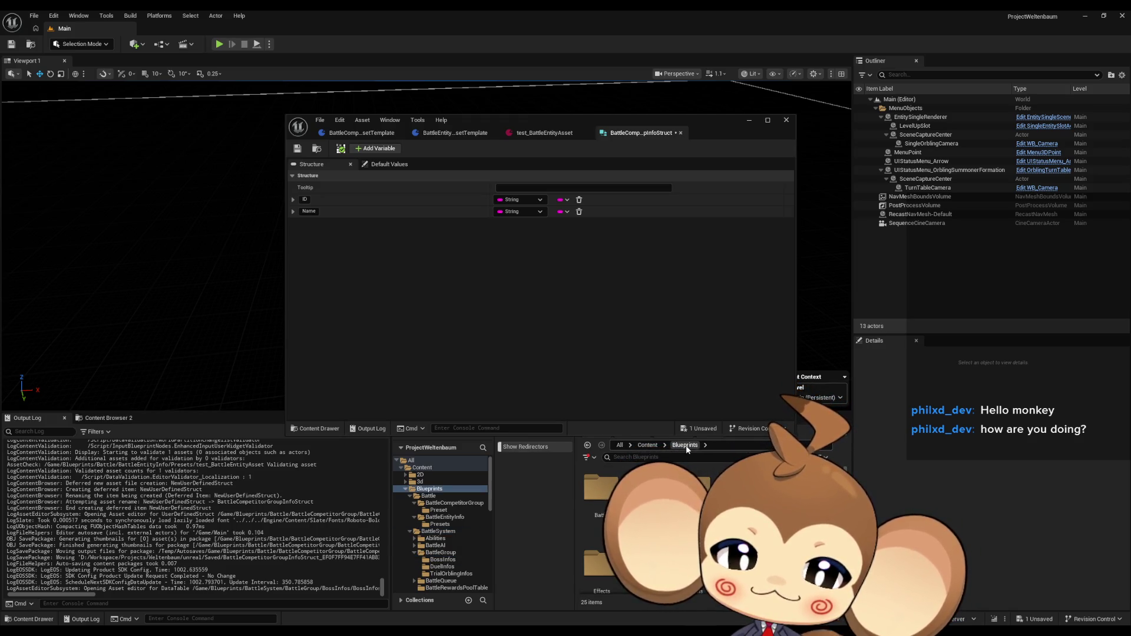
pyautogui.click(598, 494)
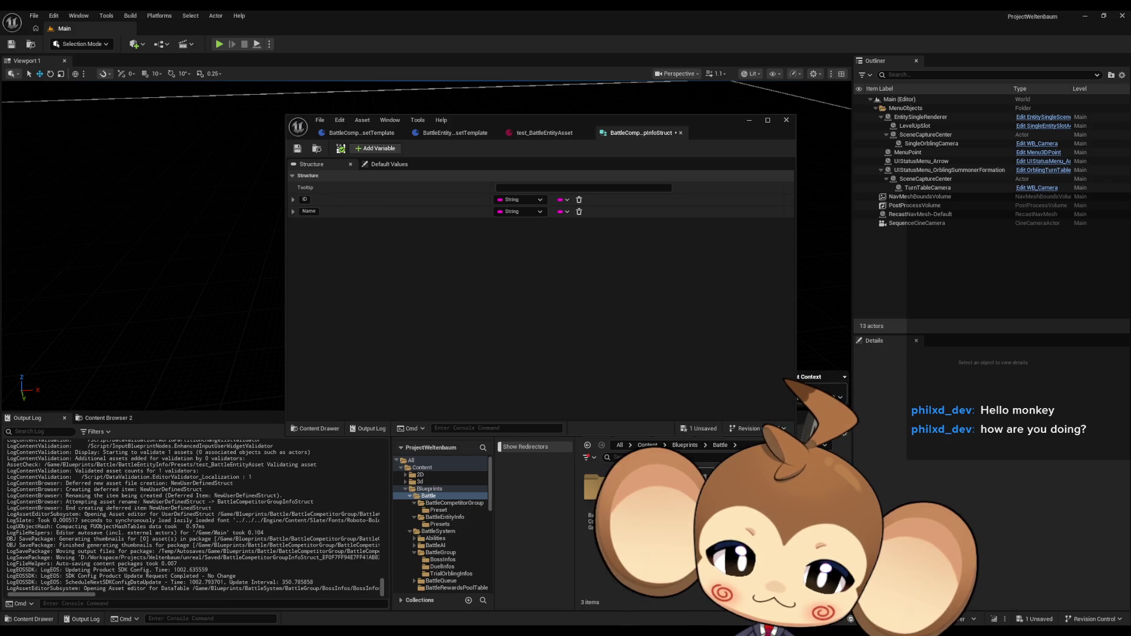
pyautogui.click(445, 517)
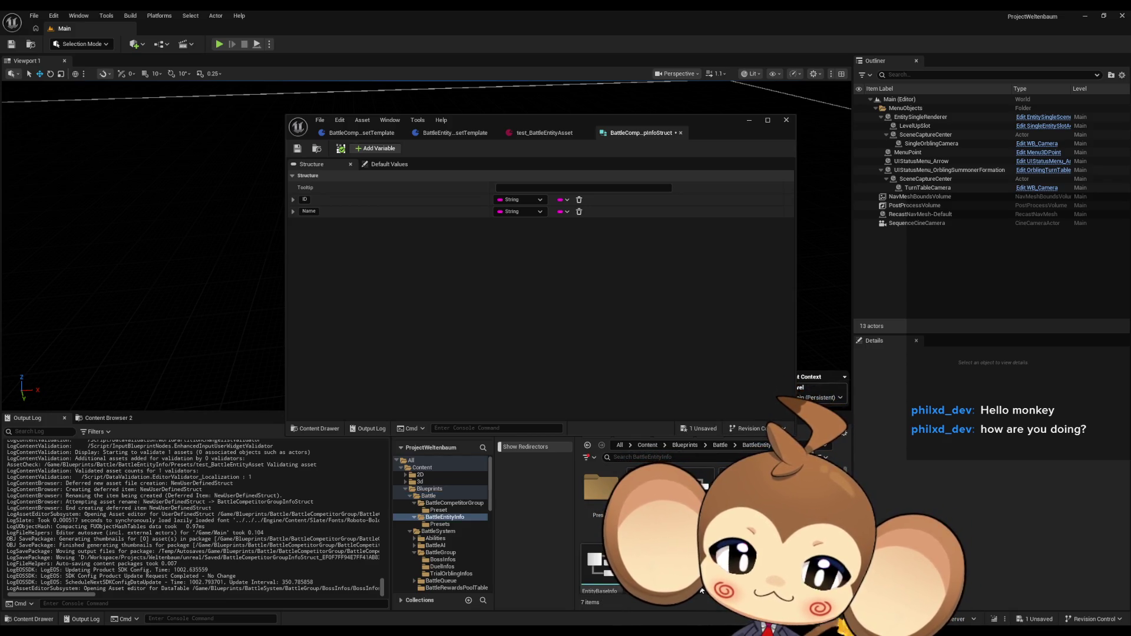
pyautogui.click(439, 524)
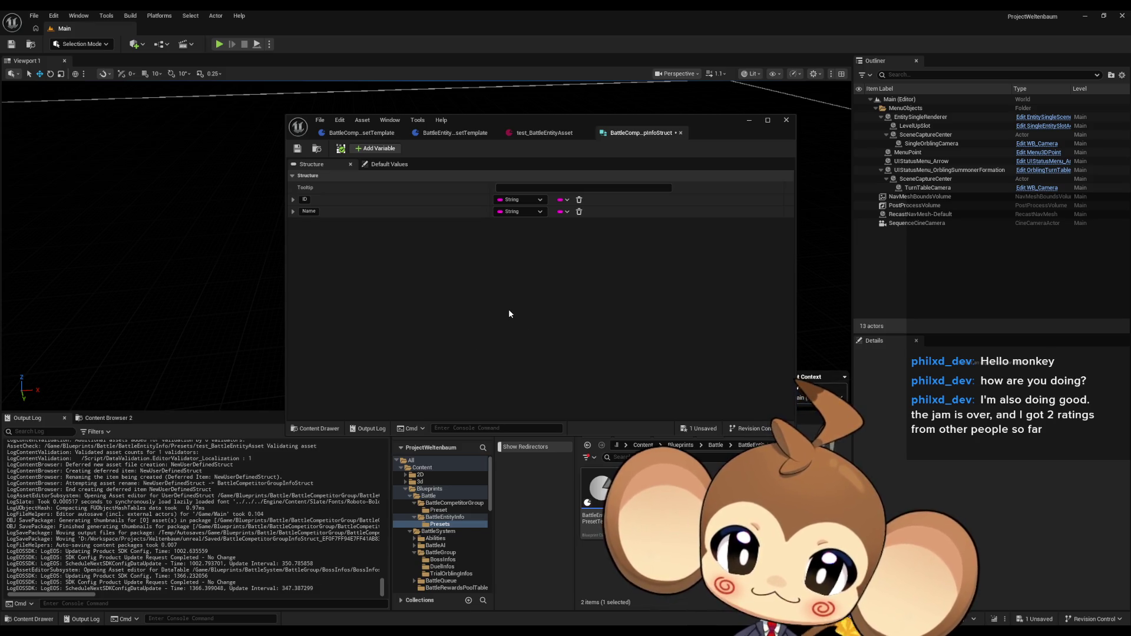
pyautogui.click(372, 149)
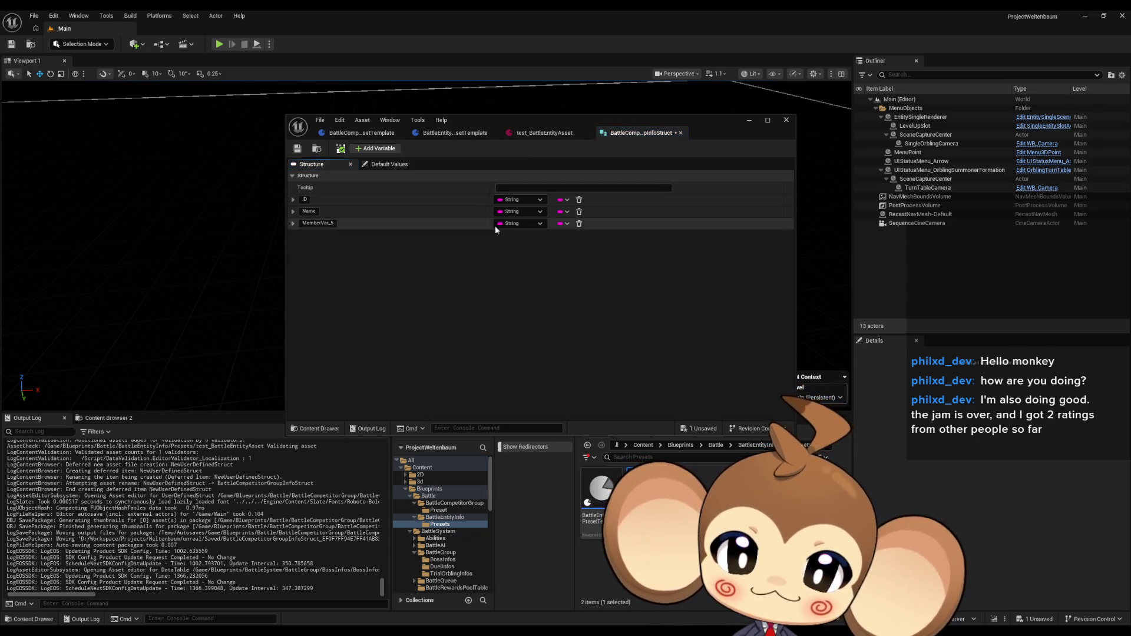
# - Rename the new MemberVar_5 member to EntityPresets
pyautogui.click(321, 224)
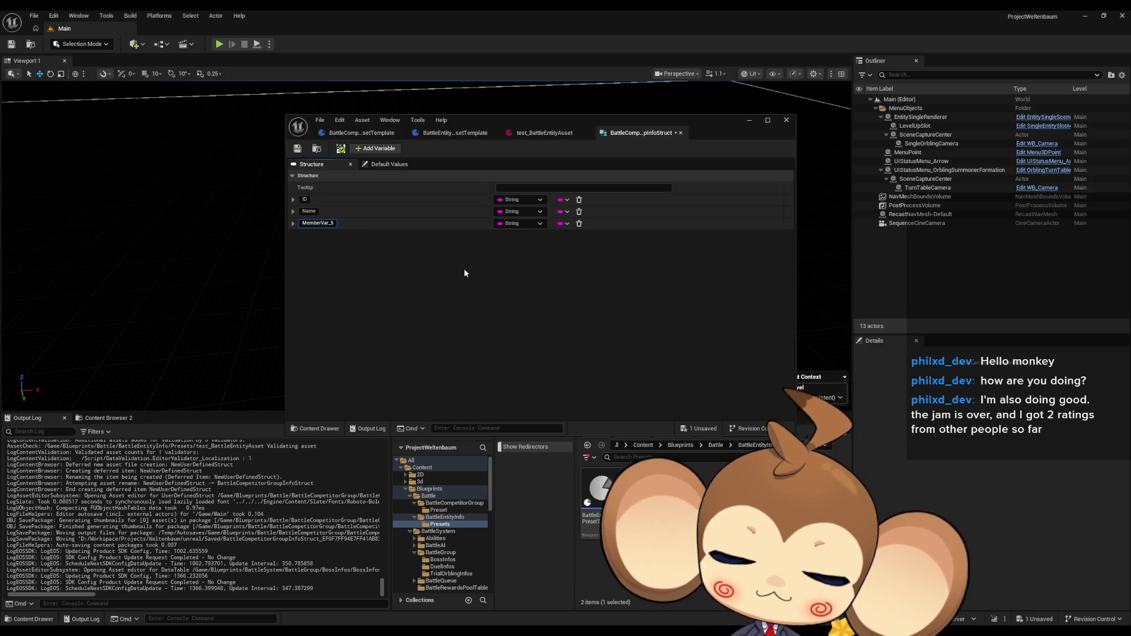
pyautogui.hotkey('ctrl', 'a')
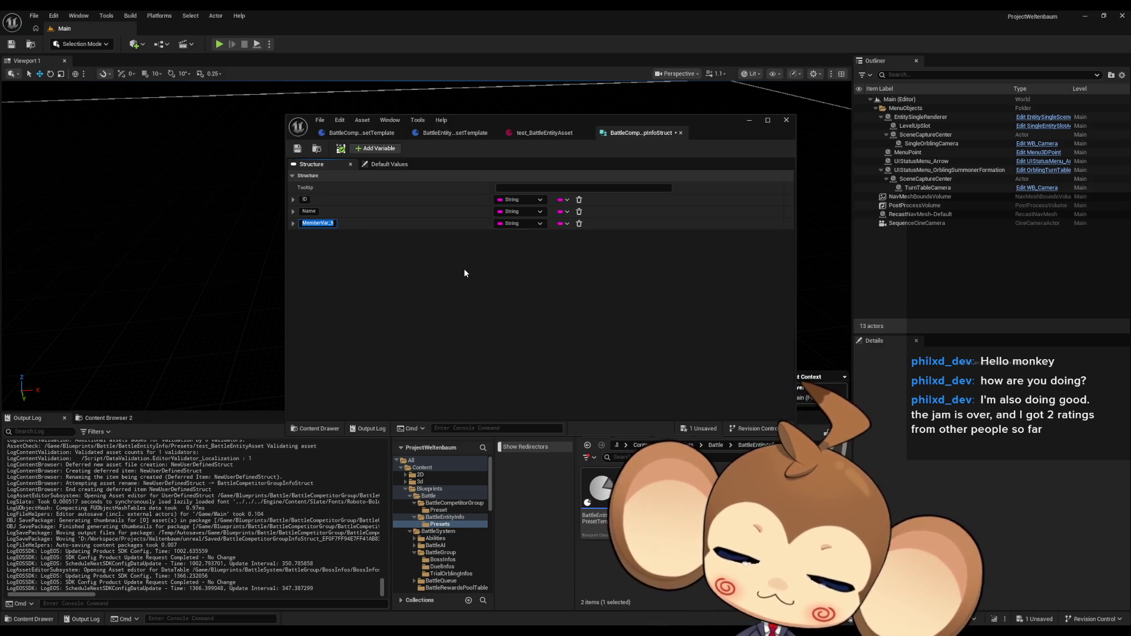
pyautogui.write('Entities')
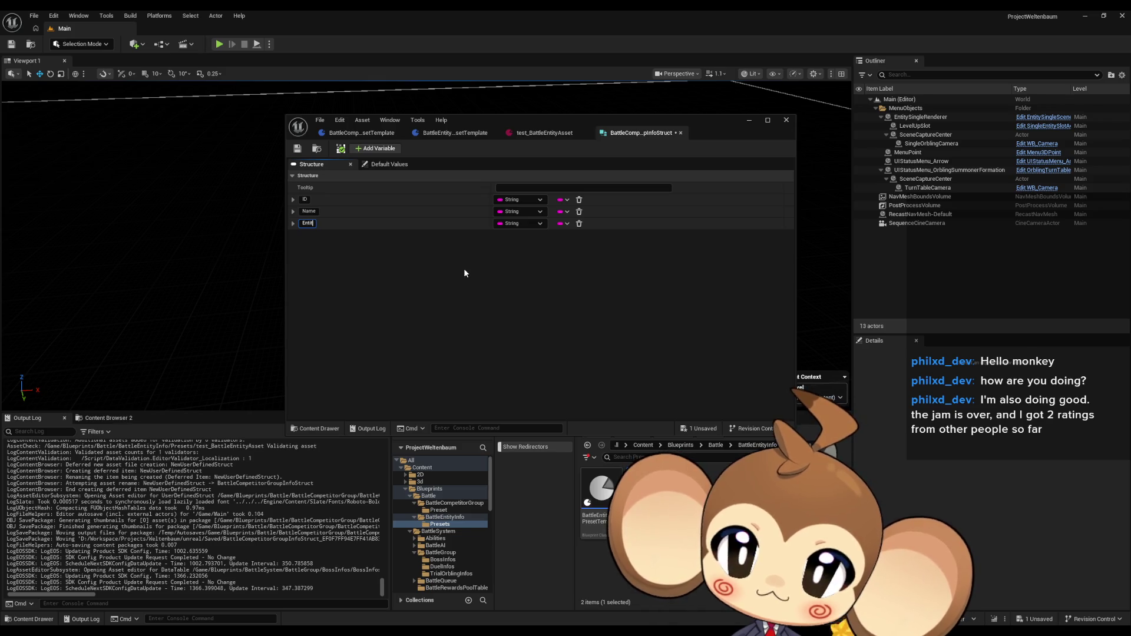
pyautogui.press('Return')
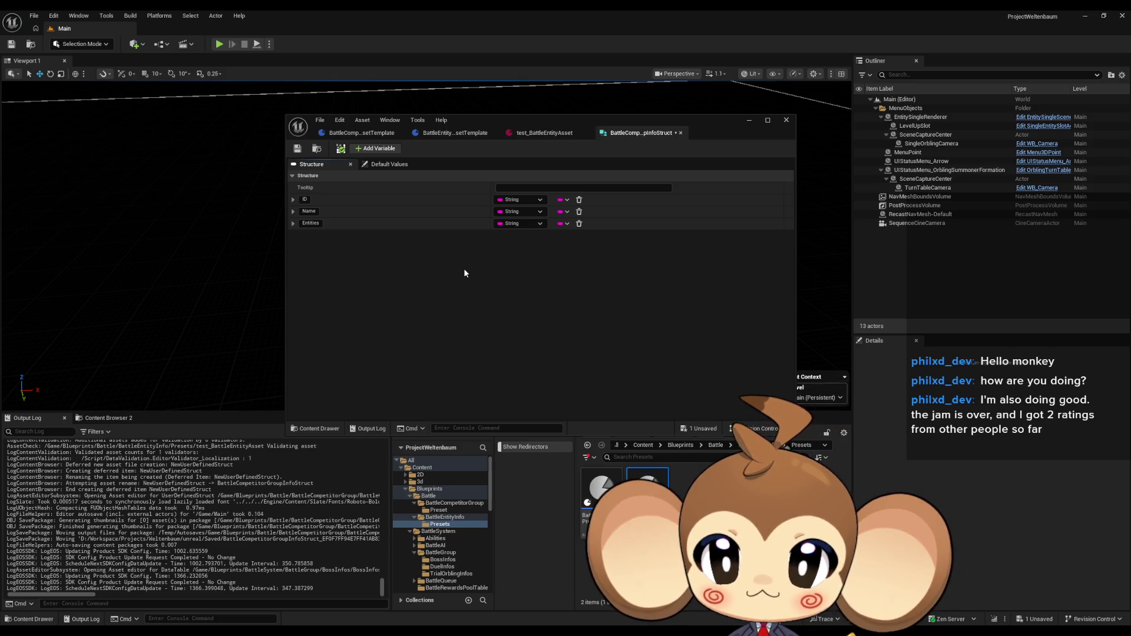
pyautogui.click(310, 224)
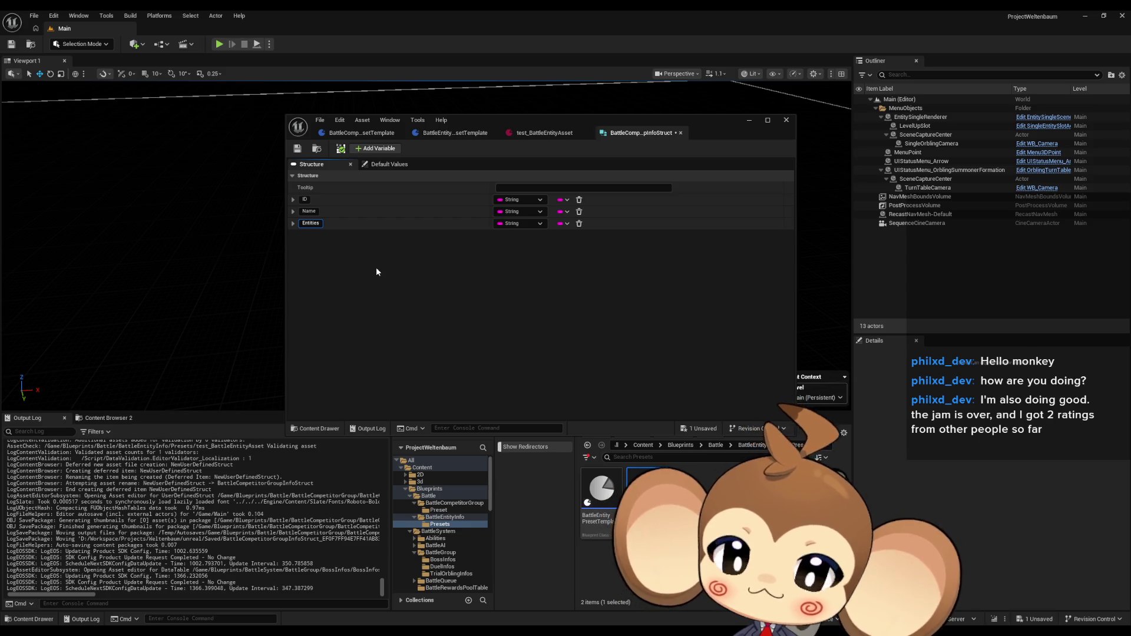
pyautogui.press('BackSpace')
pyautogui.press('BackSpace')
pyautogui.press('BackSpace')
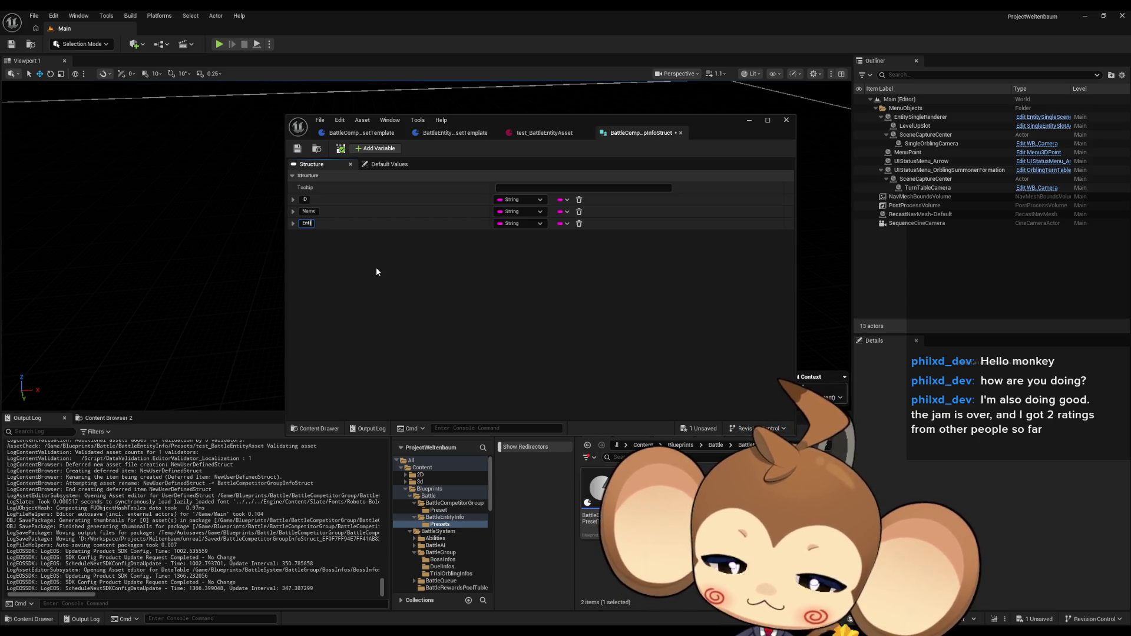
pyautogui.write('yPreset')
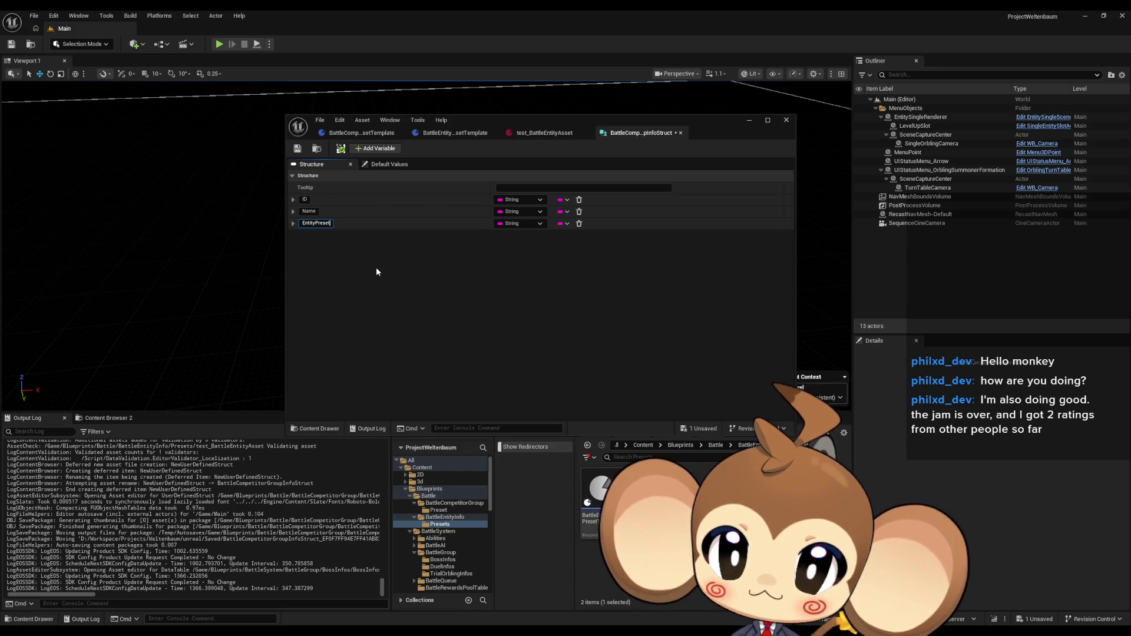
pyautogui.write('s')
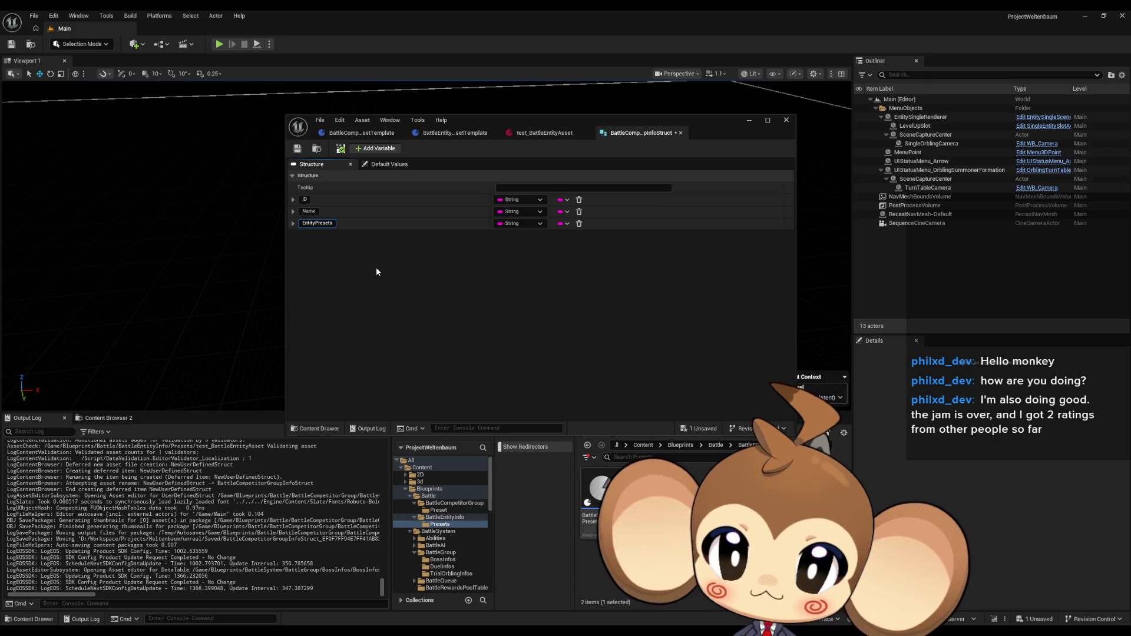
pyautogui.press('Return')
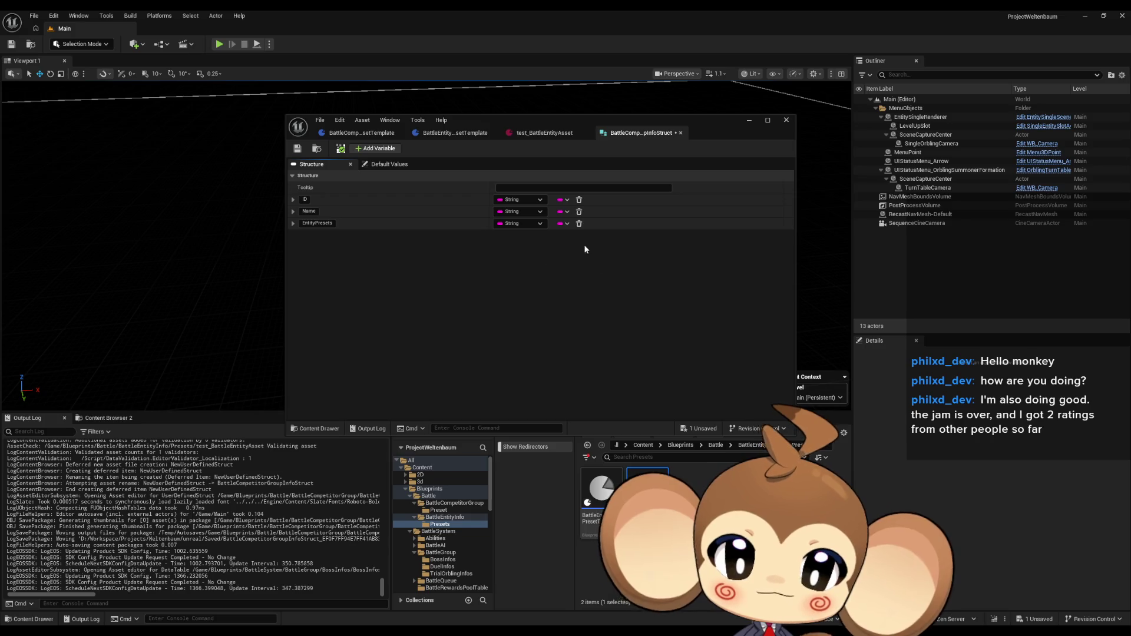
# - Make EntityPresets a Map with Battle Entity Preset Template object reference values
pyautogui.click(565, 224)
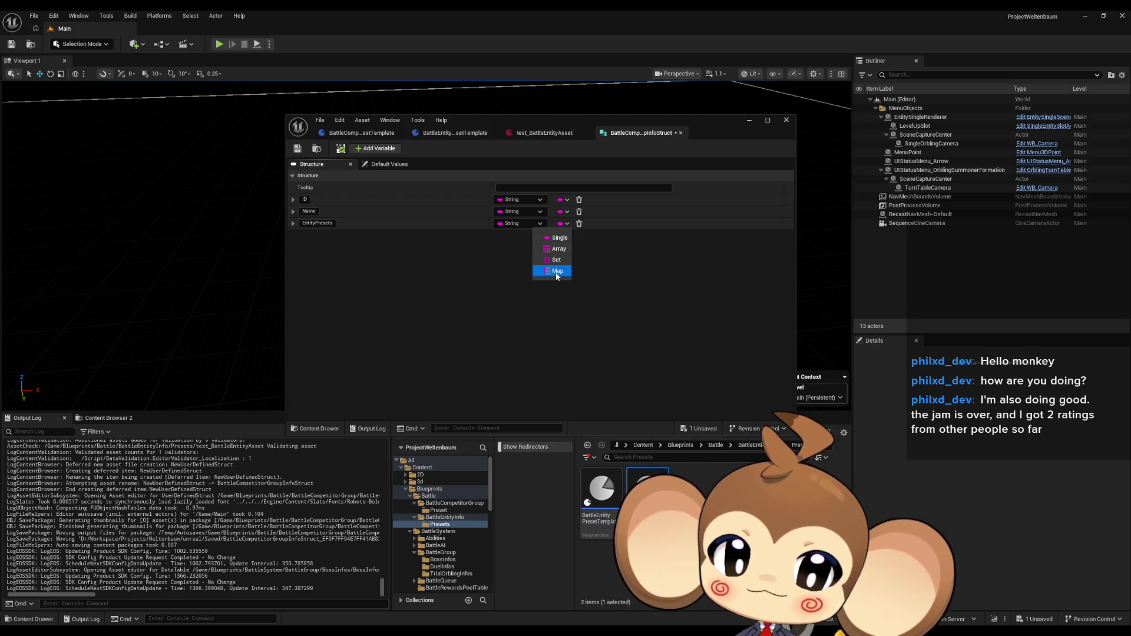
pyautogui.click(557, 271)
pyautogui.click(591, 224)
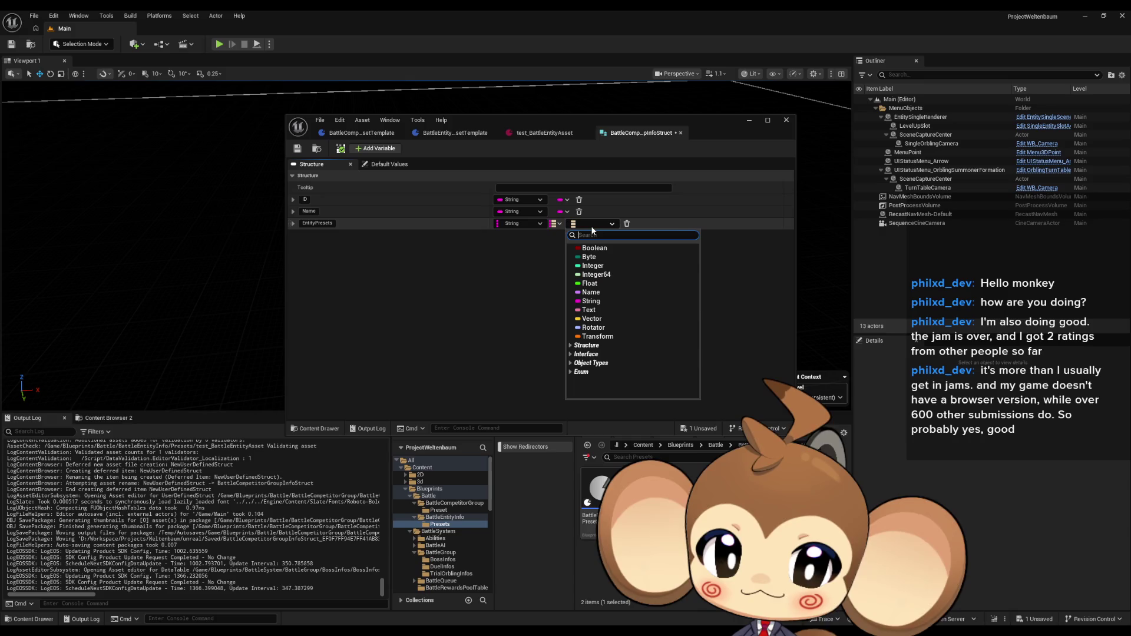
pyautogui.write('templ batt')
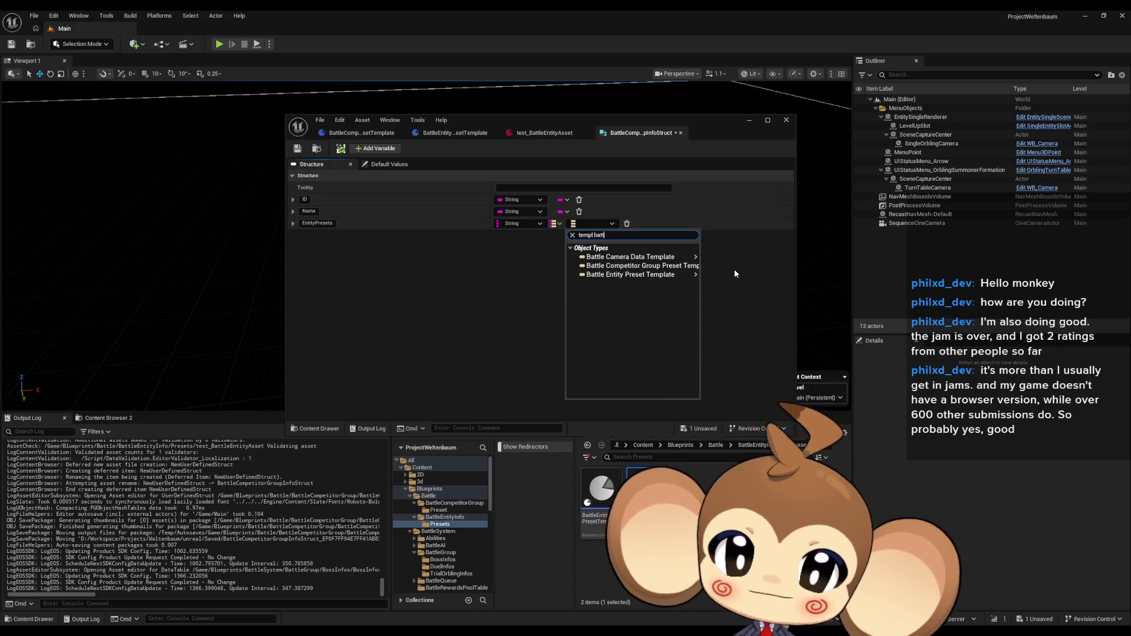
pyautogui.moveTo(677, 274)
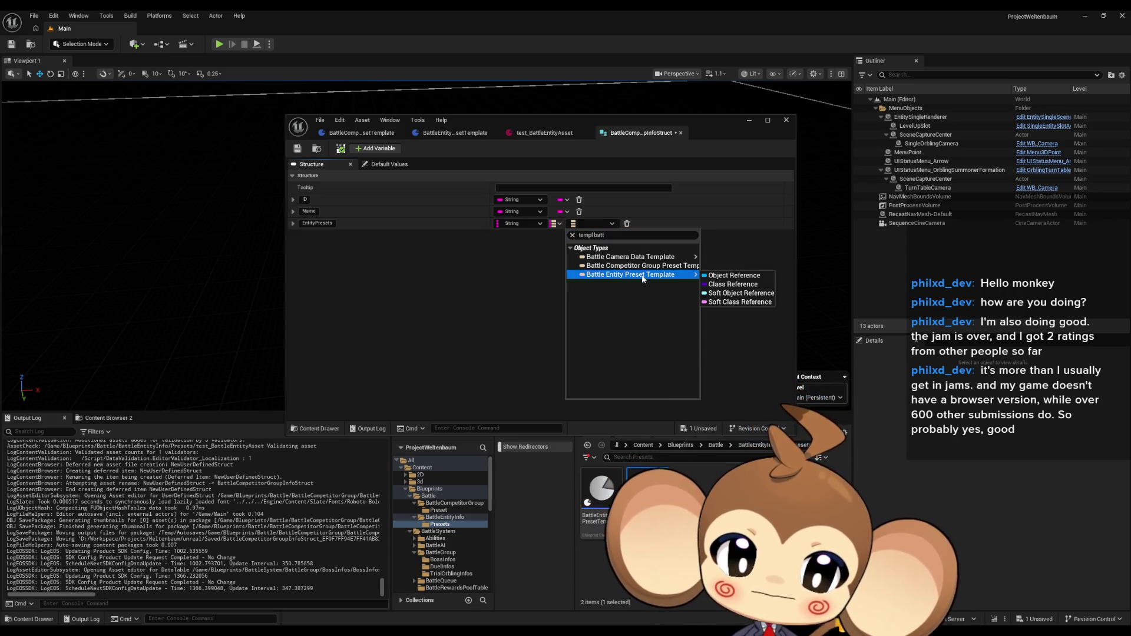
pyautogui.click(739, 277)
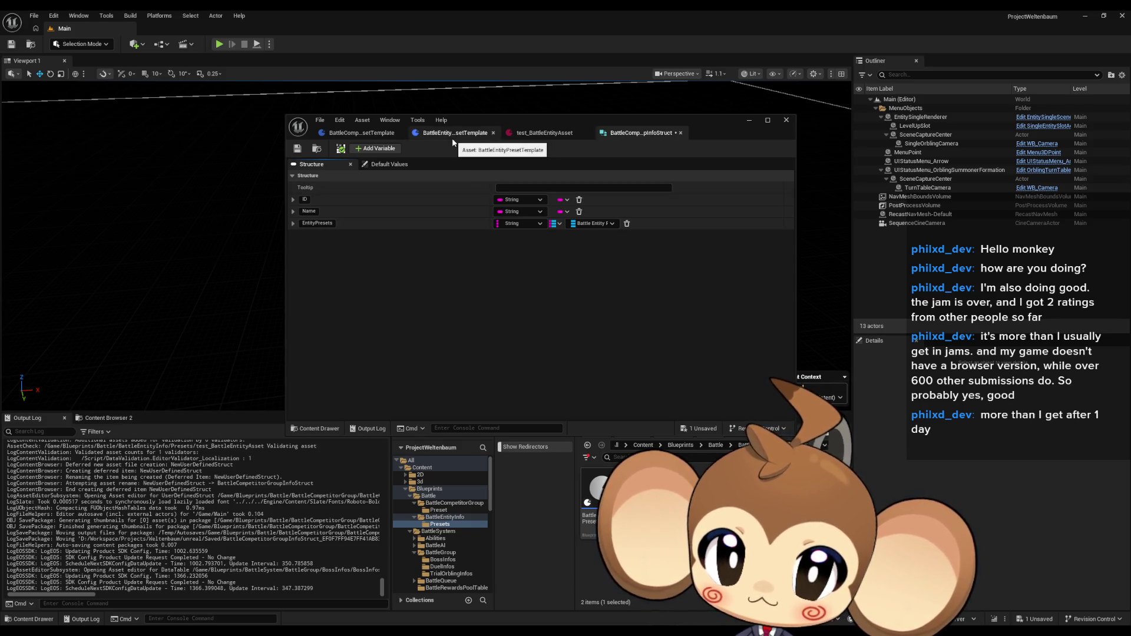
# - Navigate the Content Browser up to Blueprints and into the BattleSystem folder
pyautogui.click(716, 445)
pyautogui.click(684, 445)
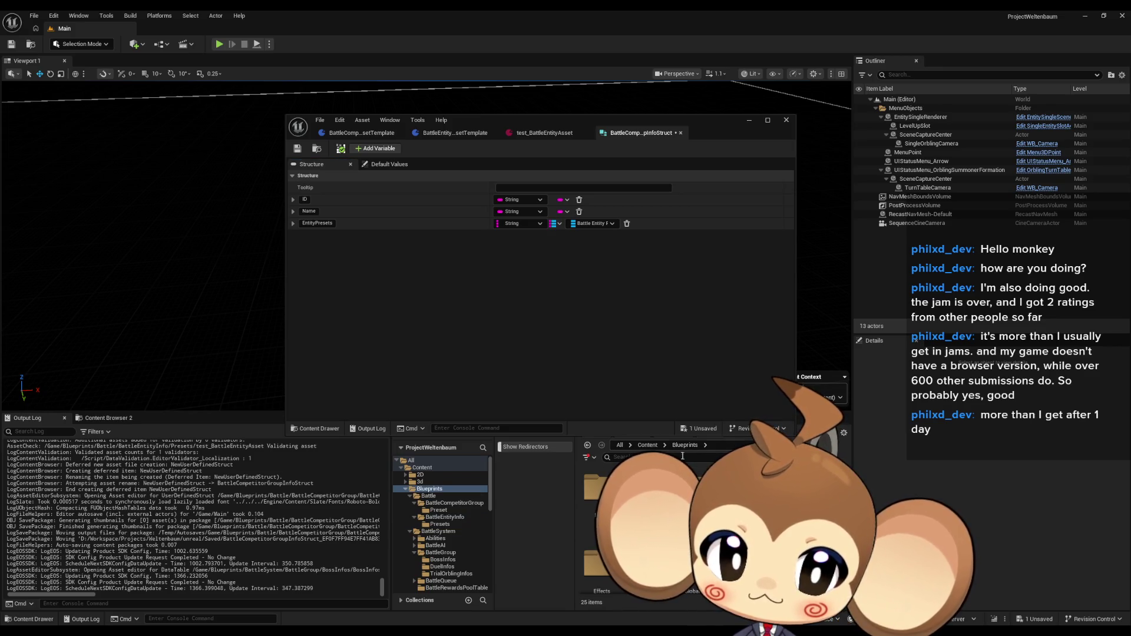
pyautogui.doubleClick(638, 488)
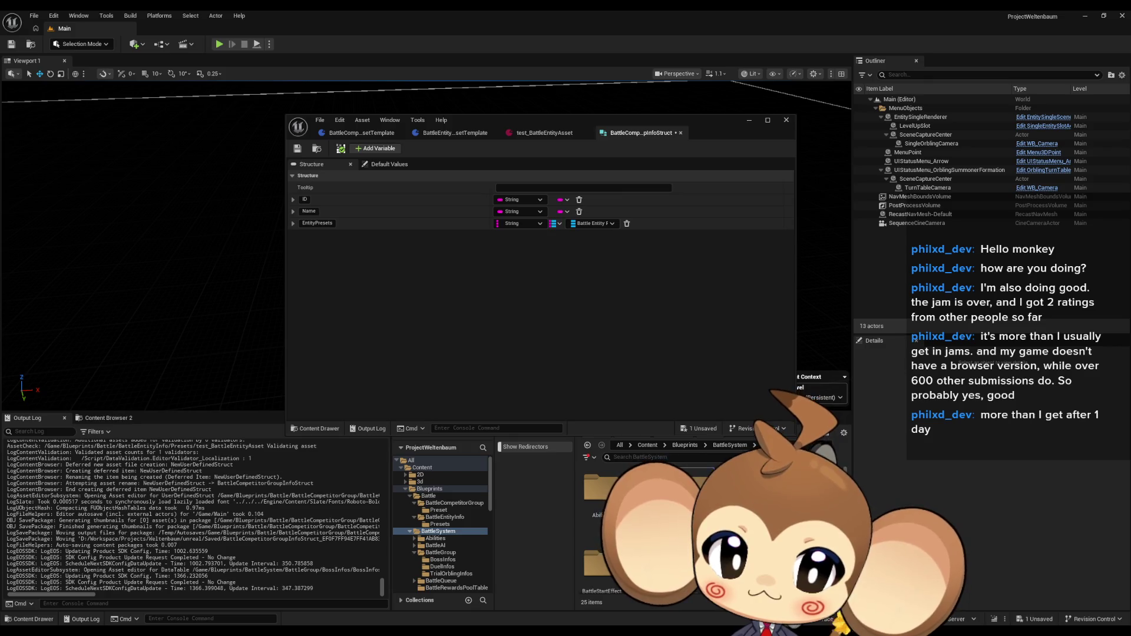
# - Open BattleGroupInfo in an enlarged editor window to review it, then close it and open the BossInfos folder
pyautogui.doubleClick(698, 489)
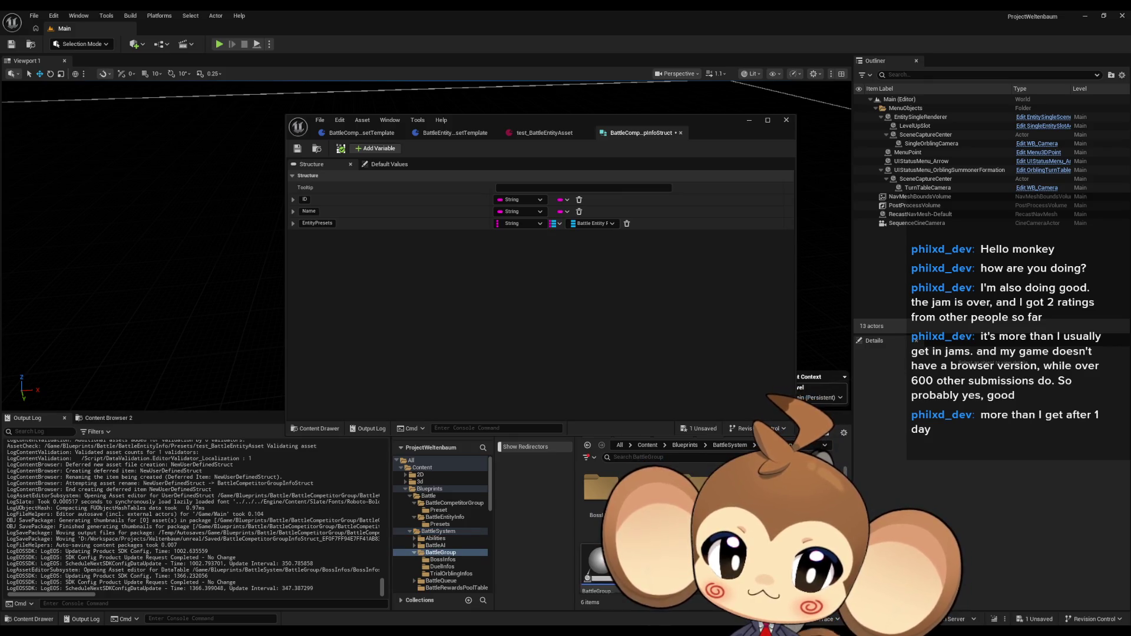
pyautogui.doubleClick(598, 562)
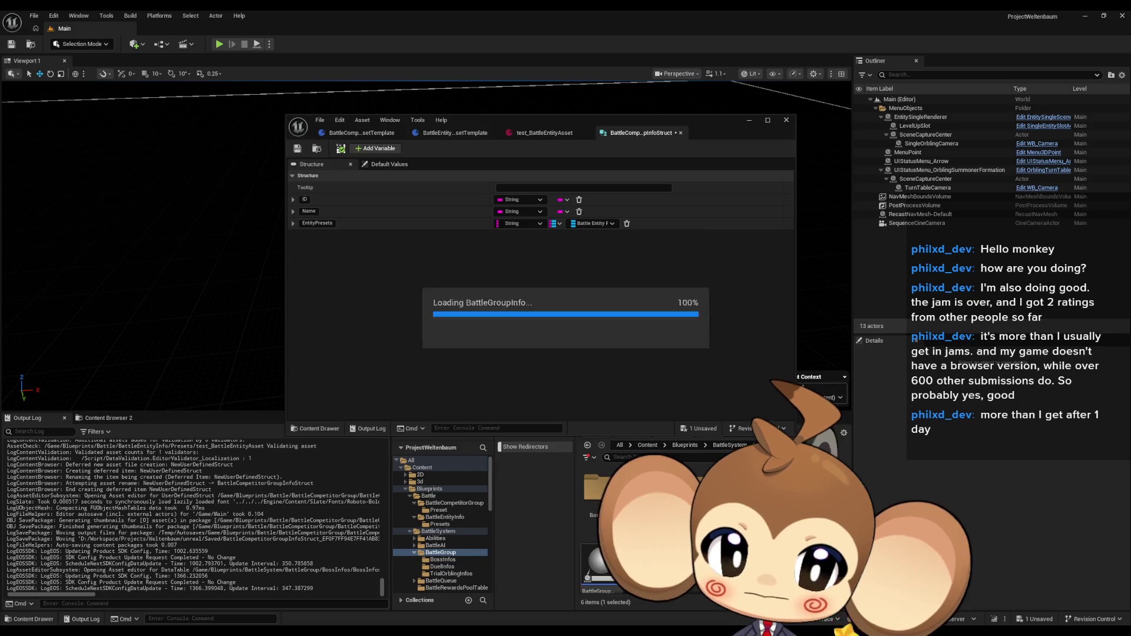
pyautogui.moveTo(667, 135)
pyautogui.mouseDown()
pyautogui.moveTo(426, 150)
pyautogui.moveTo(772, 171)
pyautogui.mouseUp()
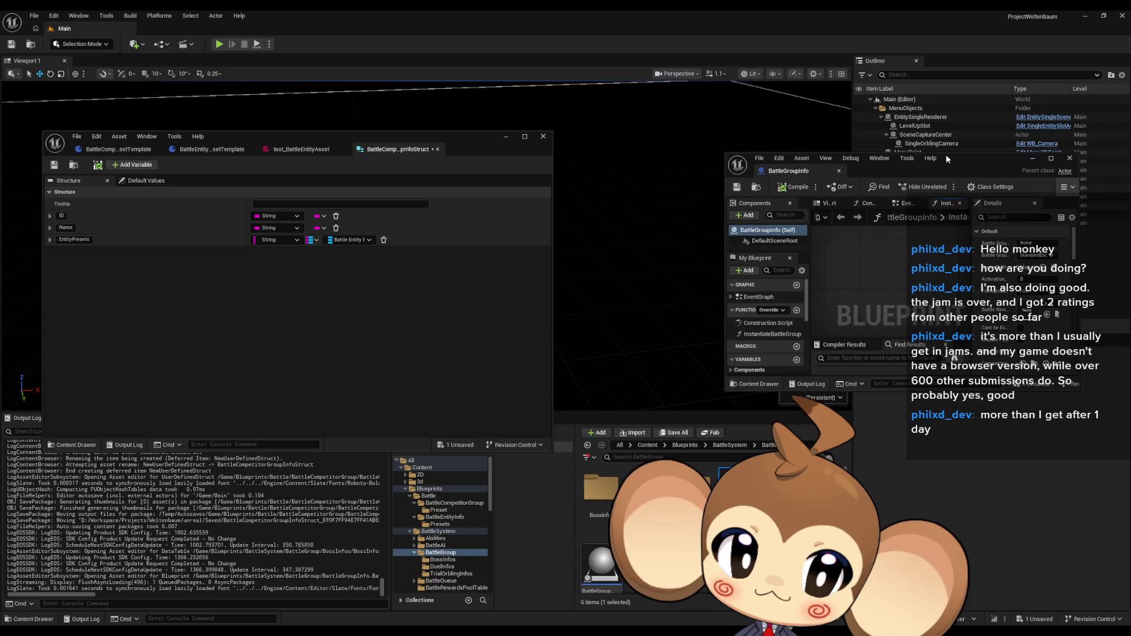
pyautogui.moveTo(945, 154); pyautogui.dragTo(930, 120)
pyautogui.moveTo(888, 357); pyautogui.dragTo(888, 568)
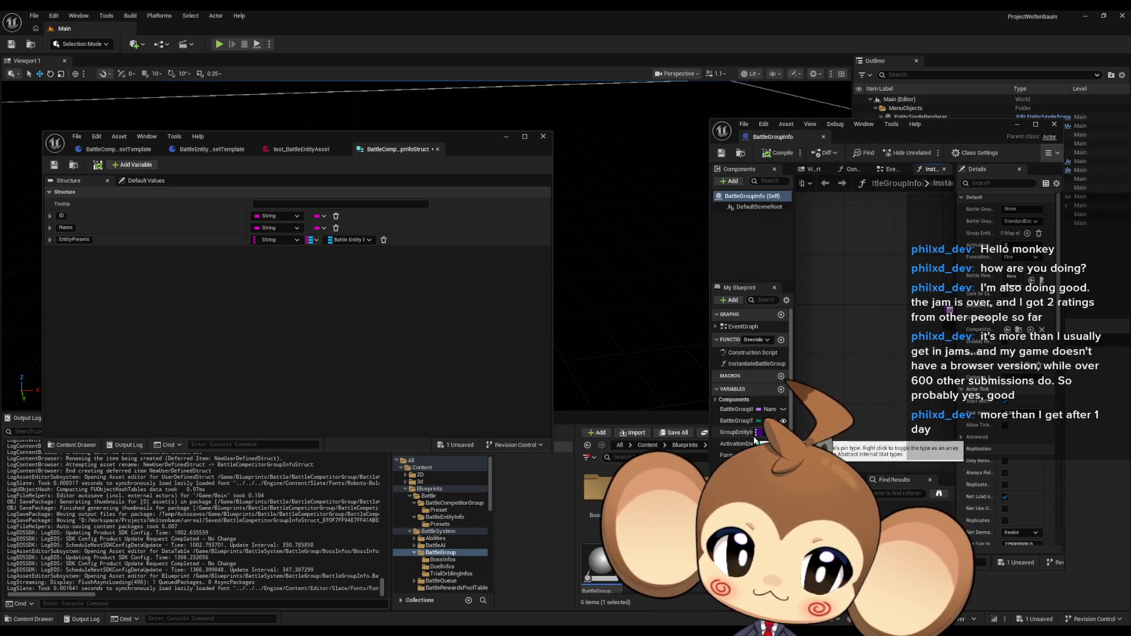
pyautogui.moveTo(709, 425); pyautogui.dragTo(568, 426)
pyautogui.moveTo(857, 134); pyautogui.dragTo(919, 81)
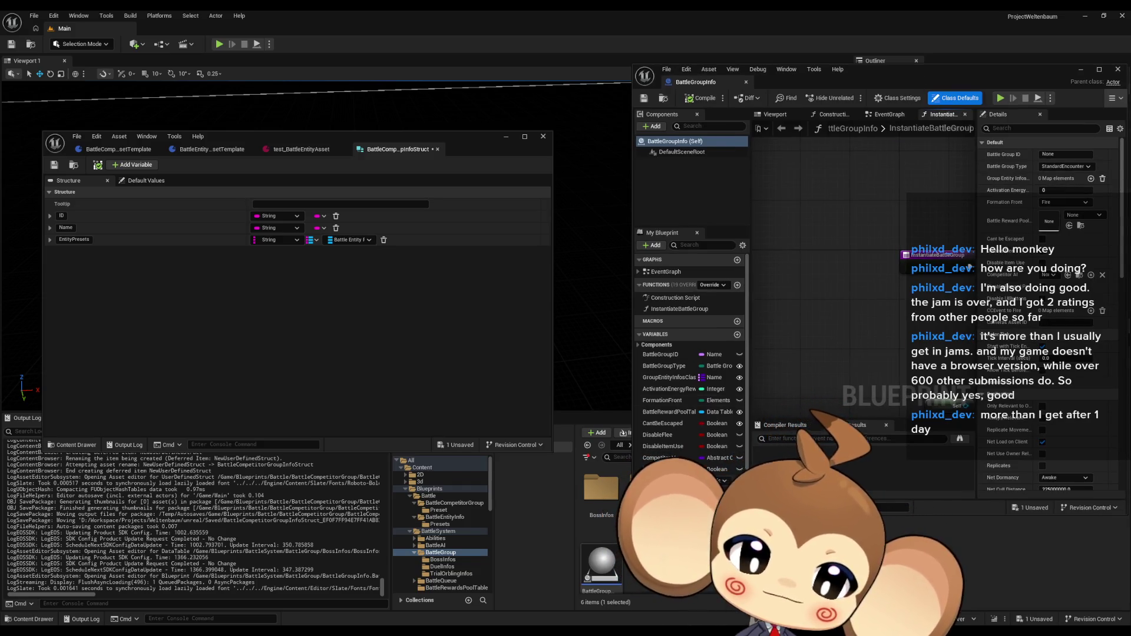
pyautogui.click(1115, 70)
pyautogui.doubleClick(601, 488)
# - Open BossInfosDT as a separate floating window and make its row editor taller
pyautogui.doubleClick(601, 489)
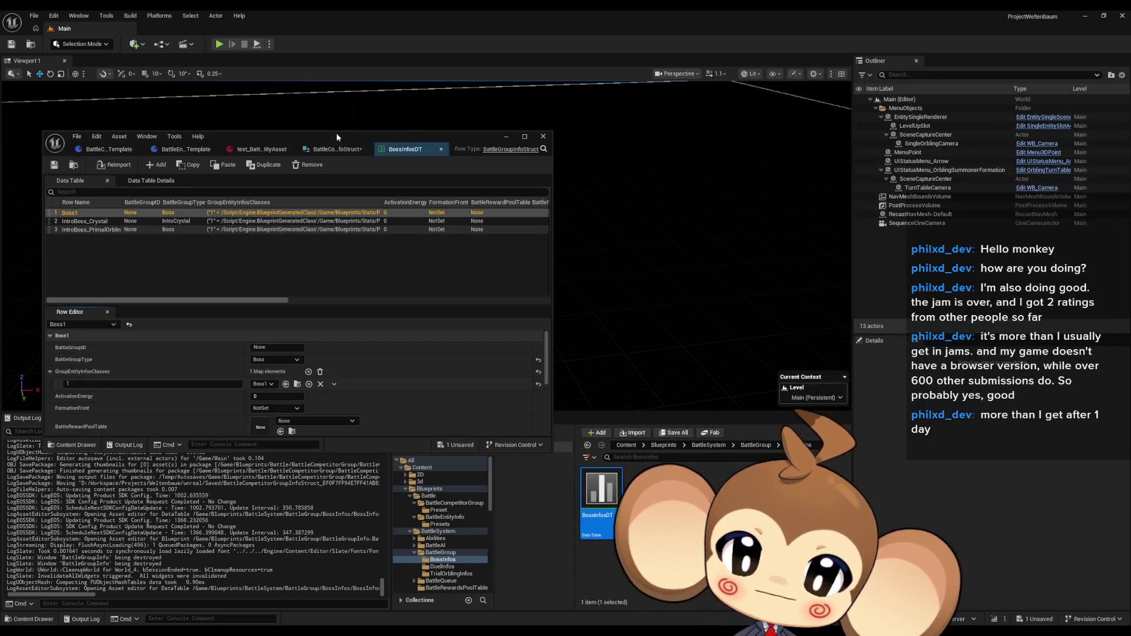
pyautogui.moveTo(425, 148); pyautogui.dragTo(794, 192)
pyautogui.moveTo(934, 199); pyautogui.dragTo(780, 96)
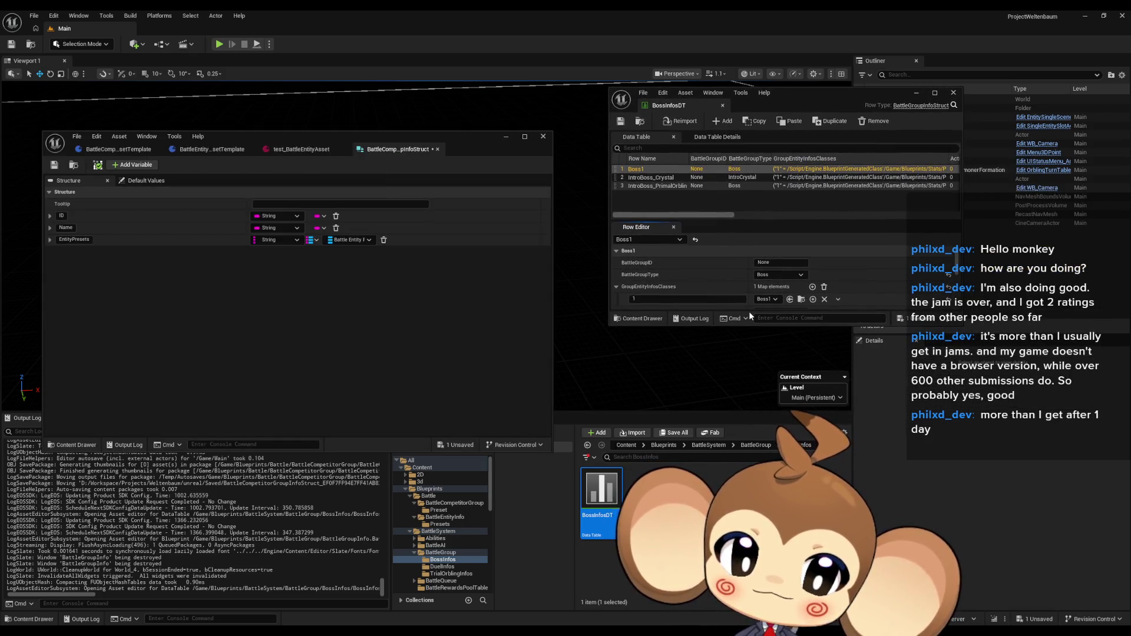
pyautogui.moveTo(743, 325); pyautogui.dragTo(742, 543)
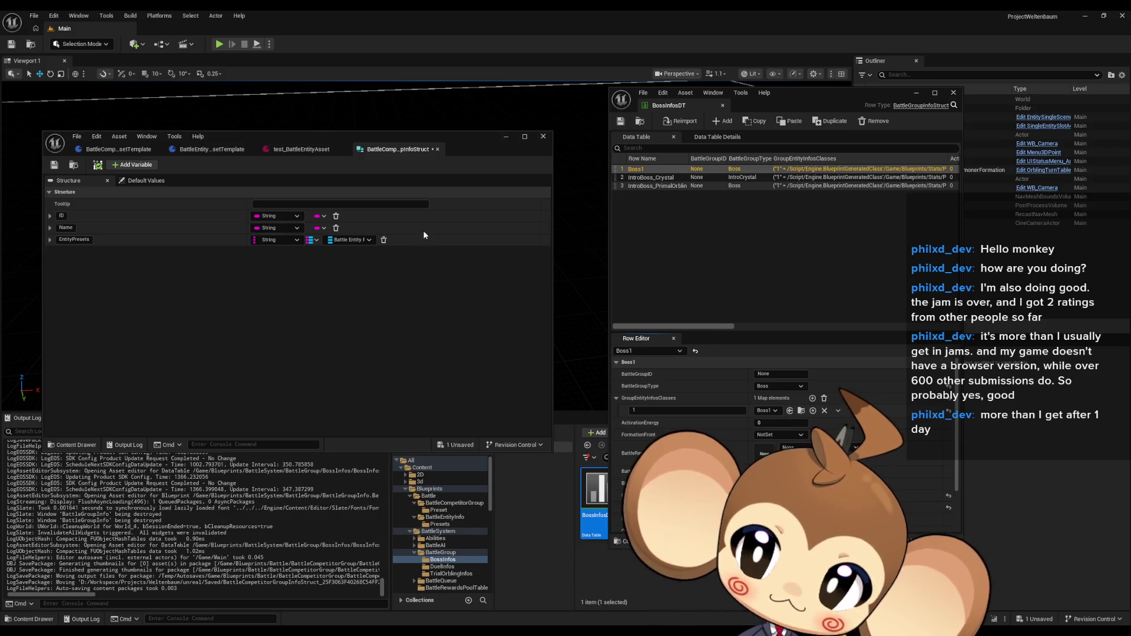
# - Add a struct member and rename MemberVar_10 to CompetitorType
pyautogui.click(132, 166)
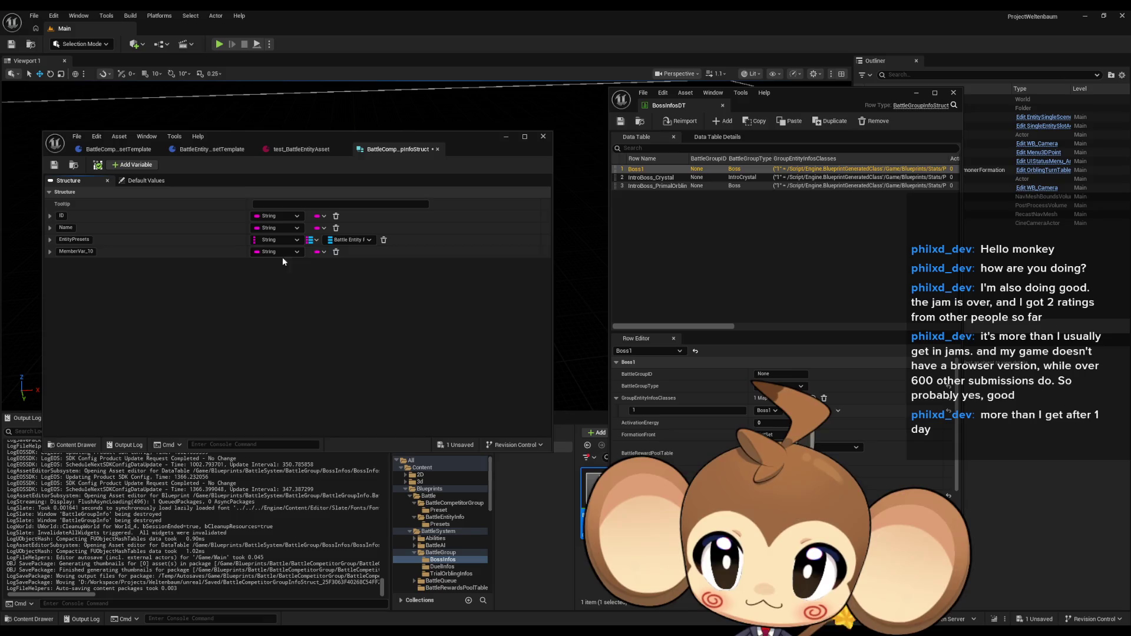
pyautogui.click(70, 251)
pyautogui.hotkey('ctrl', 'a')
pyautogui.write('CompetitorType')
pyautogui.press('Return')
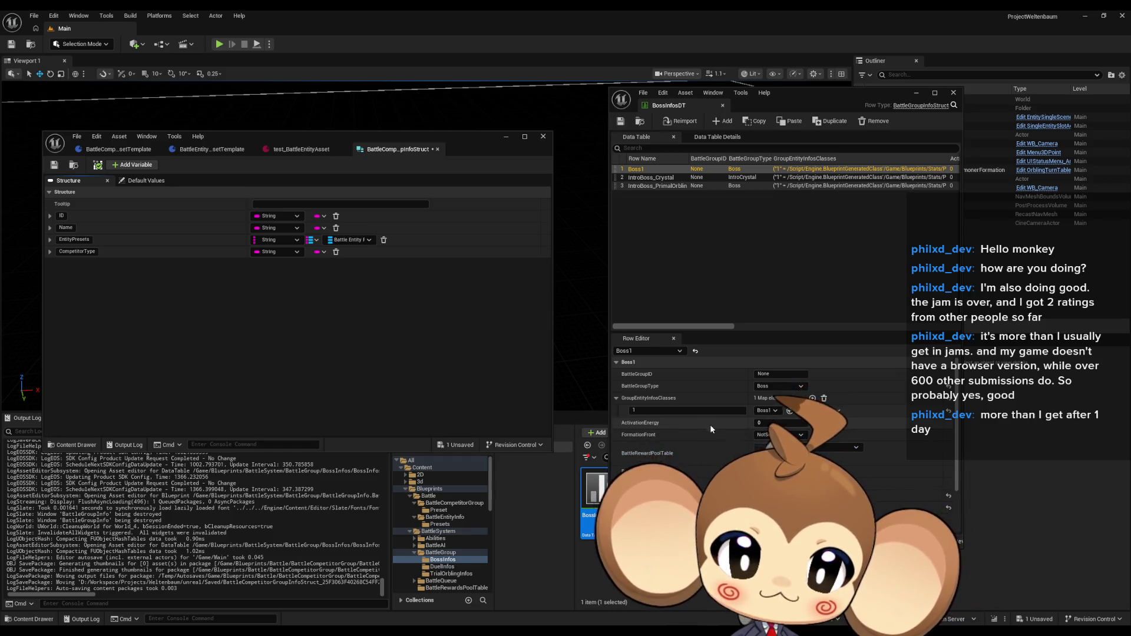
pyautogui.scroll(-1, 709, 424)
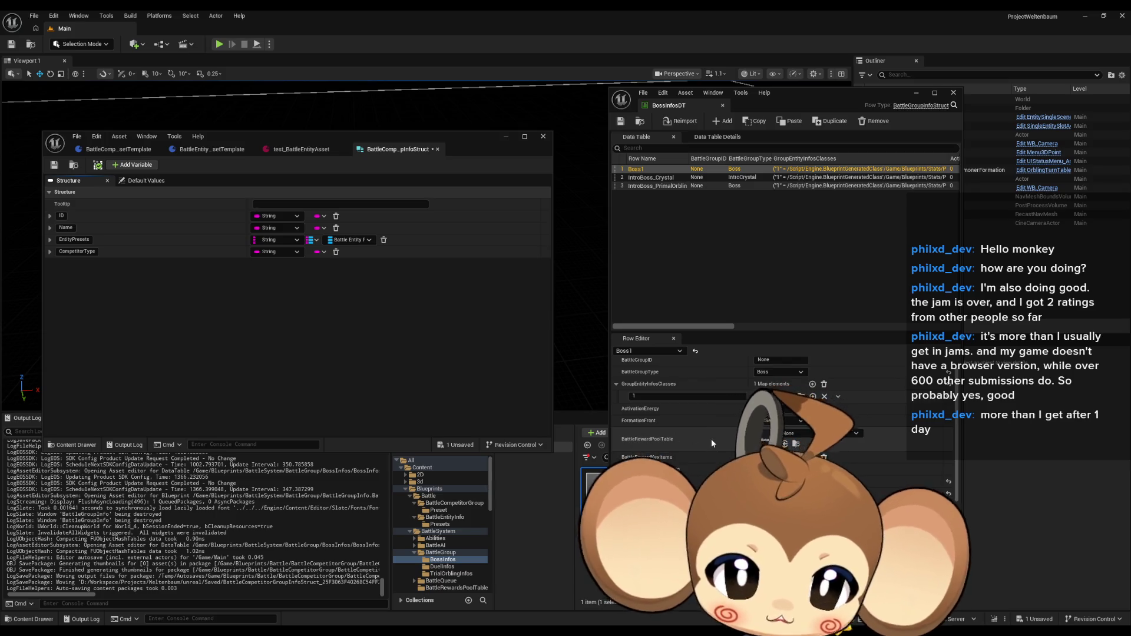
pyautogui.scroll(1, 677, 406)
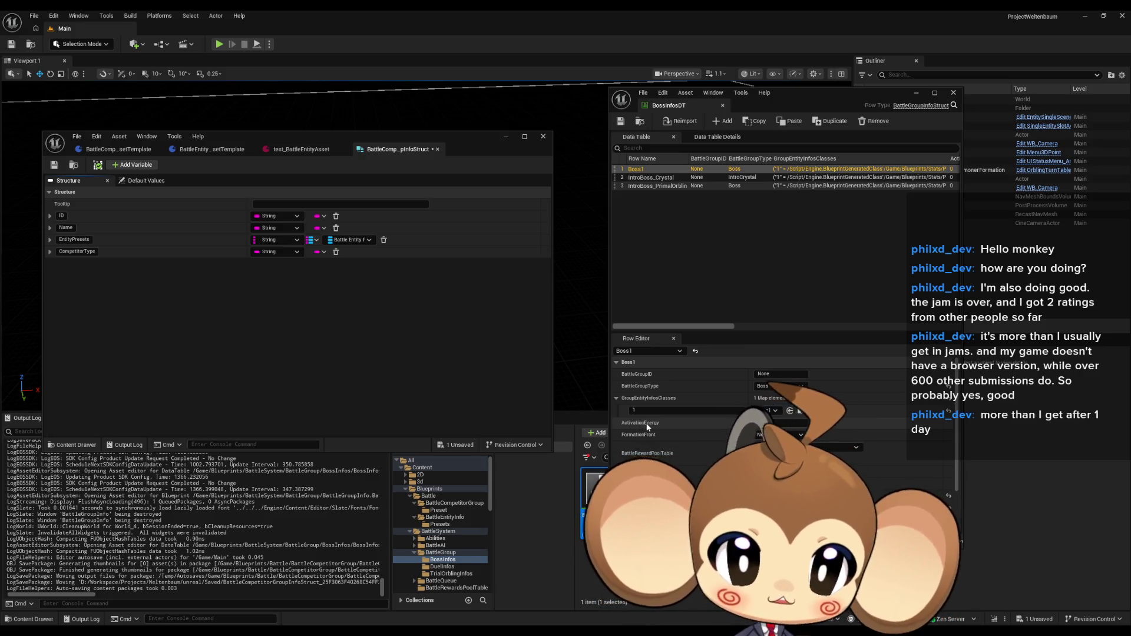
pyautogui.scroll(-1, 658, 425)
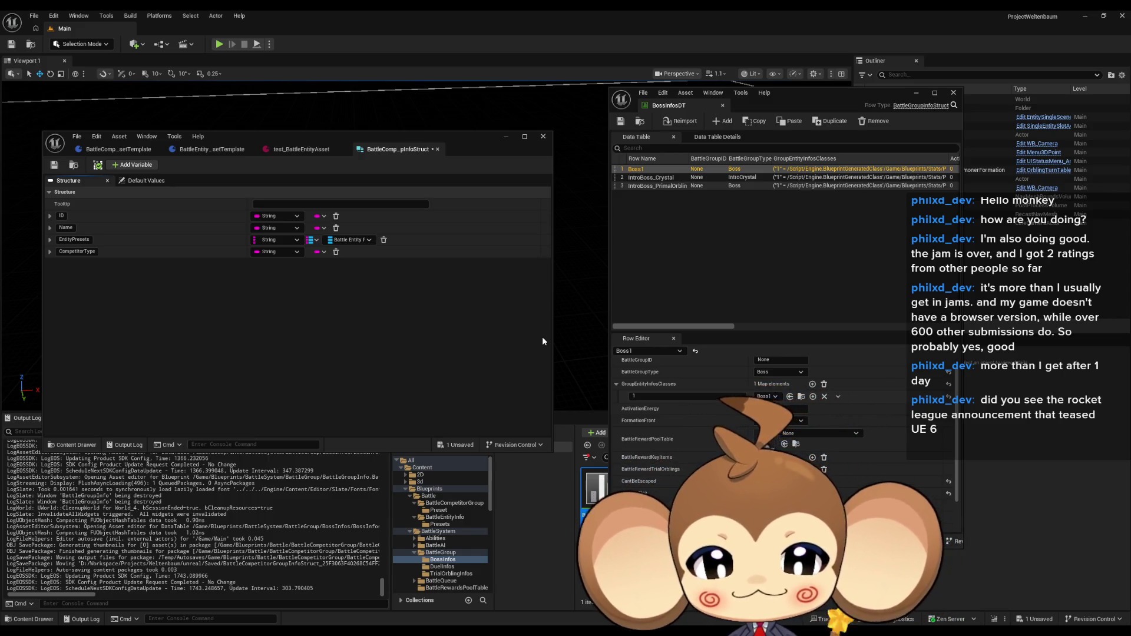
pyautogui.scroll(-2, 710, 367)
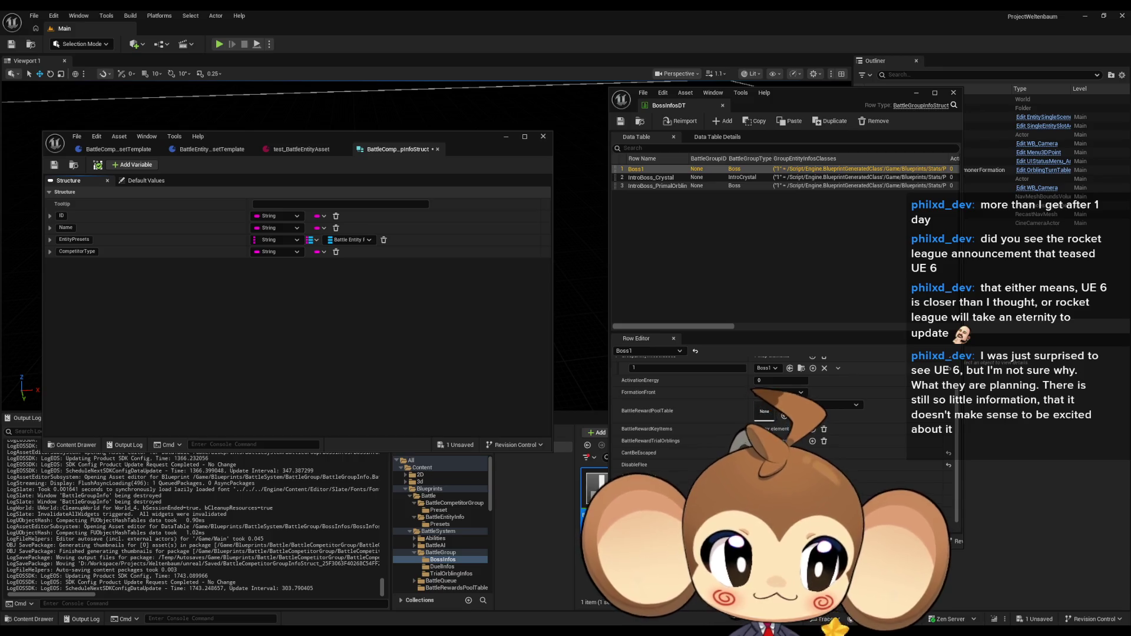
pyautogui.click(595, 488)
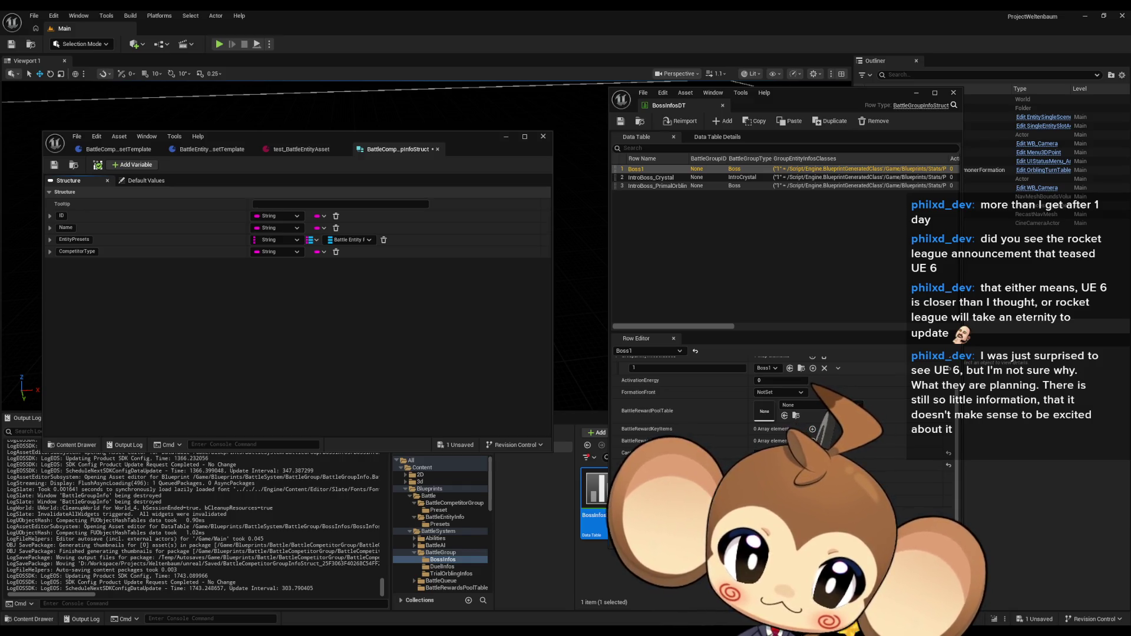
pyautogui.scroll(-1, 929, 451)
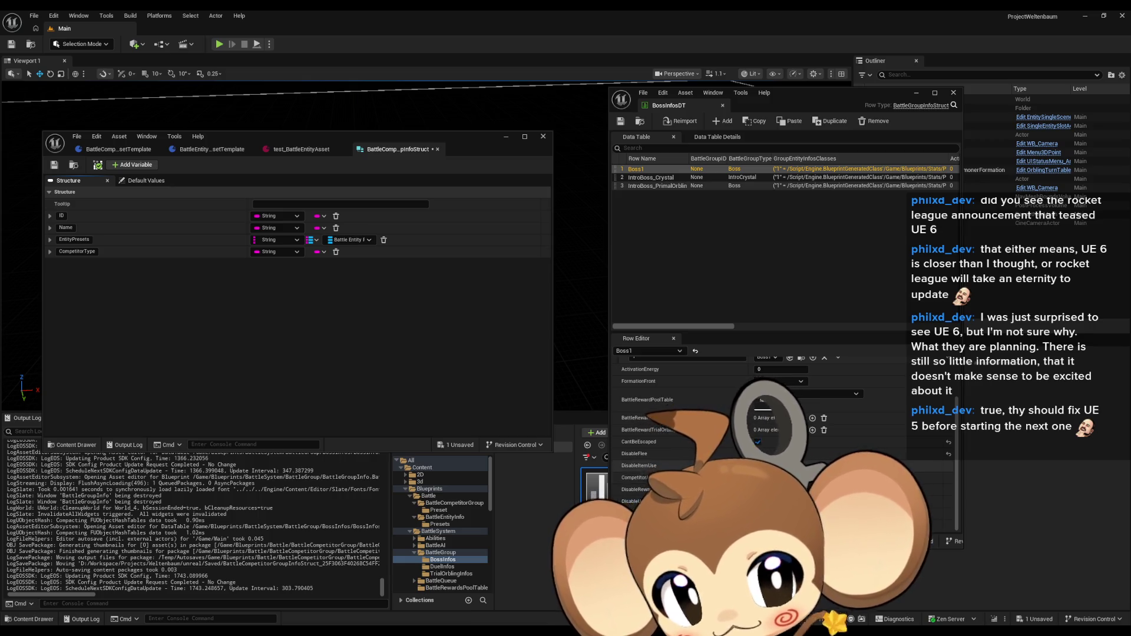
pyautogui.scroll(2, 730, 430)
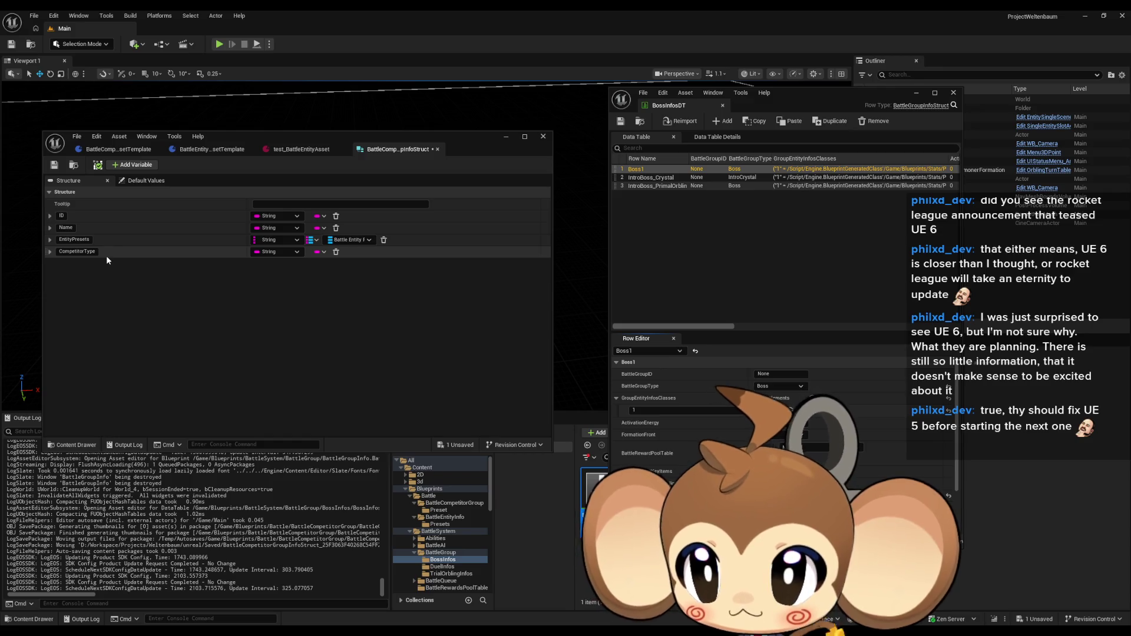
# - Add a new struct member named FrontSetting
pyautogui.click(132, 164)
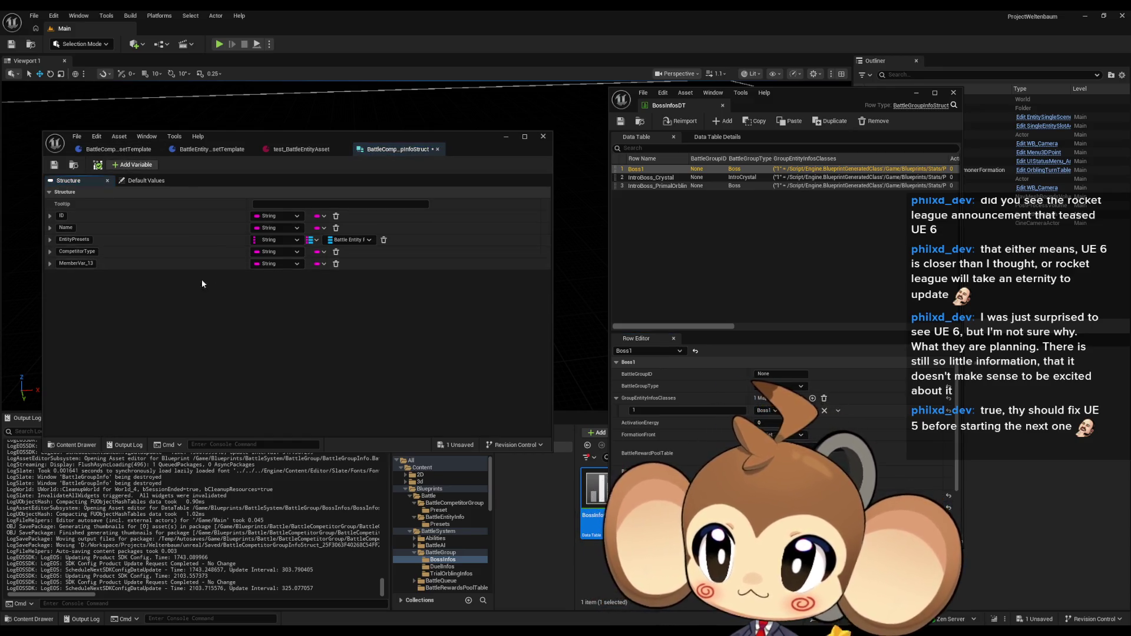
pyautogui.write('FrontSetting')
pyautogui.press('Return')
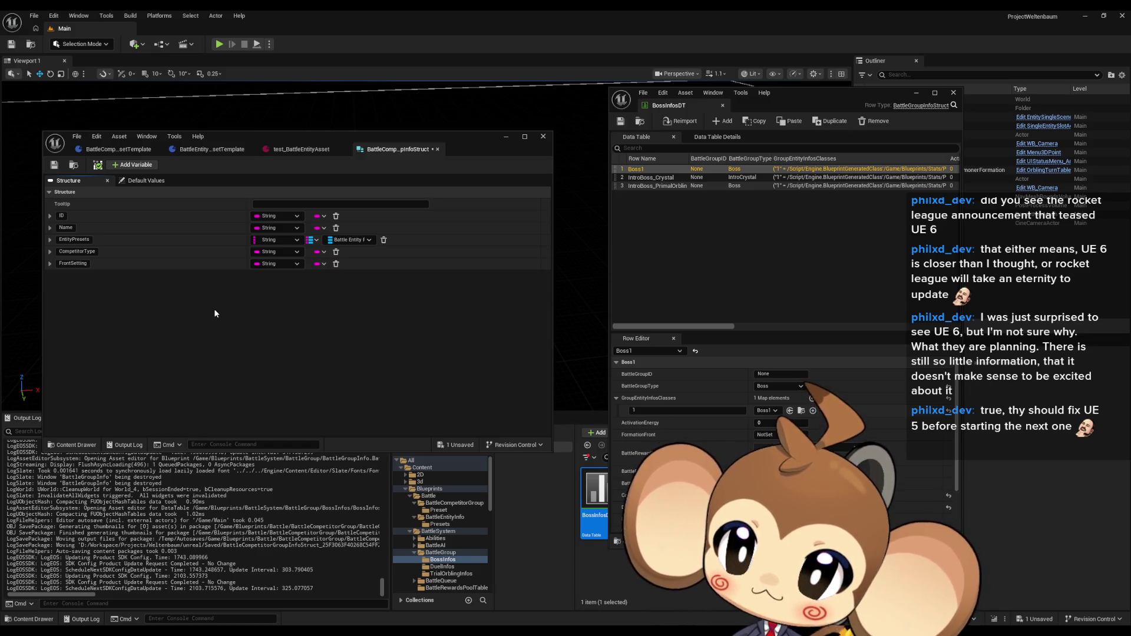
# - Review FrontSetting's container and type options, then check the struct's default values
pyautogui.click(318, 265)
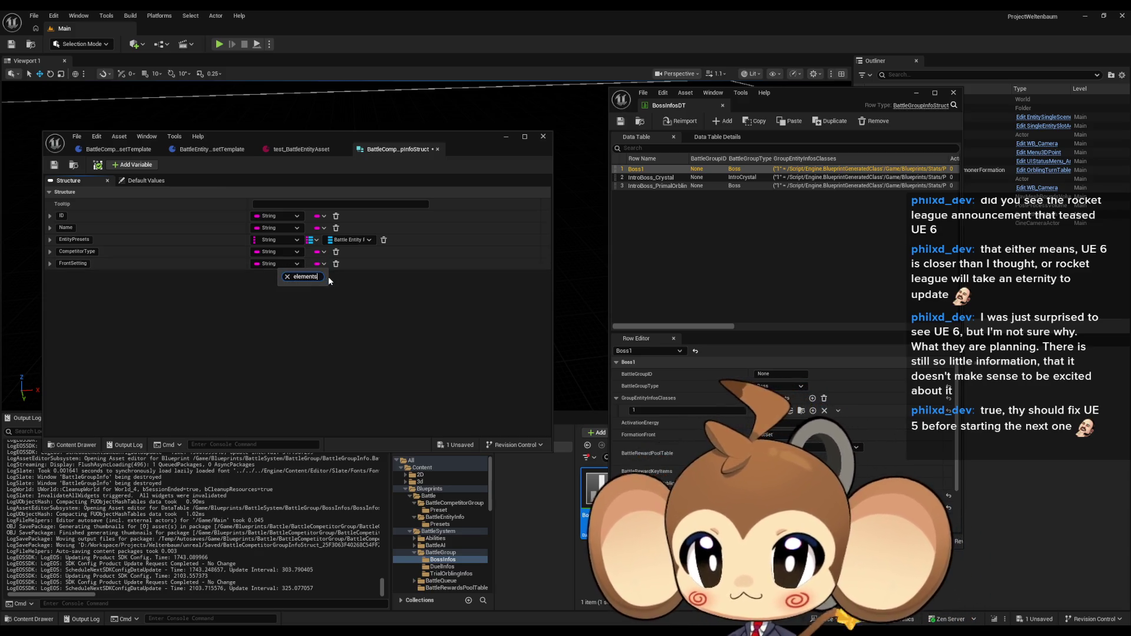
pyautogui.click(297, 263)
pyautogui.write('e')
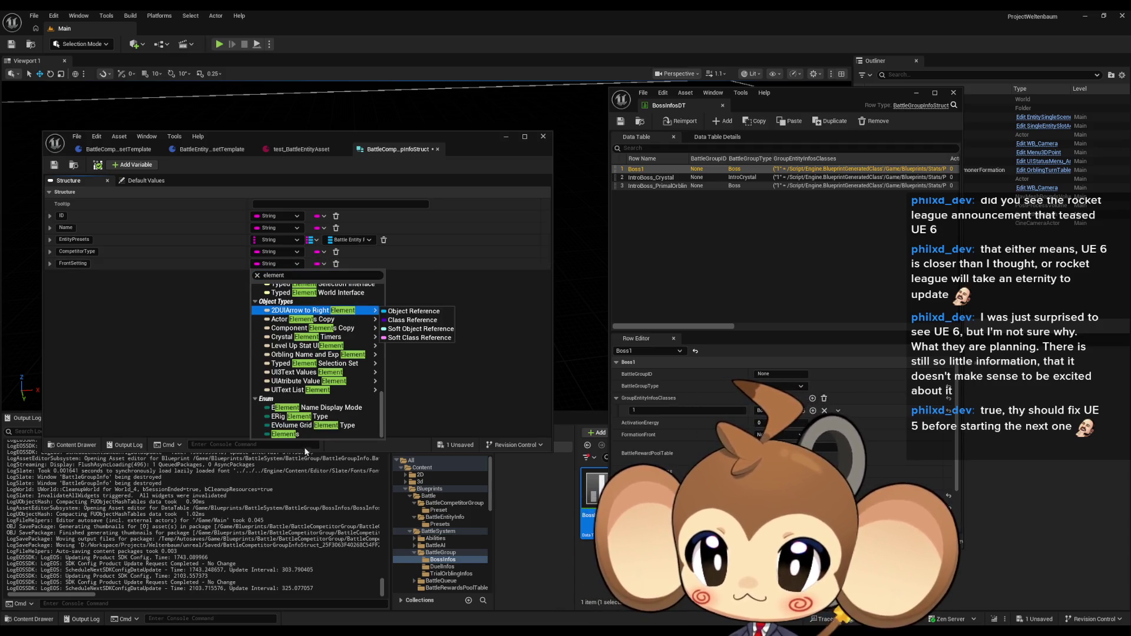
pyautogui.click(297, 441)
pyautogui.click(144, 180)
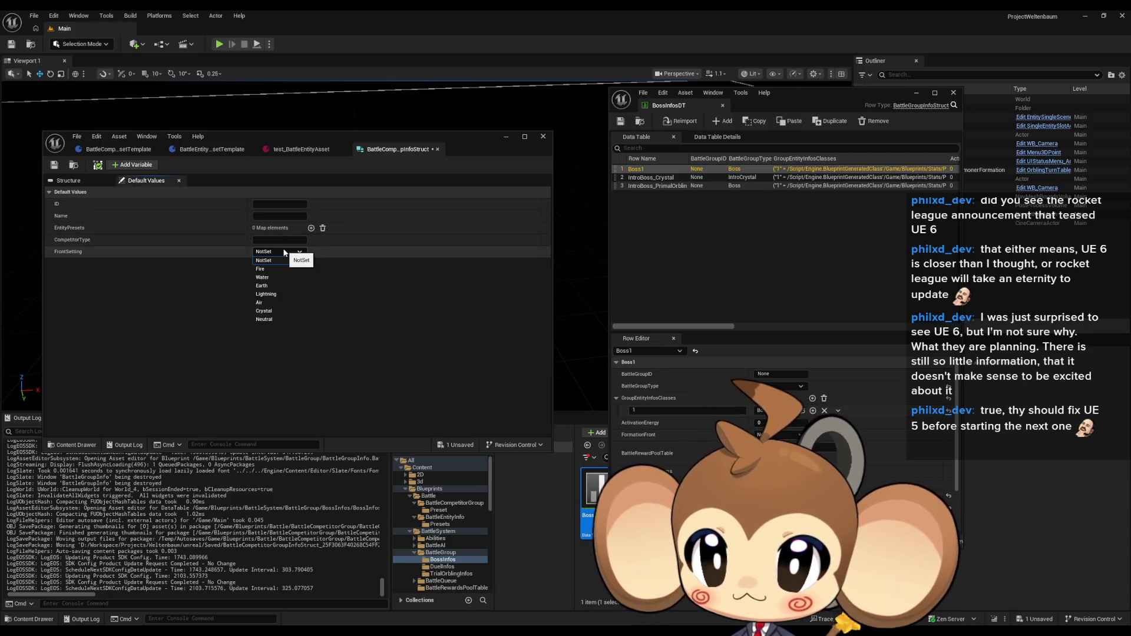
pyautogui.click(97, 180)
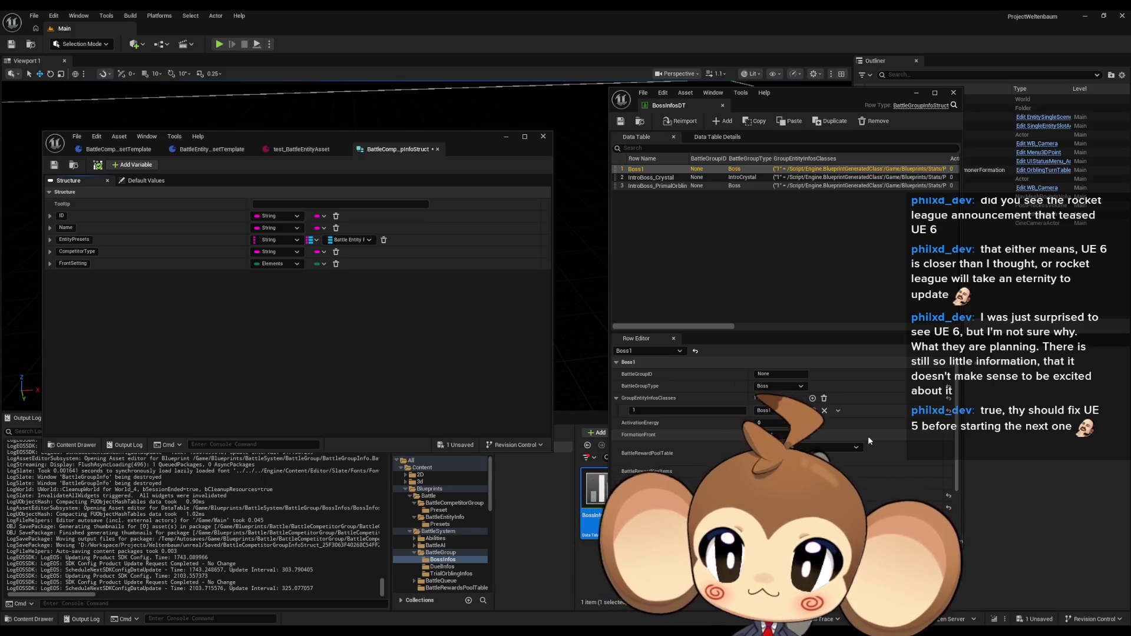
# - Maximize the blueprint editor and bring up the BattleCompetitorGroupPresetTemplate tab
pyautogui.click(208, 151)
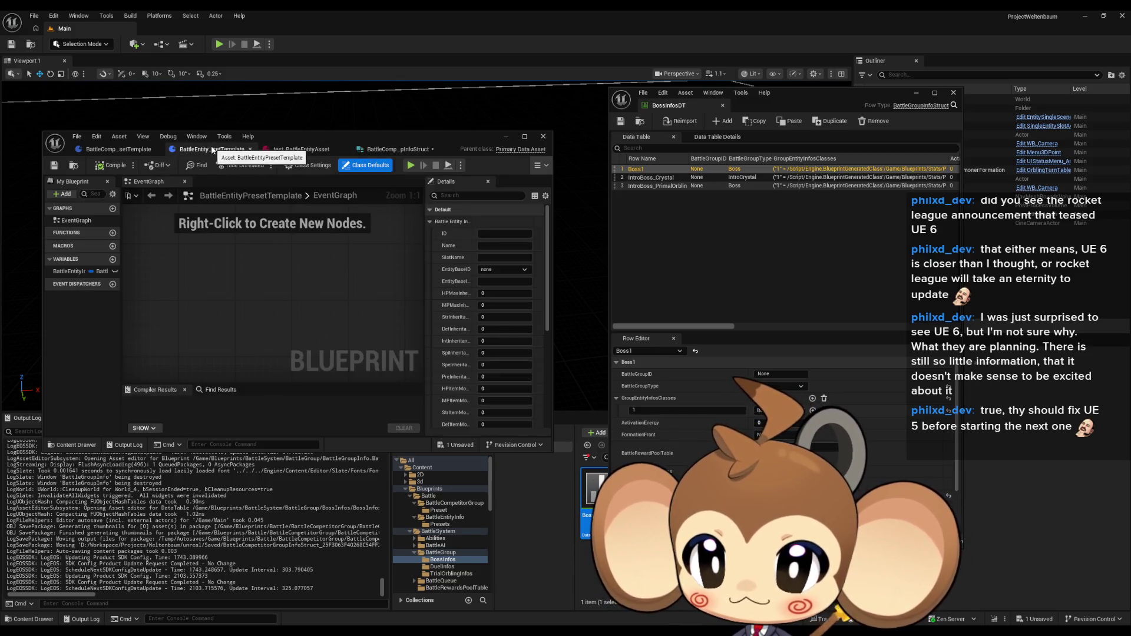
pyautogui.doubleClick(296, 139)
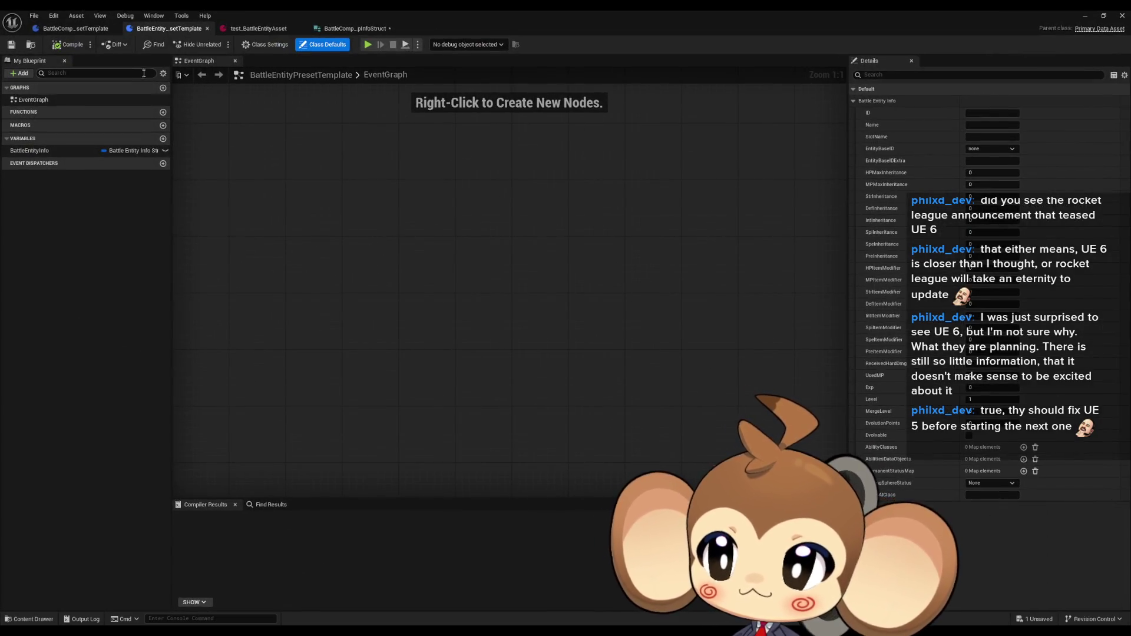
pyautogui.click(58, 30)
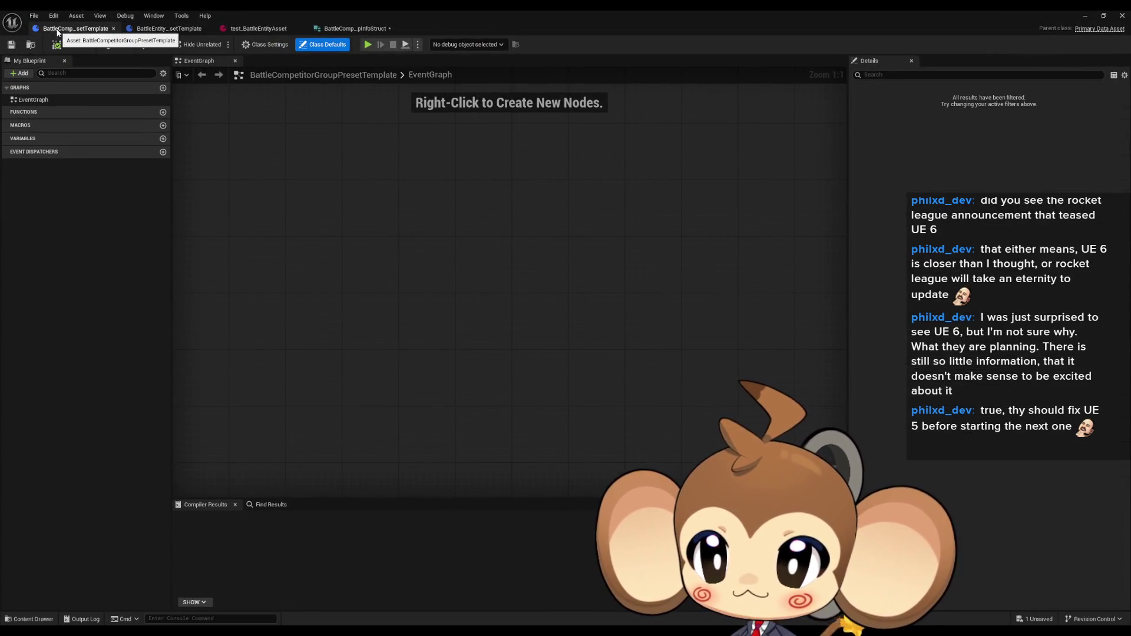
# - Save the BattleCompetitorGroupInfoStruct and return to BattleCompetitorGroupPresetTemplate
pyautogui.click(352, 29)
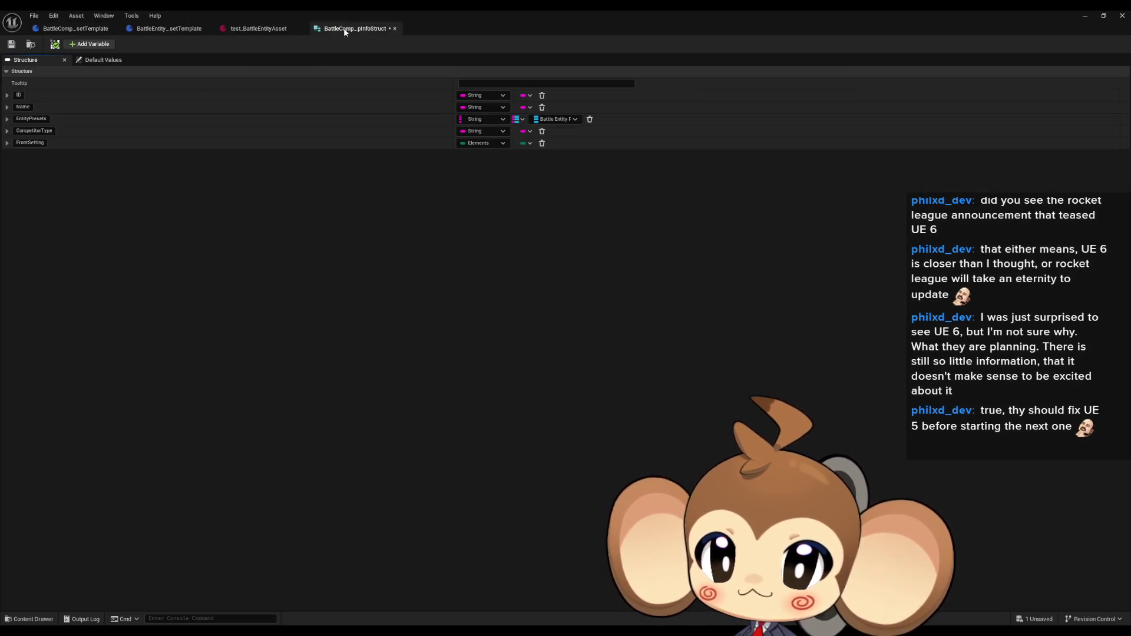
pyautogui.click(11, 44)
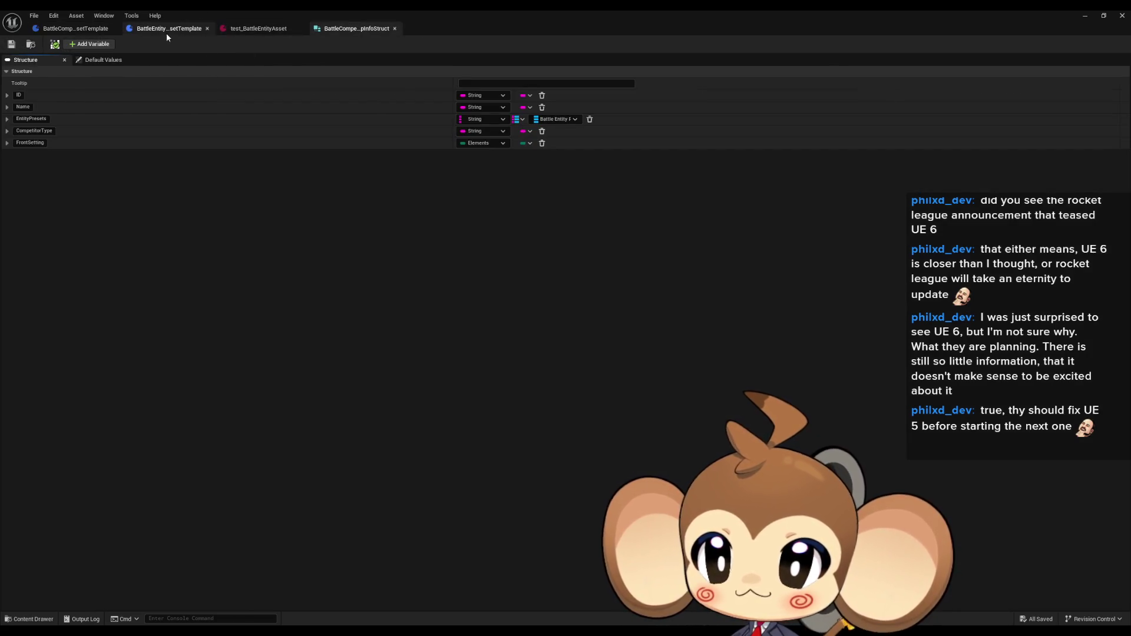
pyautogui.click(166, 30)
pyautogui.click(67, 29)
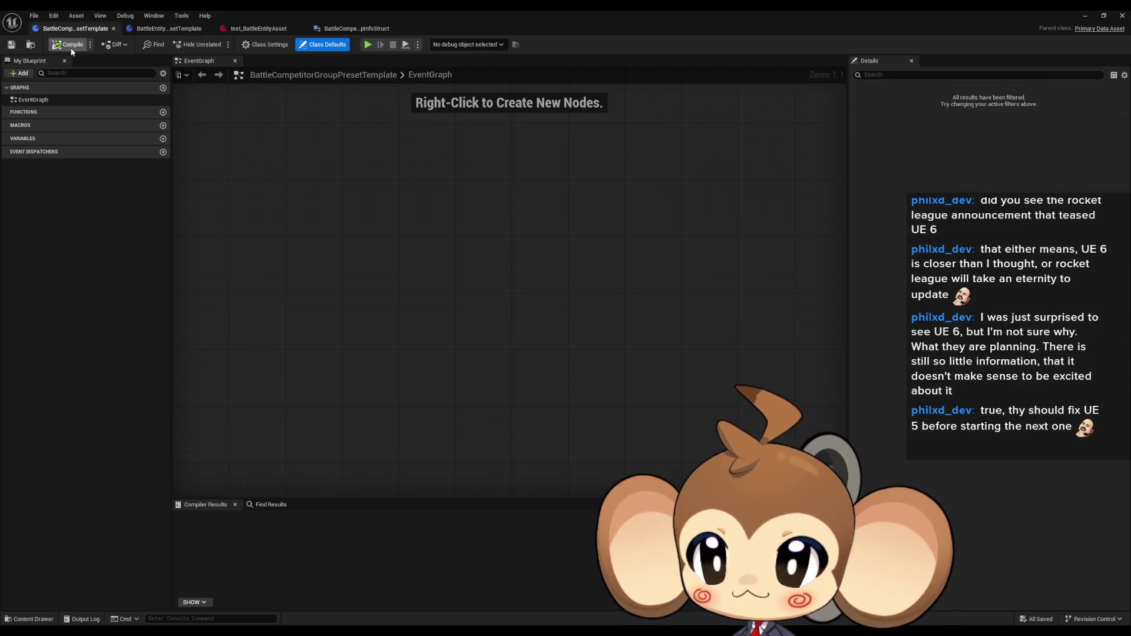
# - Add a BattleCompetitorInfo variable of type Battle Competitor Group Info Struct and compile
pyautogui.click(162, 138)
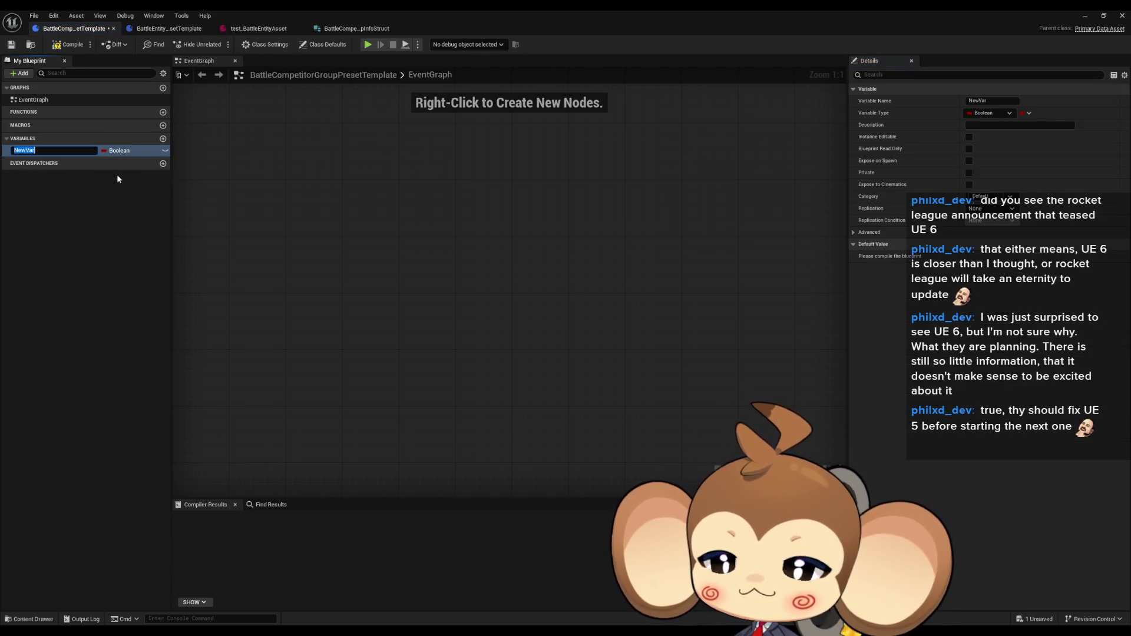
pyautogui.write('BattleCompet')
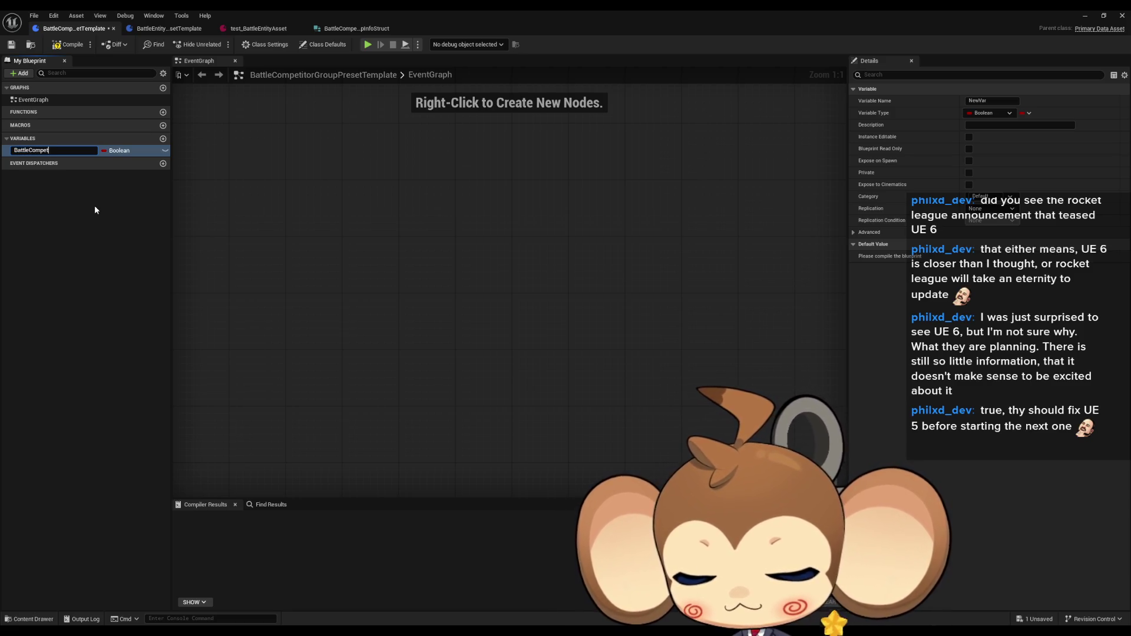
pyautogui.write('itorInfo')
pyautogui.press('Return')
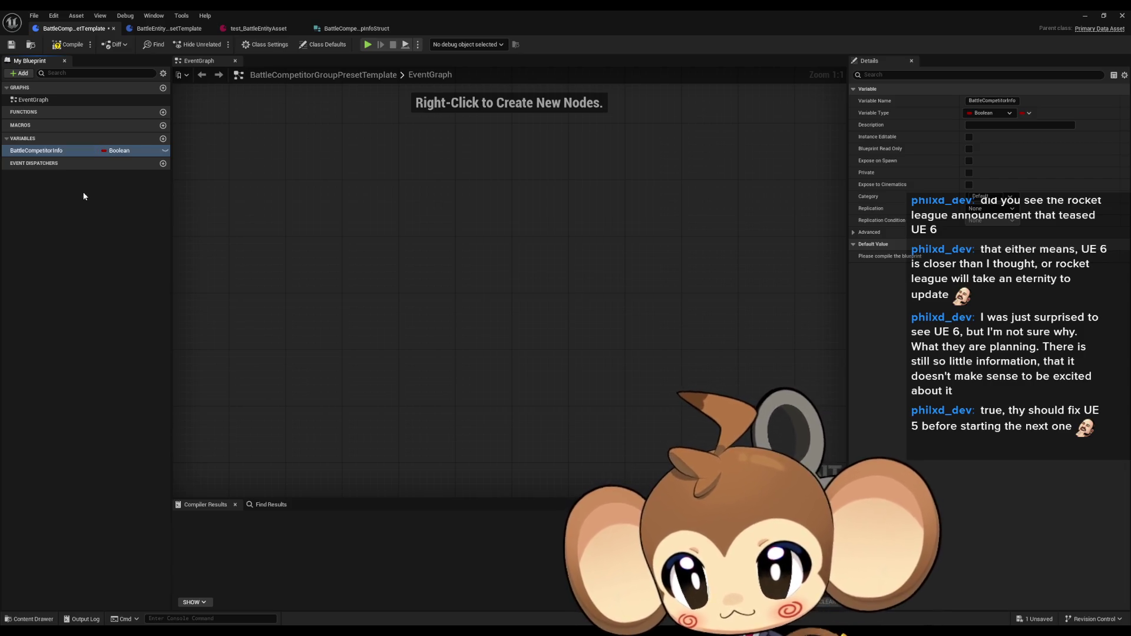
pyautogui.click(115, 152)
pyautogui.write('batt')
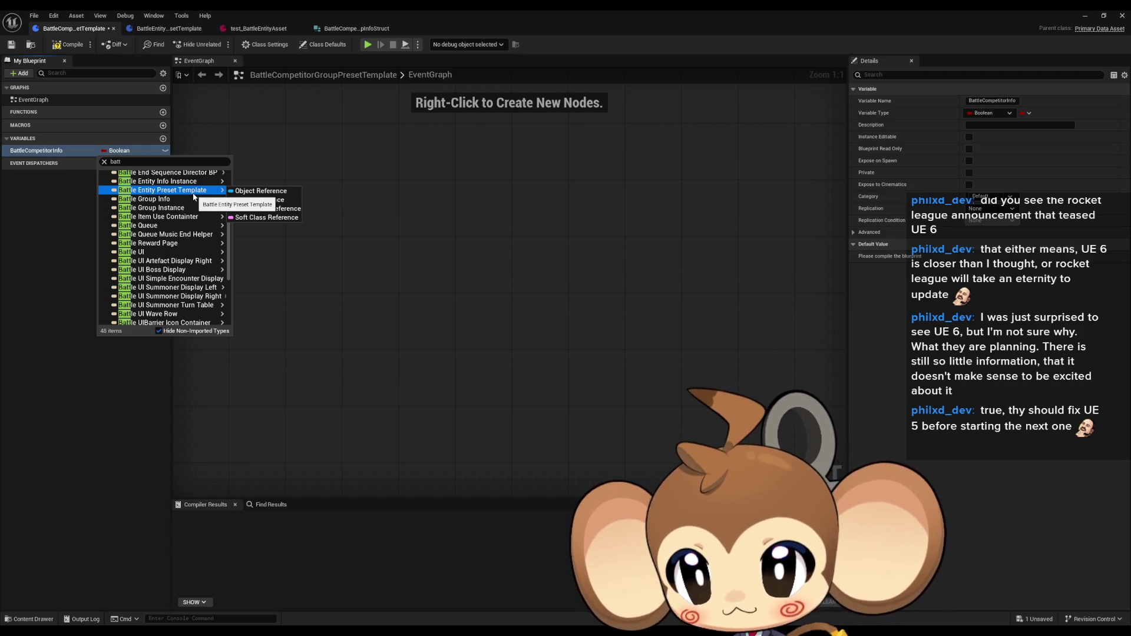
pyautogui.click(151, 163)
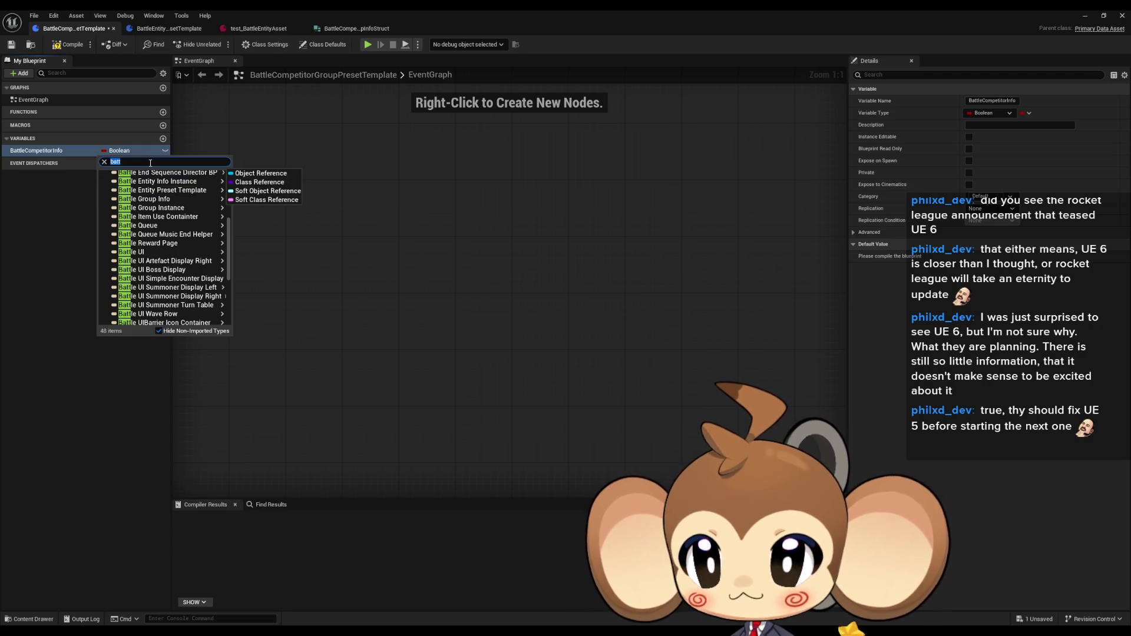
pyautogui.write(' str')
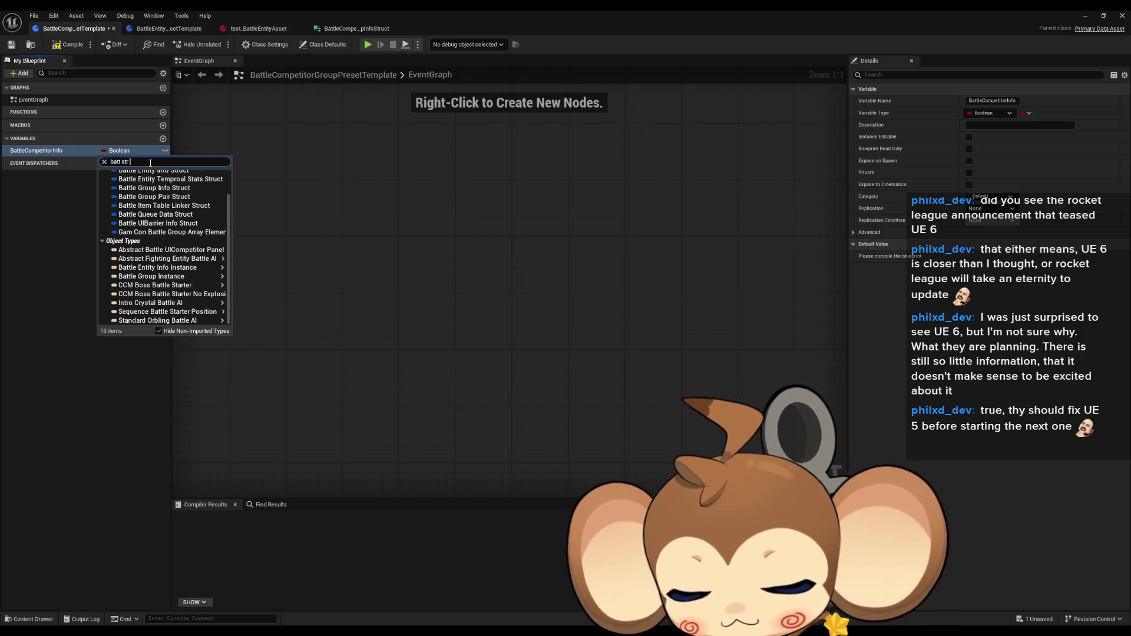
pyautogui.write(' info')
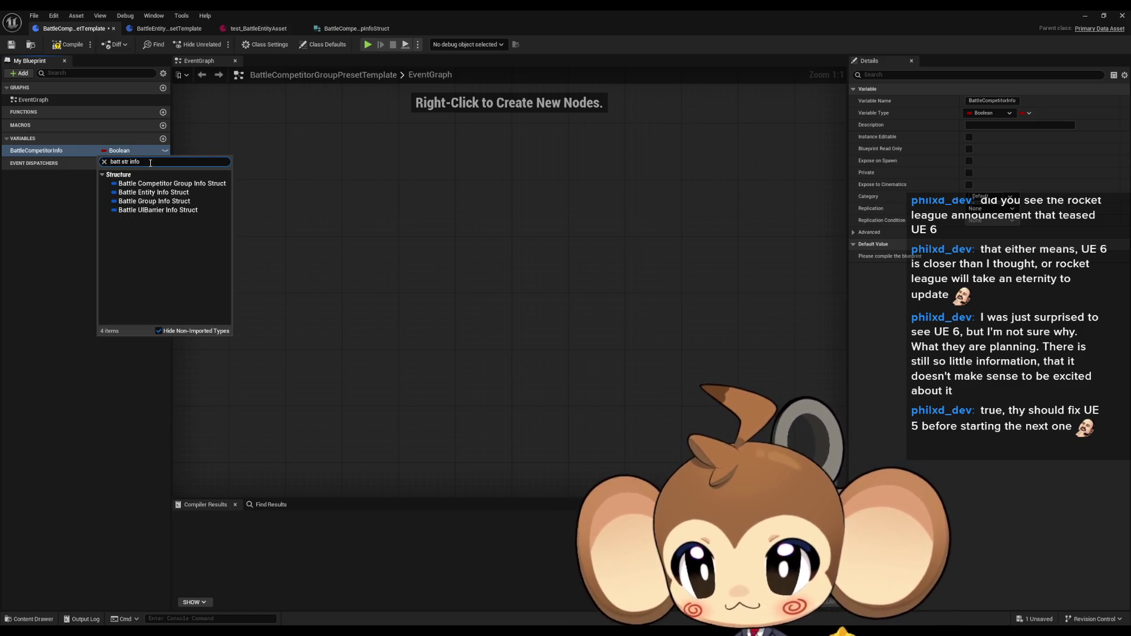
pyautogui.click(171, 183)
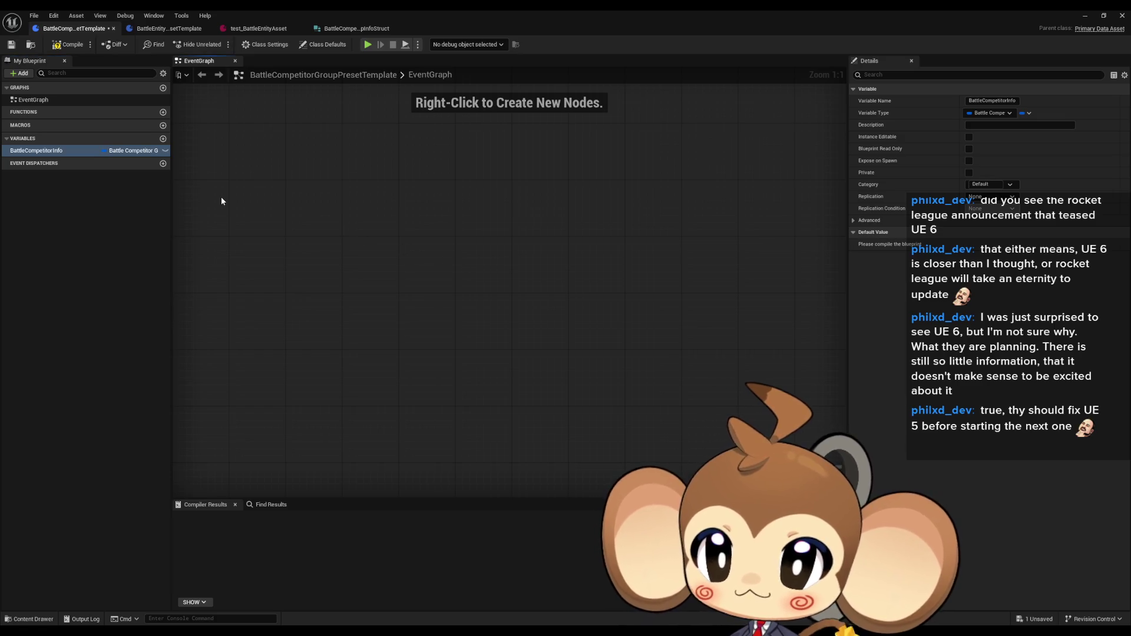
pyautogui.click(69, 45)
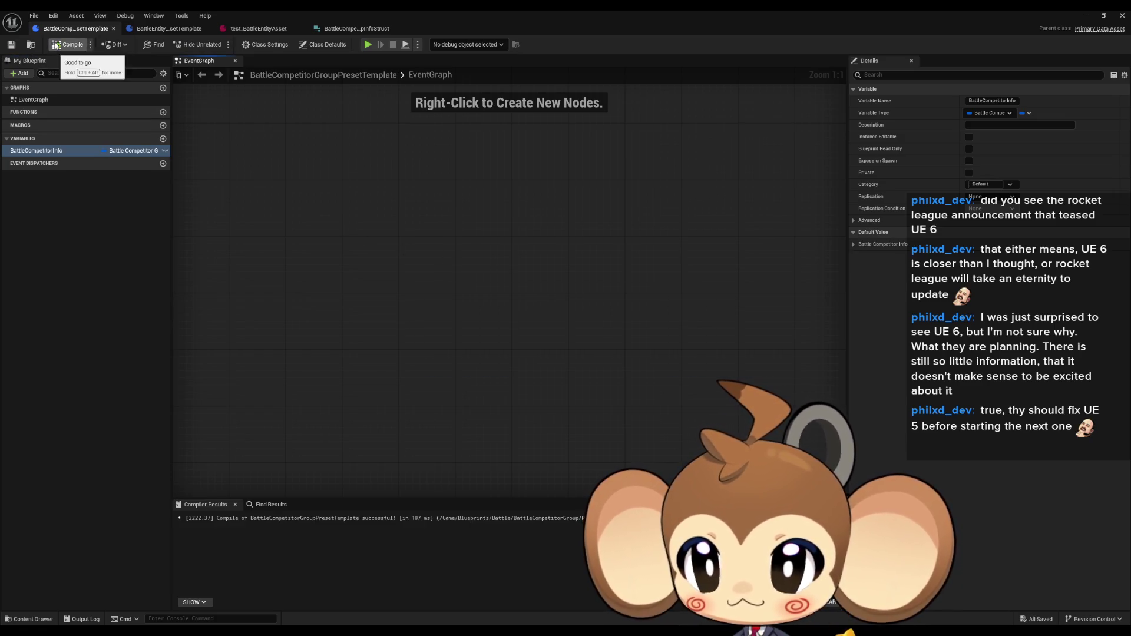
# - Inspect the variable's FrontSetting default value without changing it, then go to the struct
pyautogui.click(853, 245)
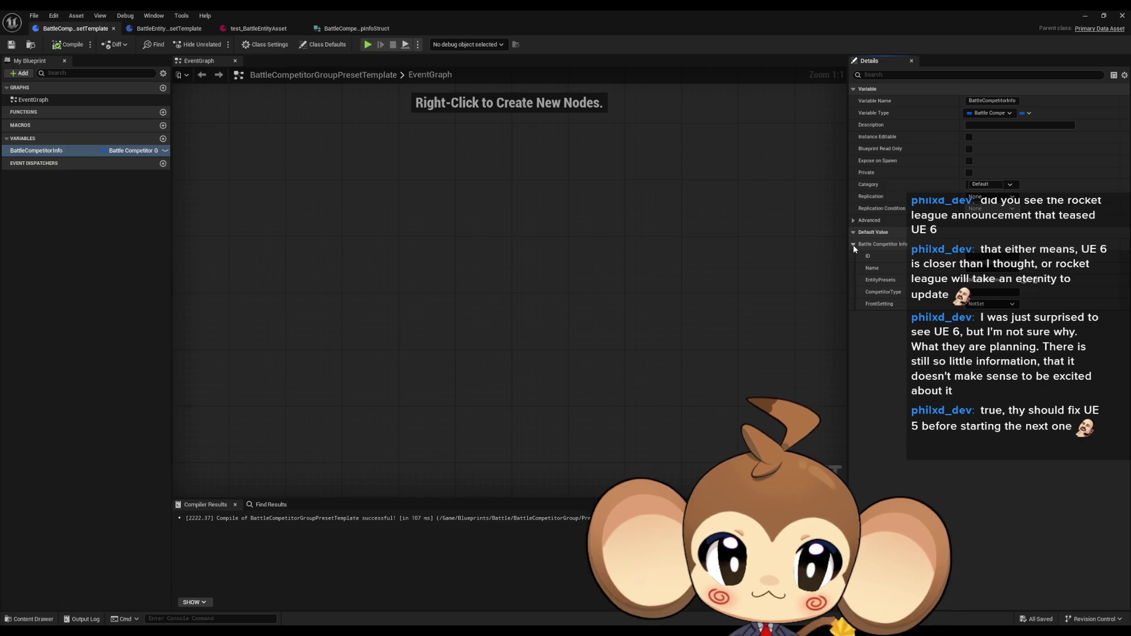
pyautogui.click(987, 305)
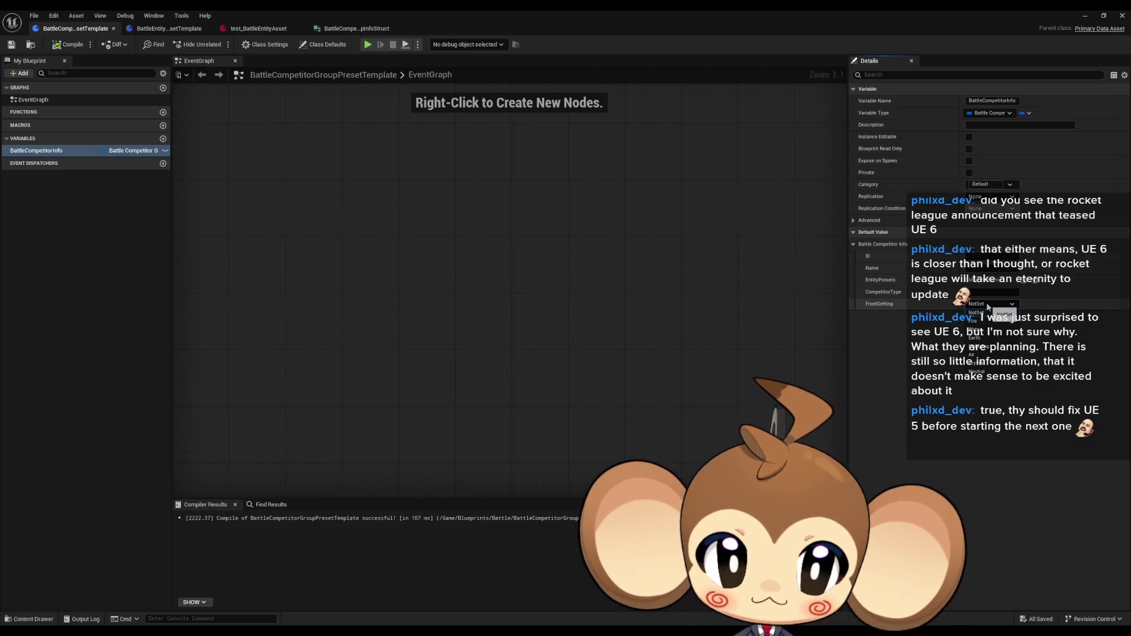
pyautogui.click(987, 306)
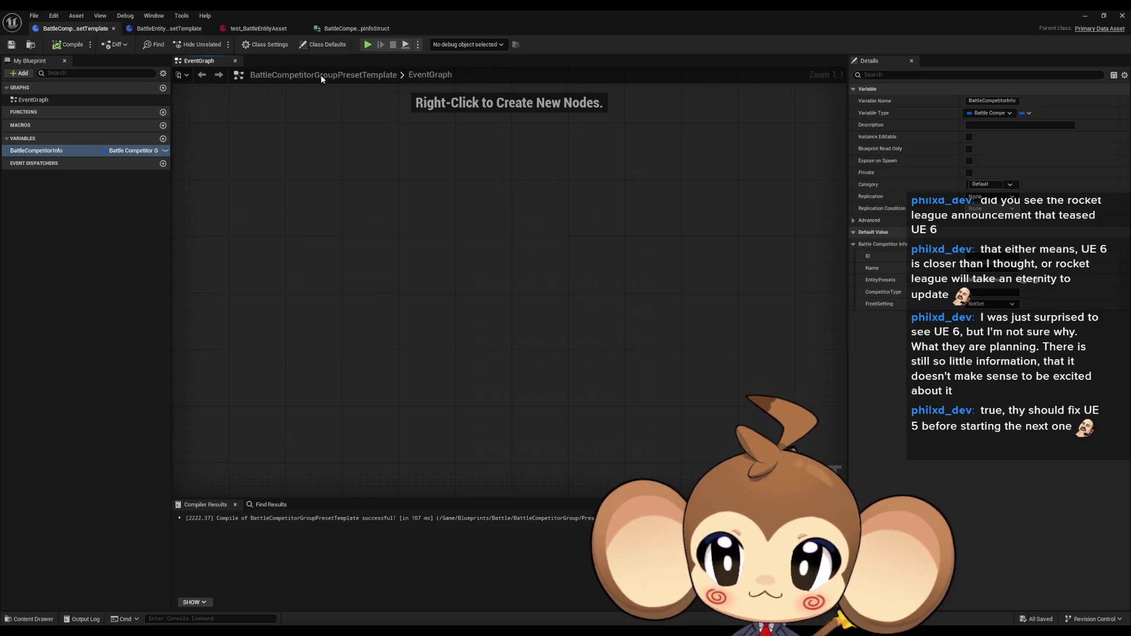
pyautogui.click(354, 30)
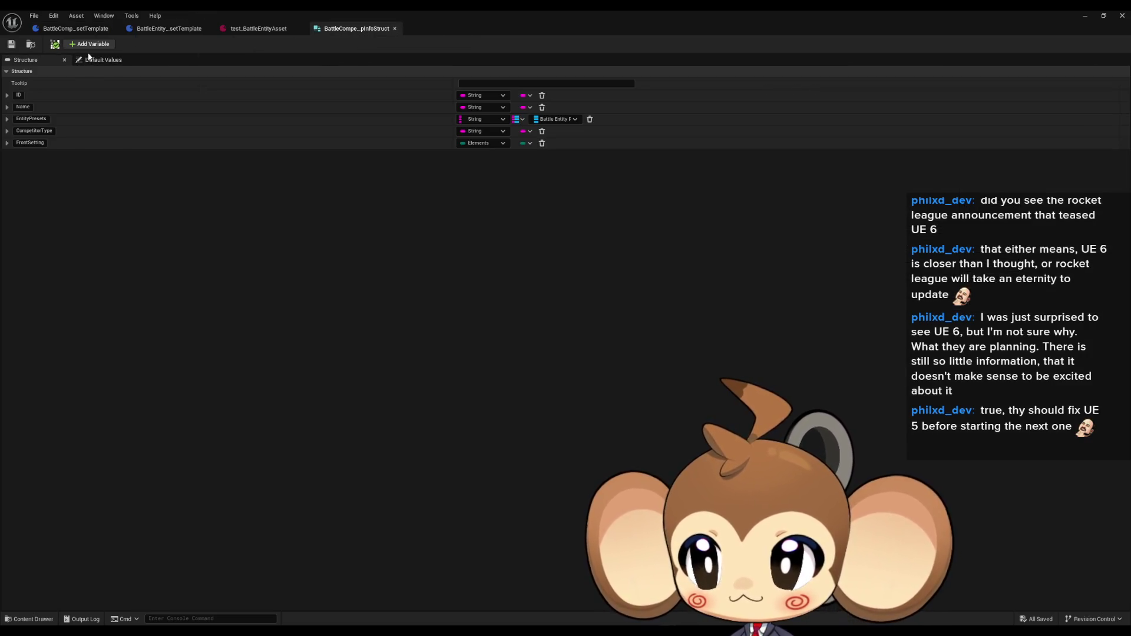
# - Choose Neutral as FrontSetting in the struct's Default Values, save, and go back to the template
pyautogui.click(102, 59)
pyautogui.click(510, 130)
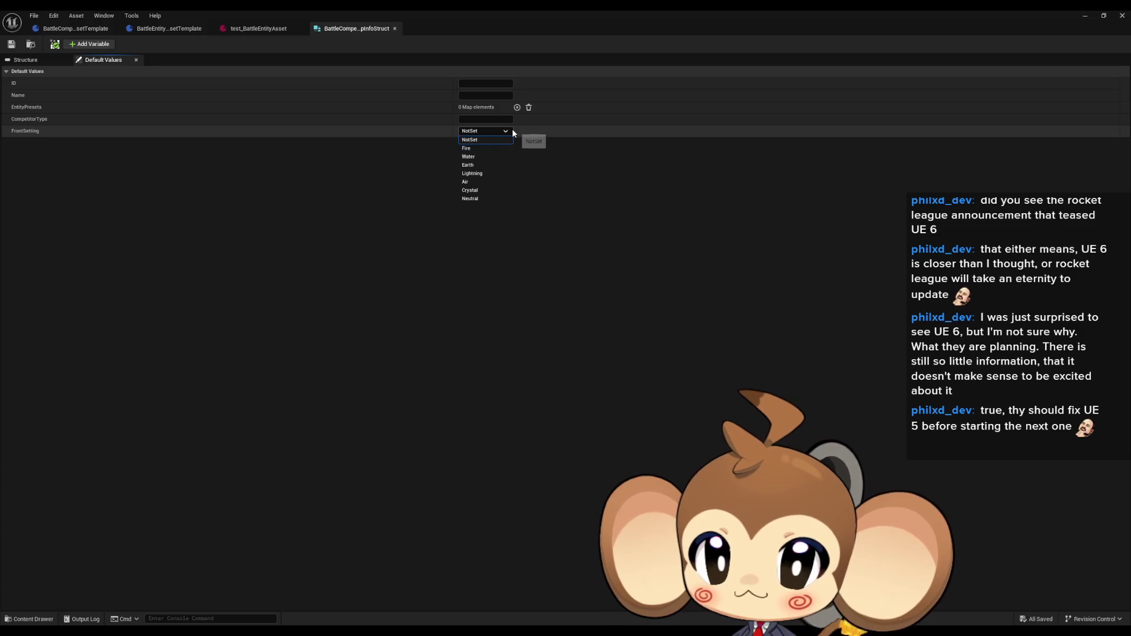
pyautogui.click(484, 197)
pyautogui.click(11, 45)
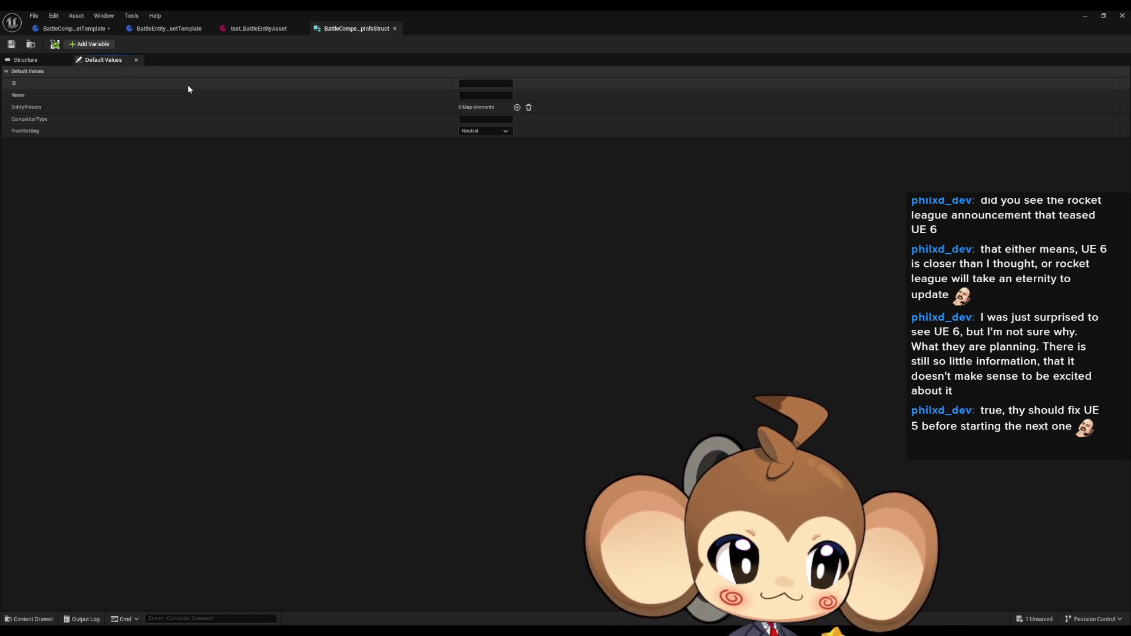
pyautogui.click(61, 29)
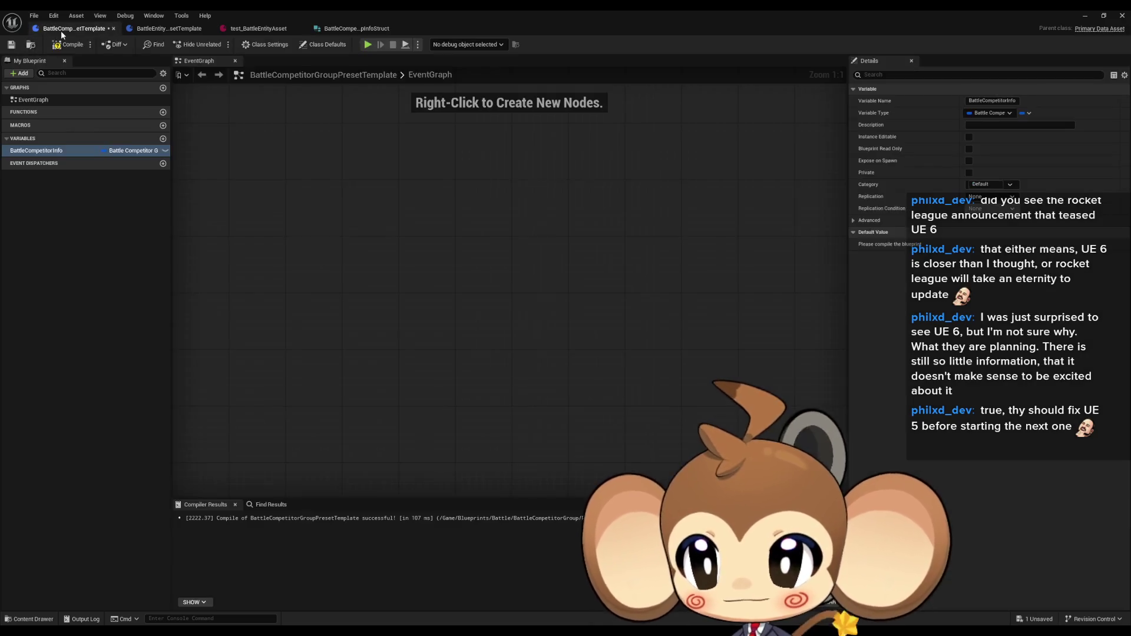
# - Recompile BattleCompetitorGroupPresetTemplate, then minimize the blueprint editor to the level editor
pyautogui.rightClick(348, 251)
pyautogui.click(165, 29)
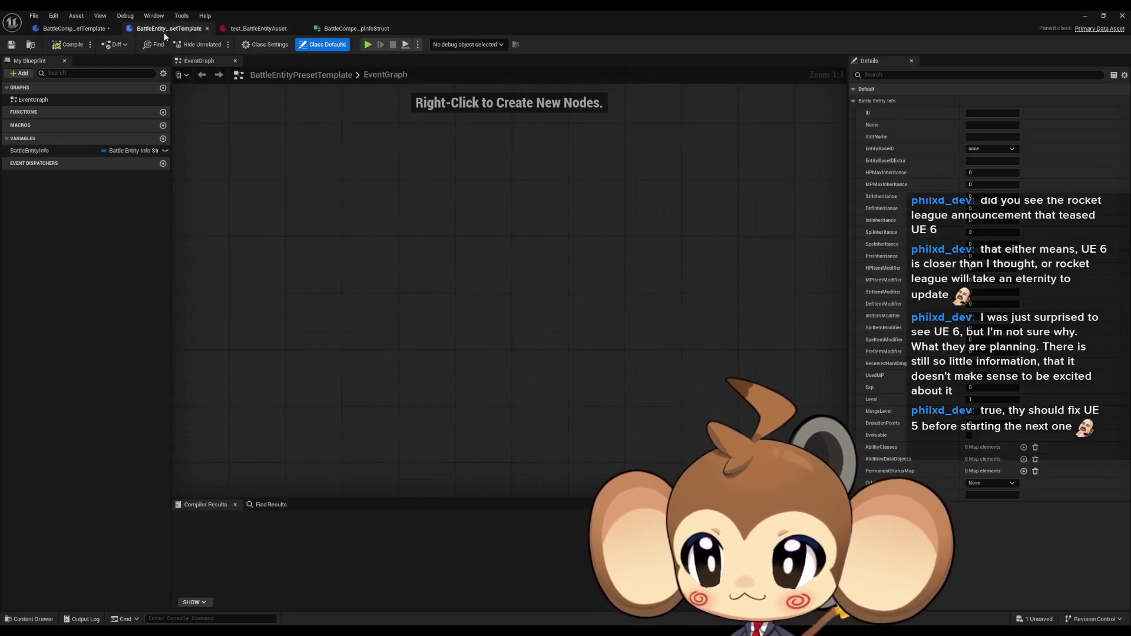
pyautogui.click(62, 29)
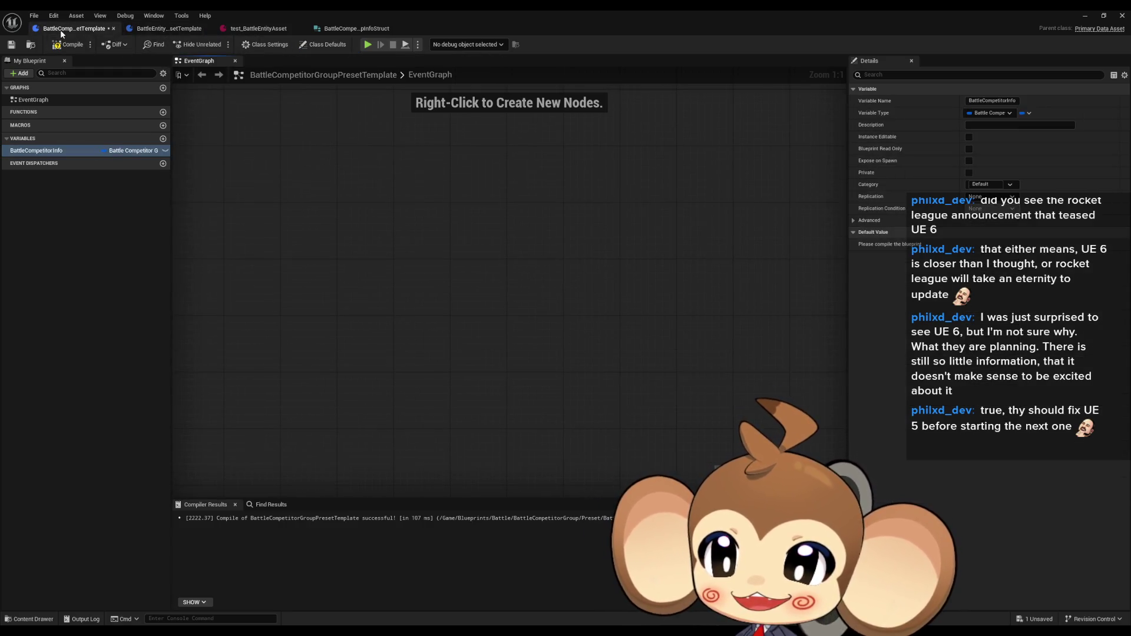
pyautogui.click(67, 45)
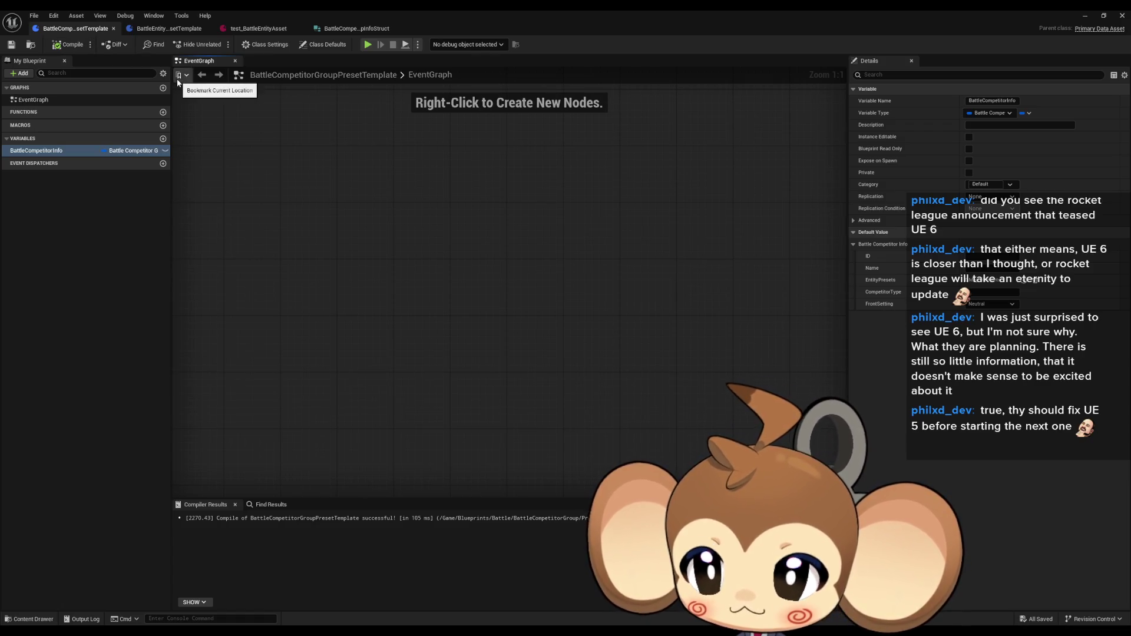
pyautogui.click(156, 29)
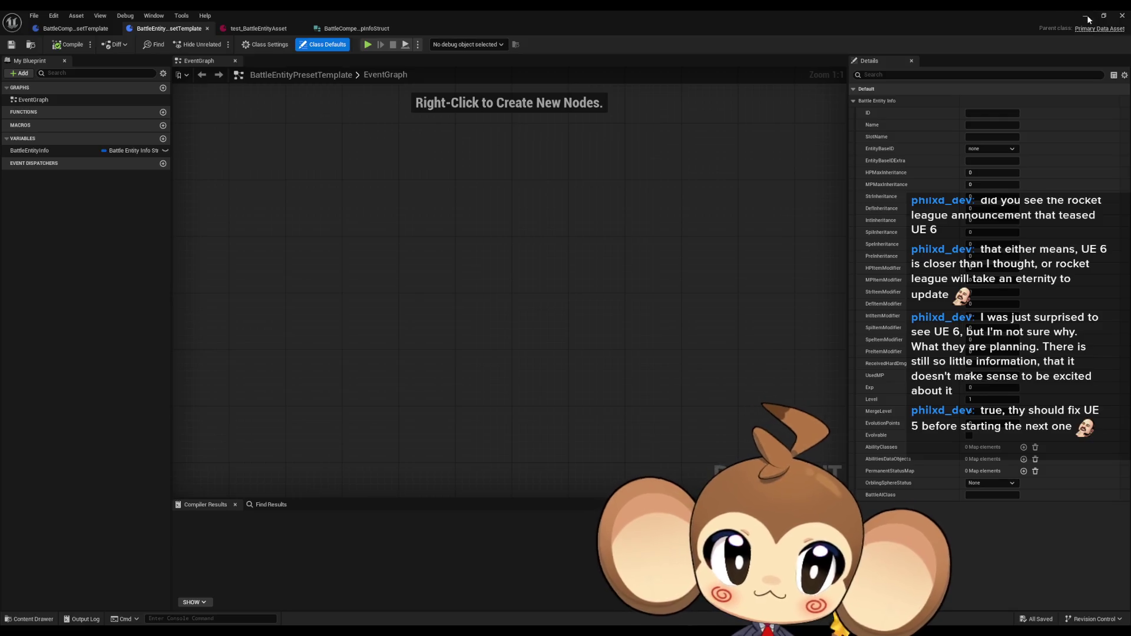
pyautogui.click(1085, 15)
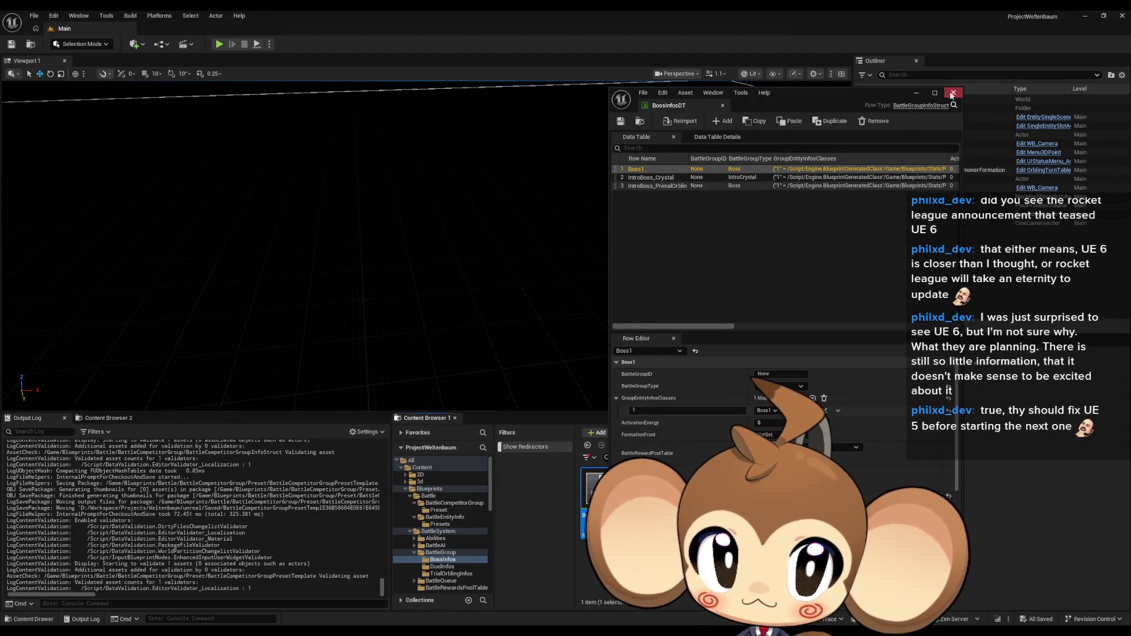
# - Close BossInfosDT and browse the BattleEntityInfo and BattleCompetitorGroup/Preset folders under Blueprints/Battle
pyautogui.click(953, 93)
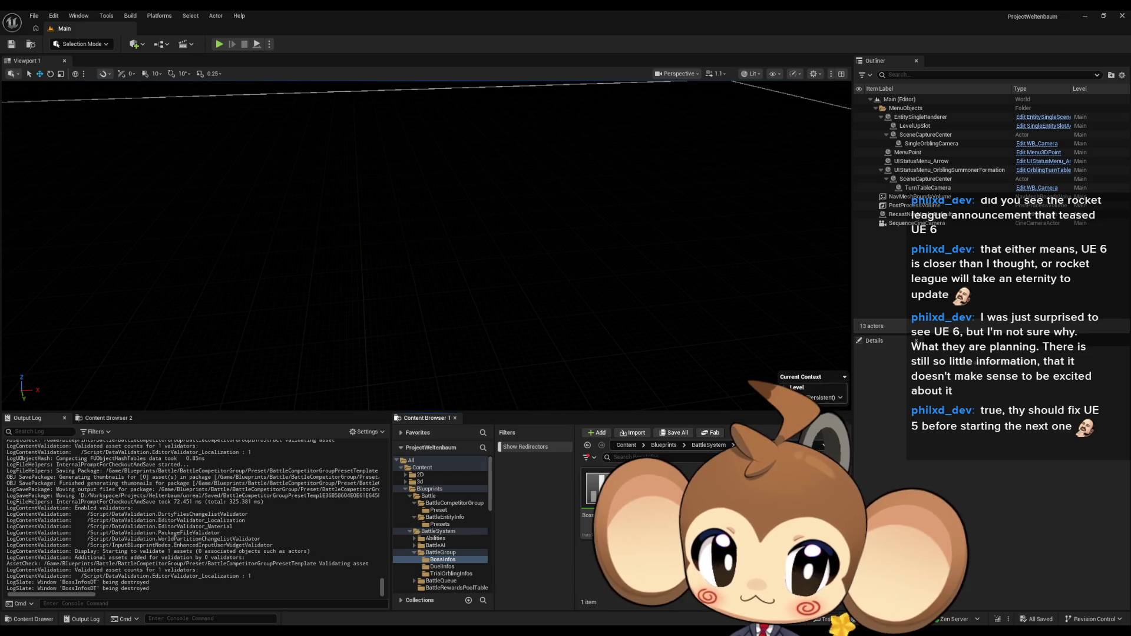
pyautogui.click(674, 447)
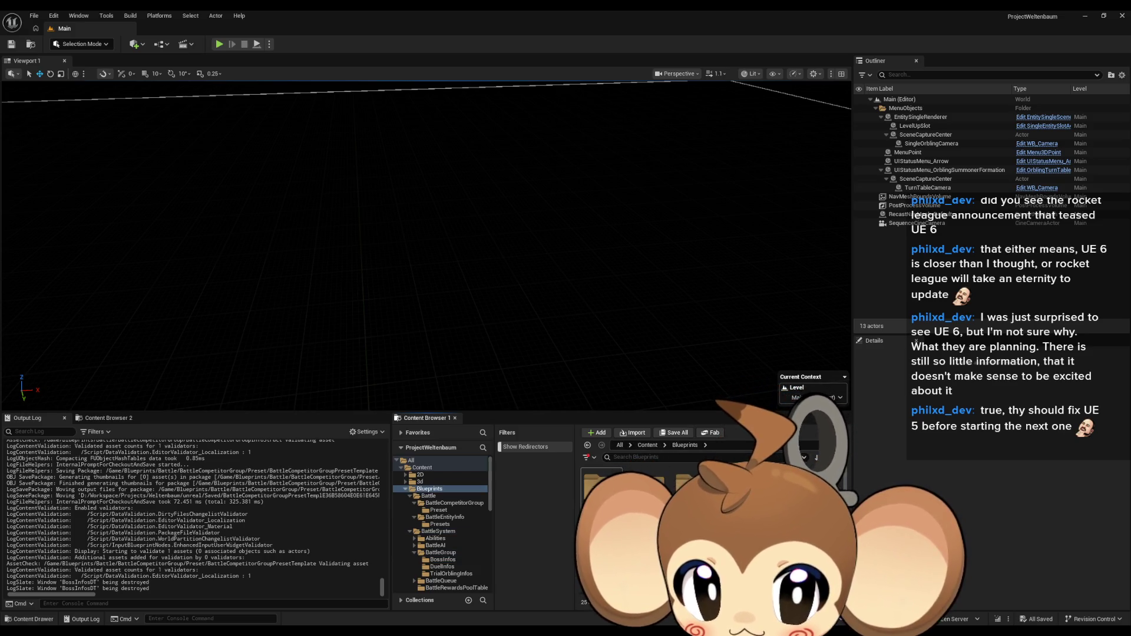
pyautogui.click(428, 495)
pyautogui.click(445, 516)
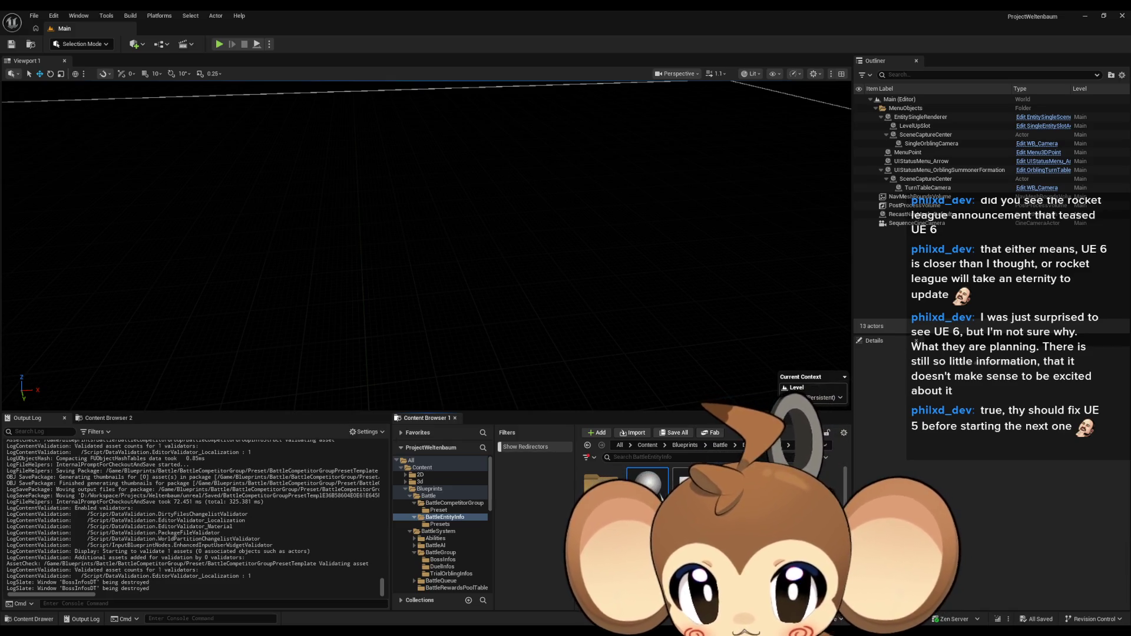
pyautogui.click(713, 446)
pyautogui.click(438, 509)
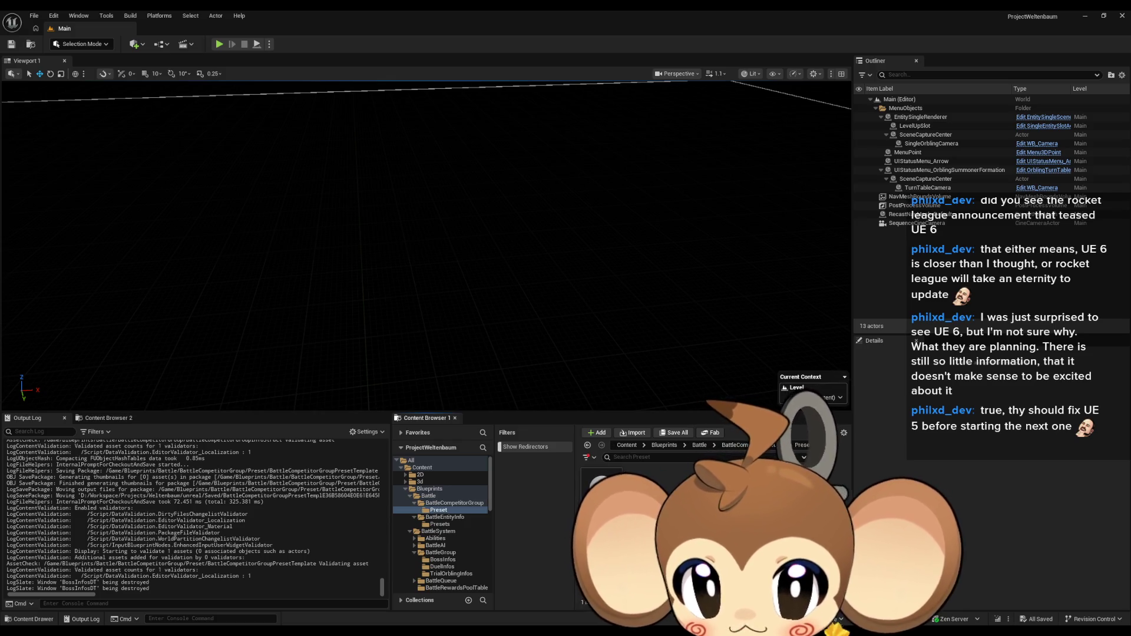
pyautogui.click(735, 445)
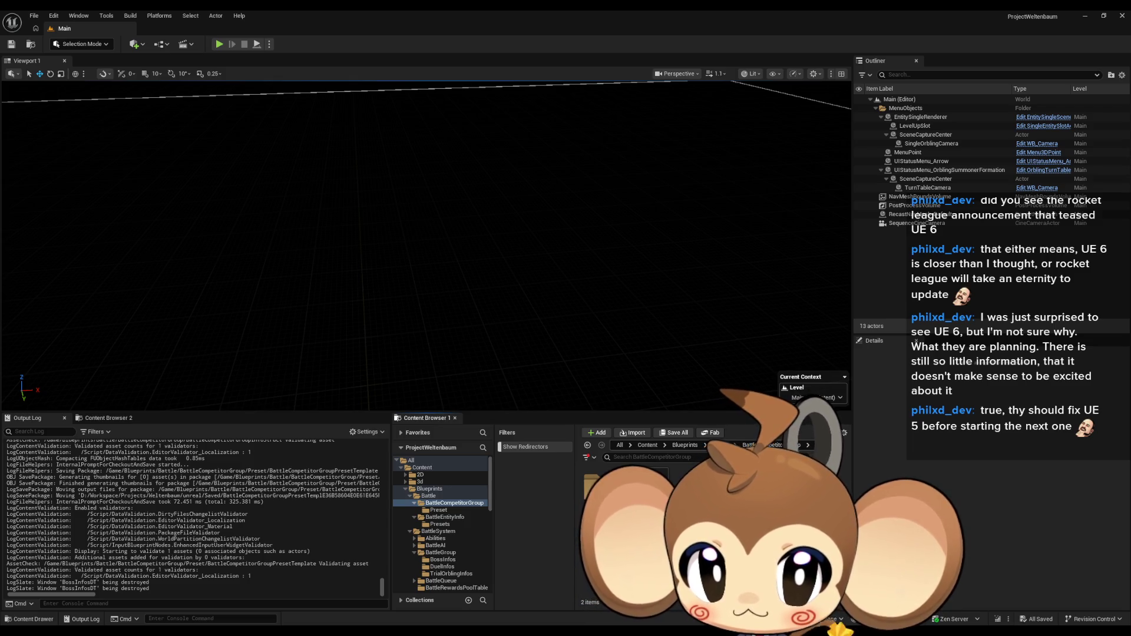
pyautogui.click(747, 445)
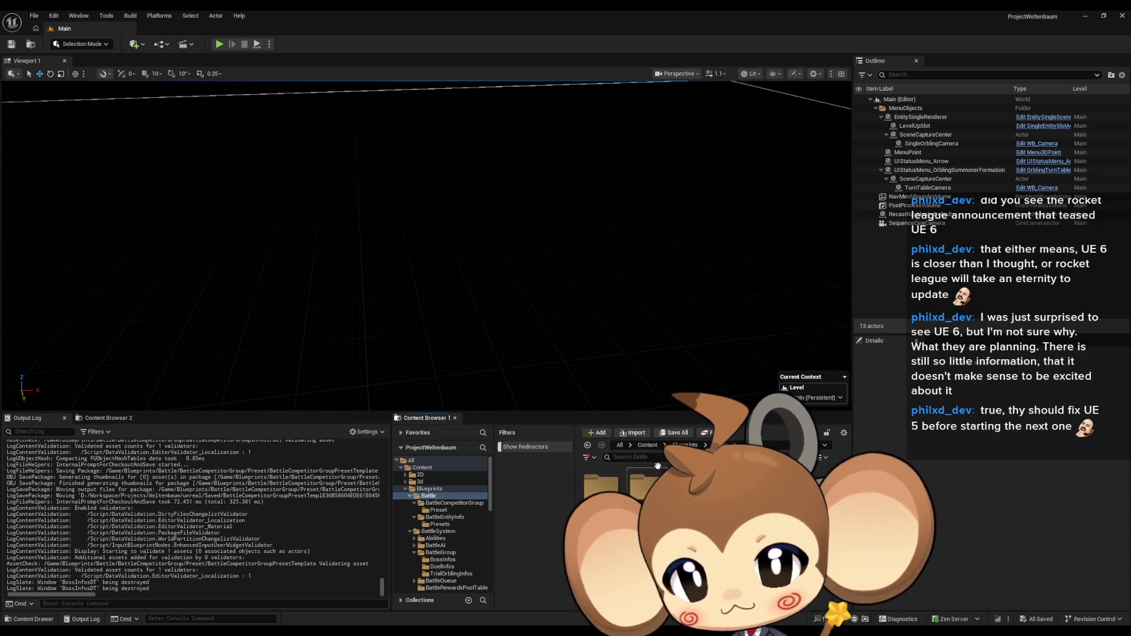
pyautogui.click(422, 467)
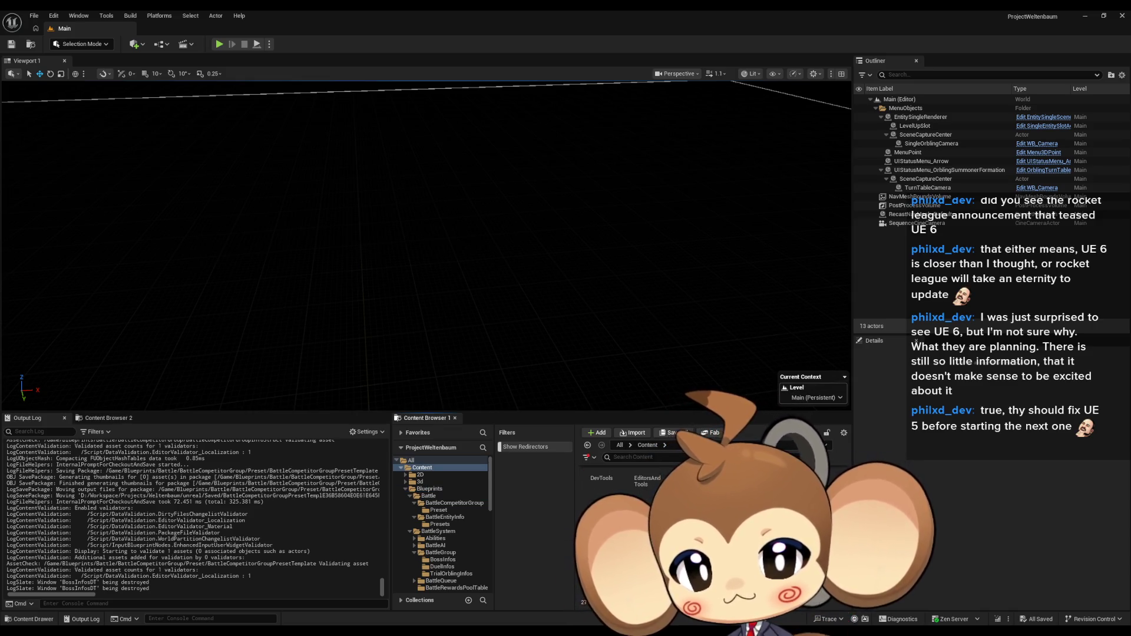
# - Load BattleEnv_1, then Arena_CameraMap, and edit the Arena actor's Blueprint
pyautogui.click(424, 526)
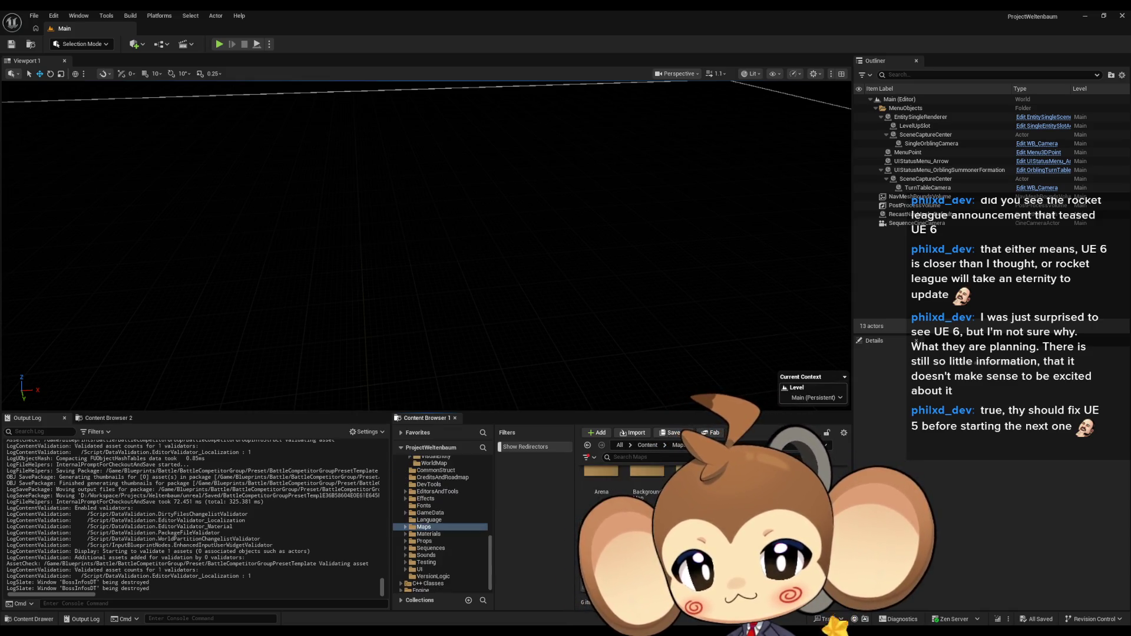
pyautogui.doubleClick(601, 474)
pyautogui.doubleClick(646, 477)
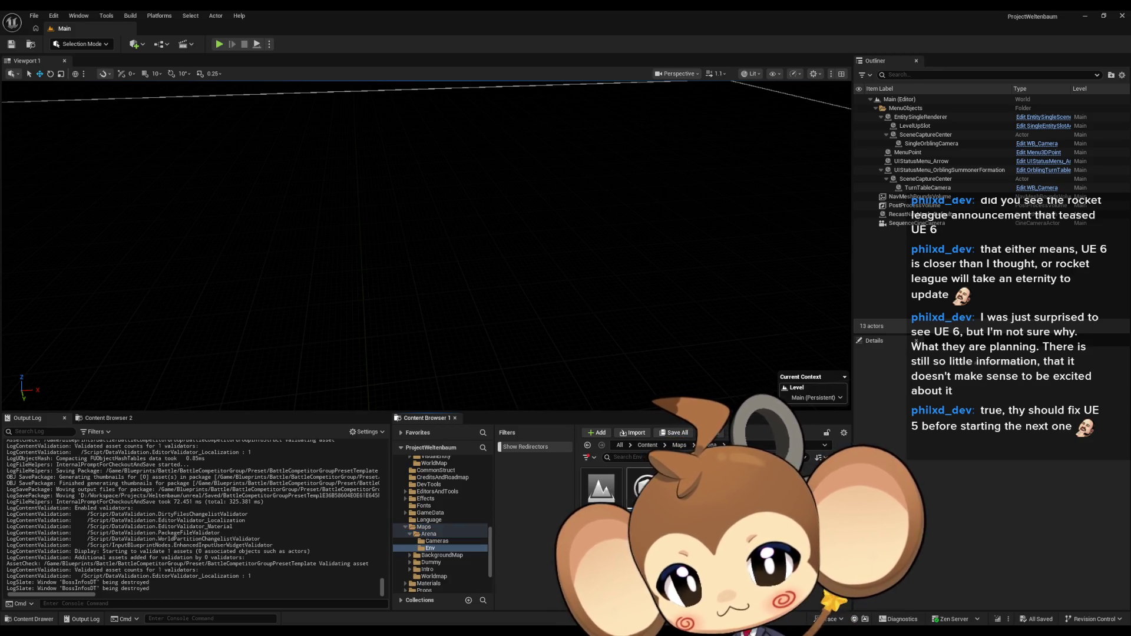
pyautogui.doubleClick(606, 503)
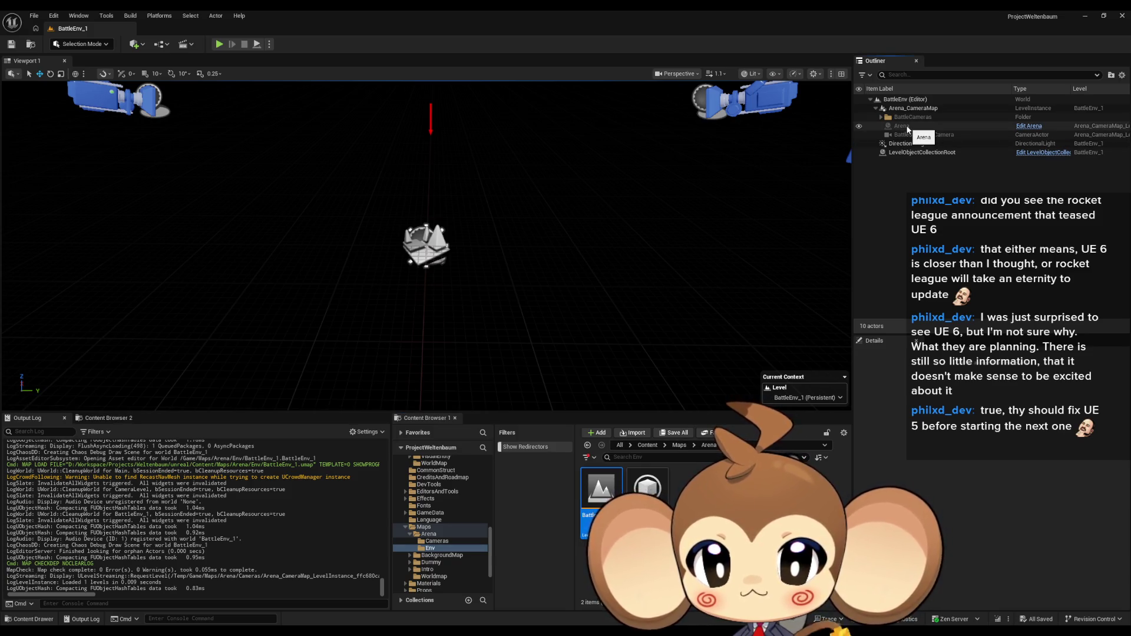
pyautogui.click(588, 444)
pyautogui.doubleClick(595, 500)
pyautogui.doubleClick(600, 489)
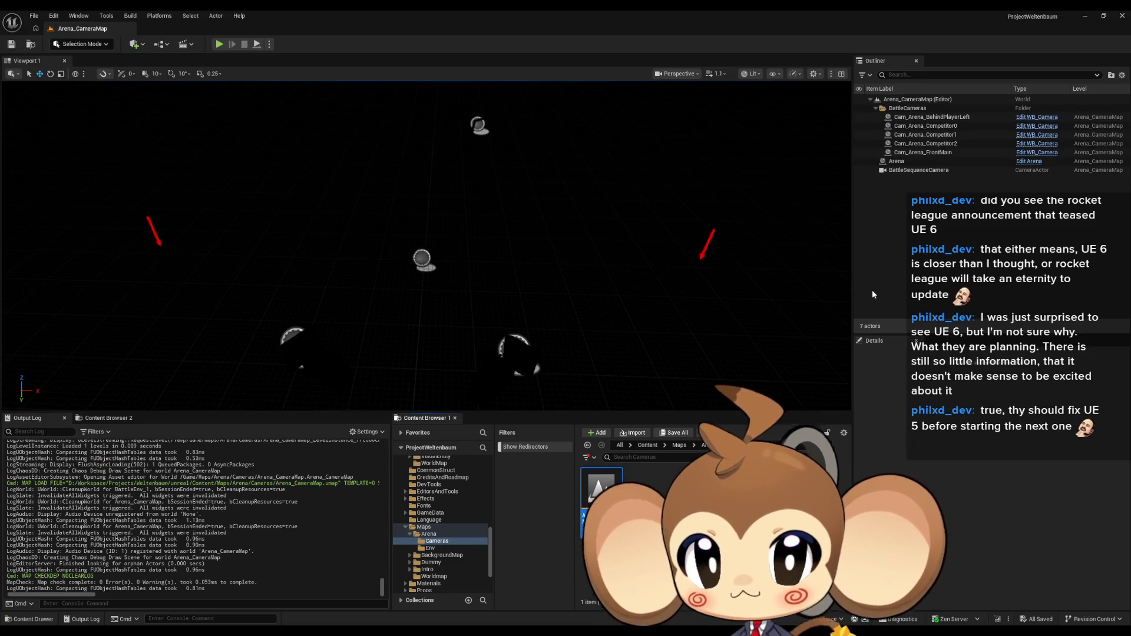
pyautogui.click(896, 161)
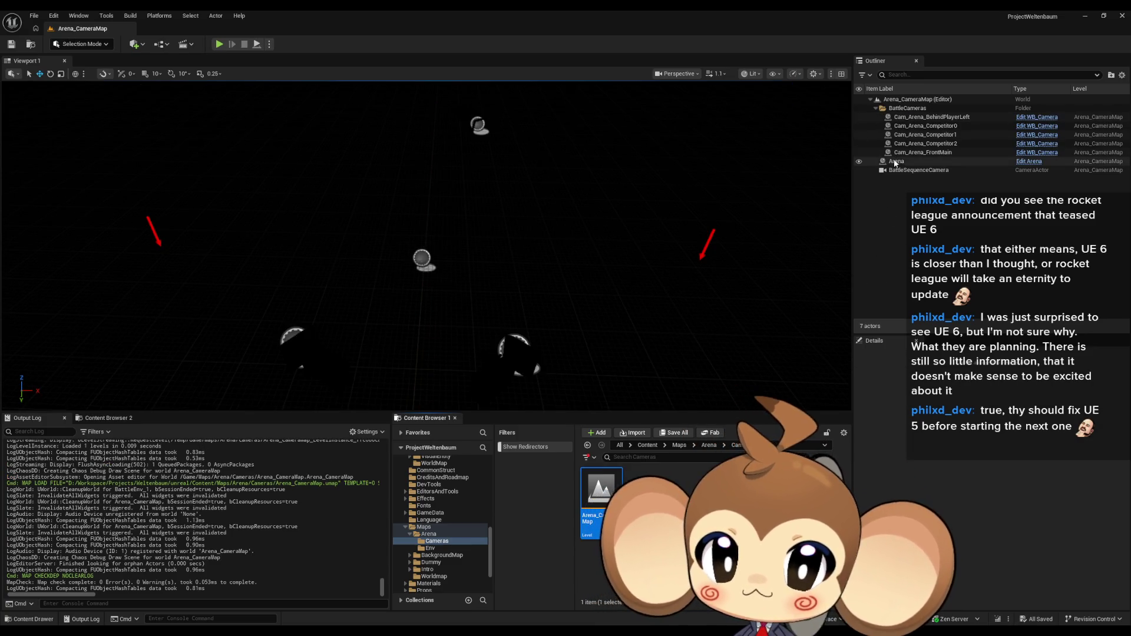
pyautogui.click(1023, 163)
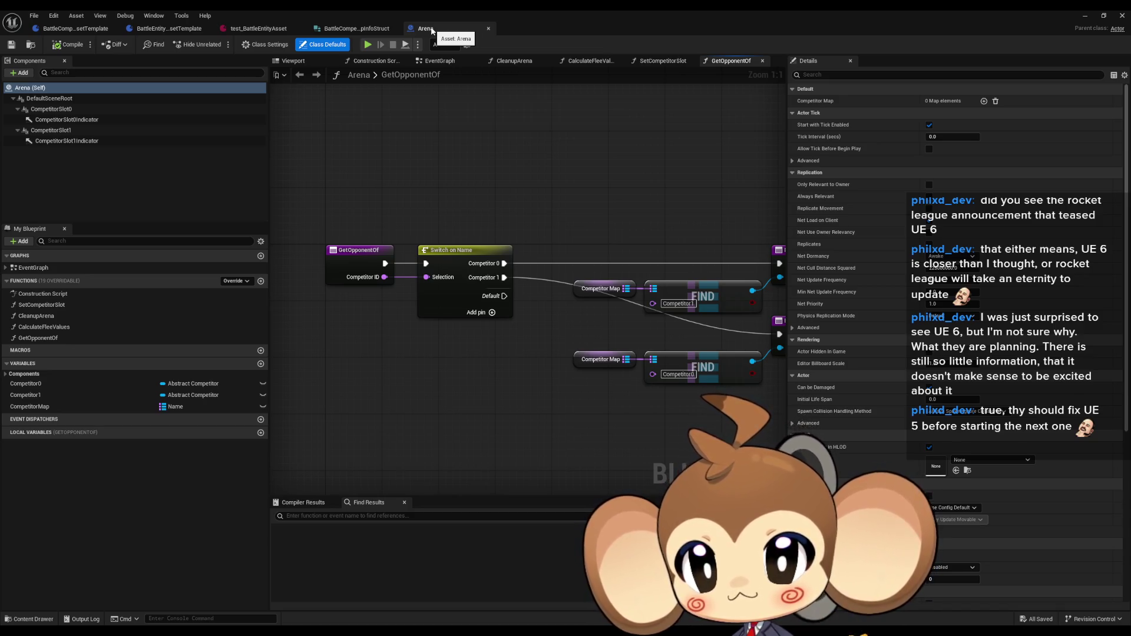
# - Close the Arena Blueprint tab, minimize the editor, and return the Content Browser to Content
pyautogui.middleClick(432, 29)
pyautogui.click(169, 29)
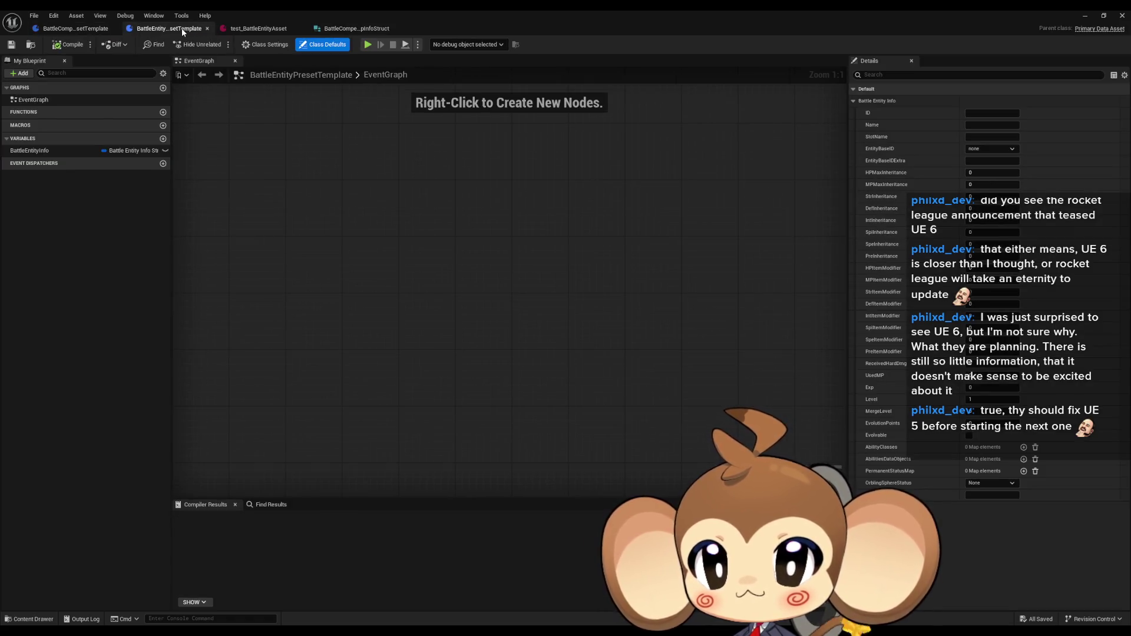
pyautogui.click(1083, 17)
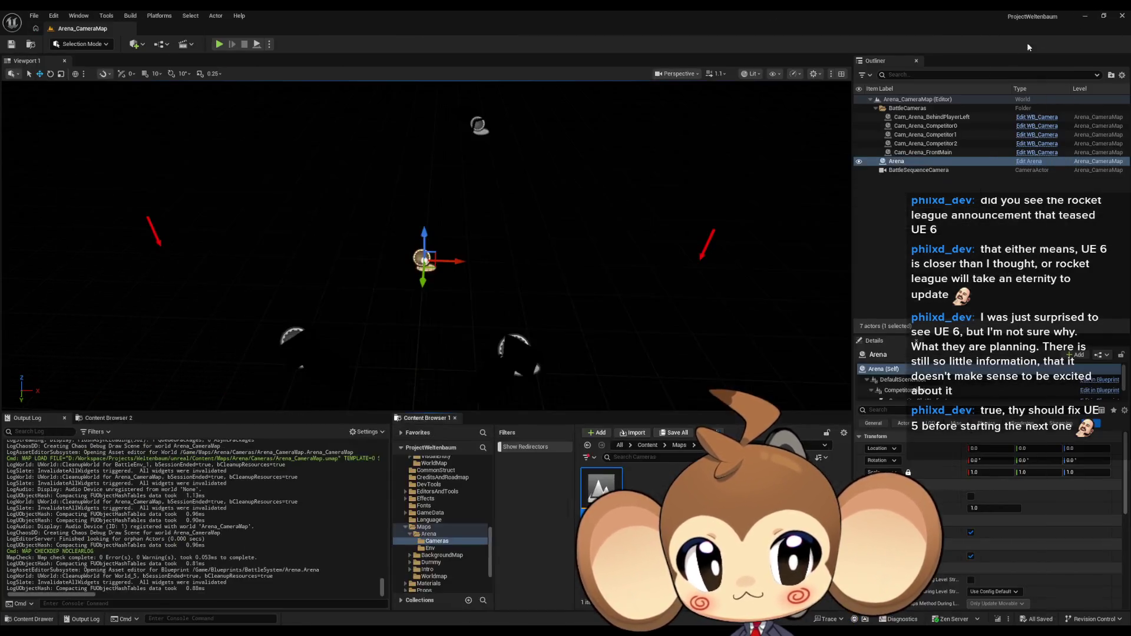
pyautogui.click(647, 445)
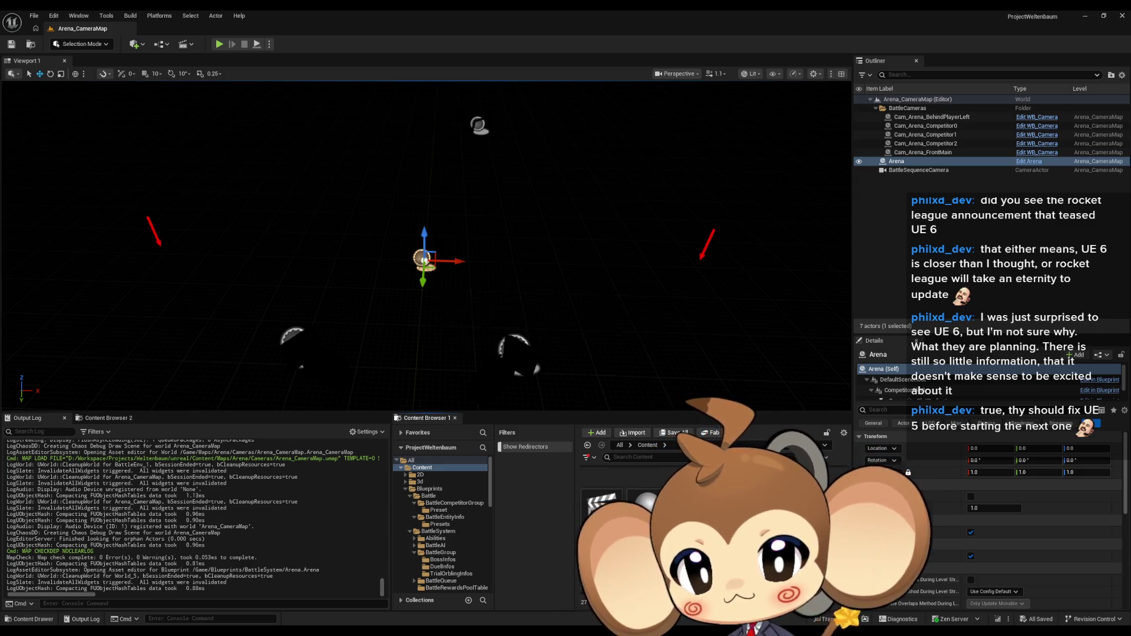
# - Load the Main map and navigate the Content Browser into Blueprints/Battle
pyautogui.doubleClick(600, 501)
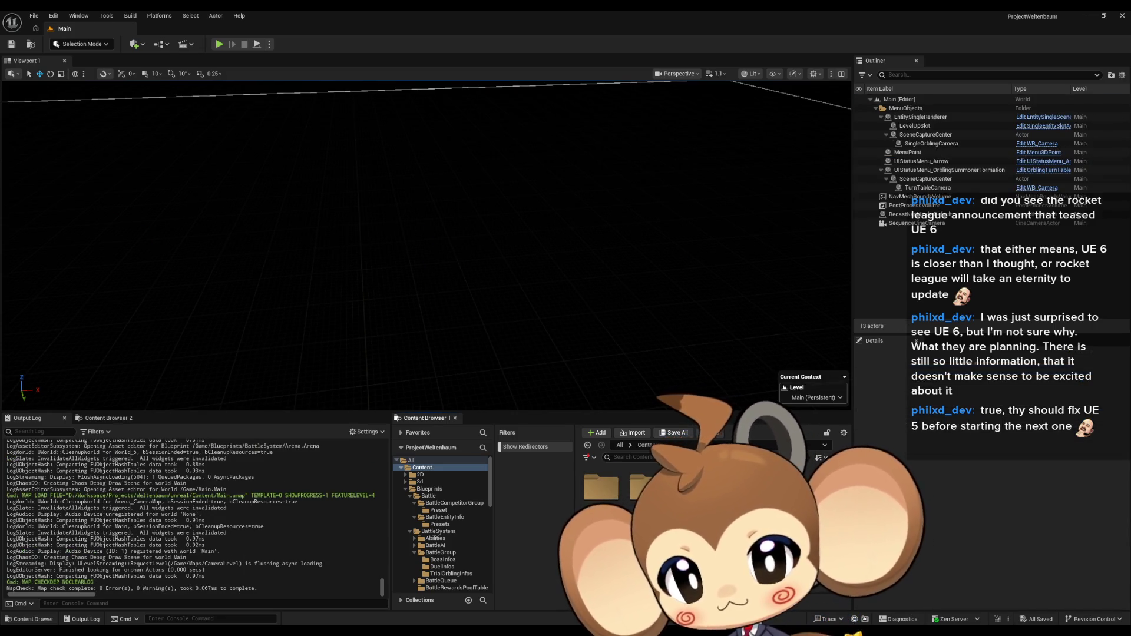
pyautogui.doubleClick(594, 496)
pyautogui.doubleClick(594, 496)
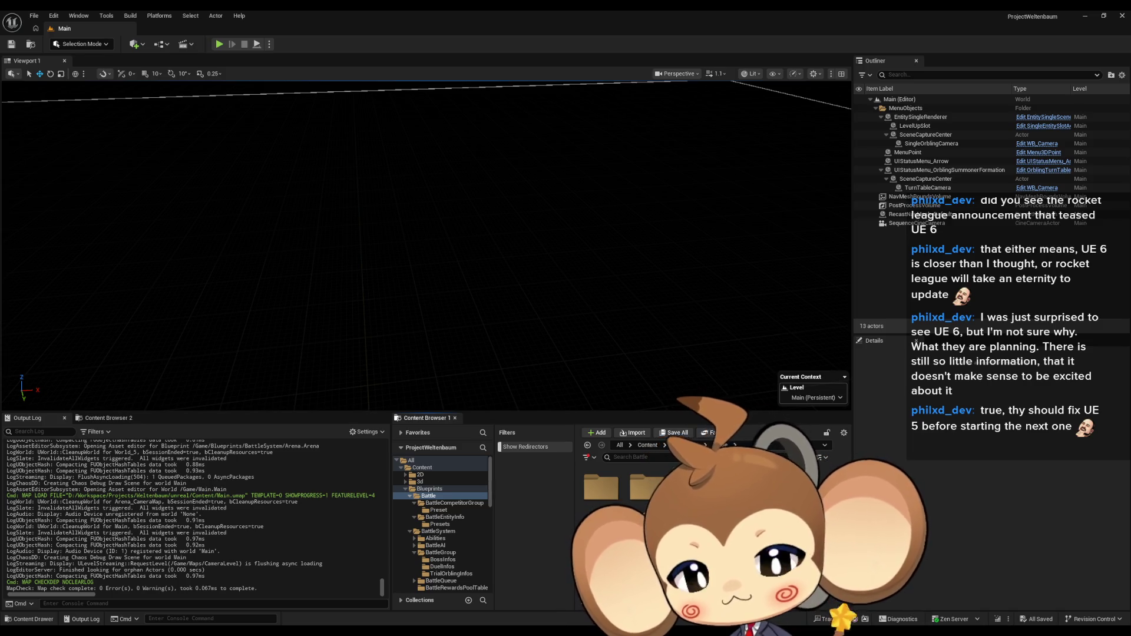
pyautogui.rightClick(742, 483)
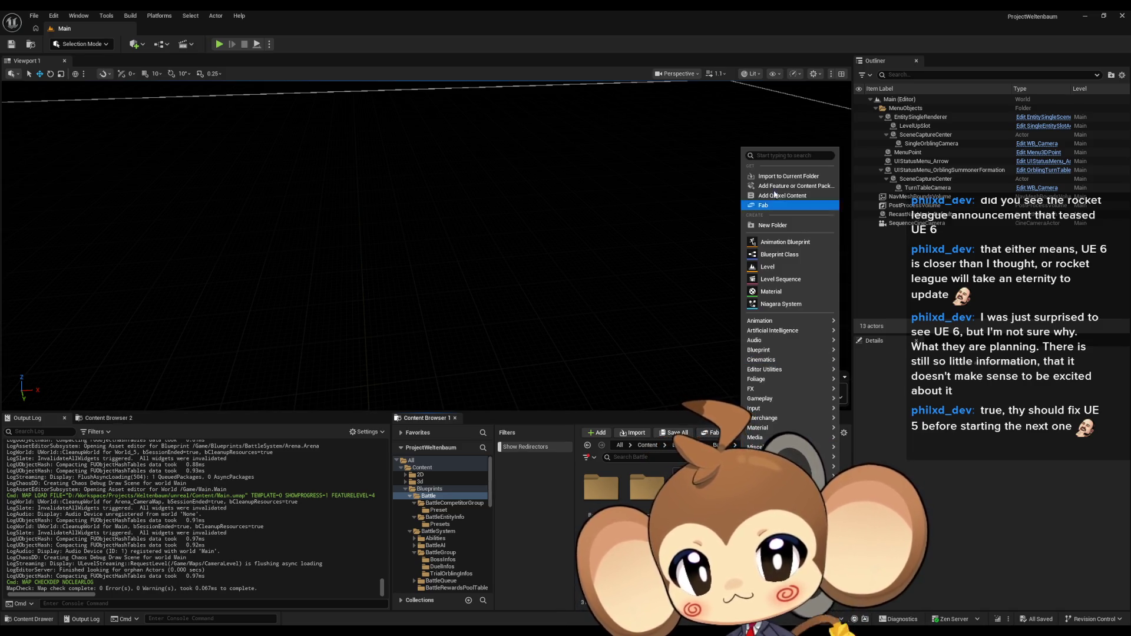
# - Create a new folder named Arena inside Blueprints/Battle and open it
pyautogui.click(777, 180)
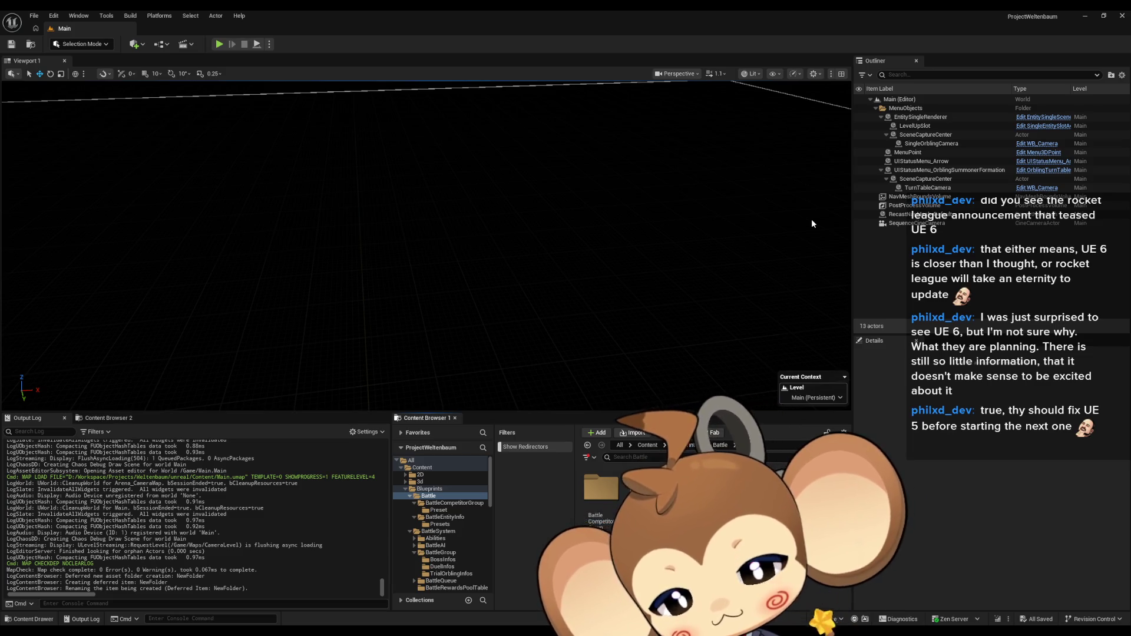
pyautogui.press('Return')
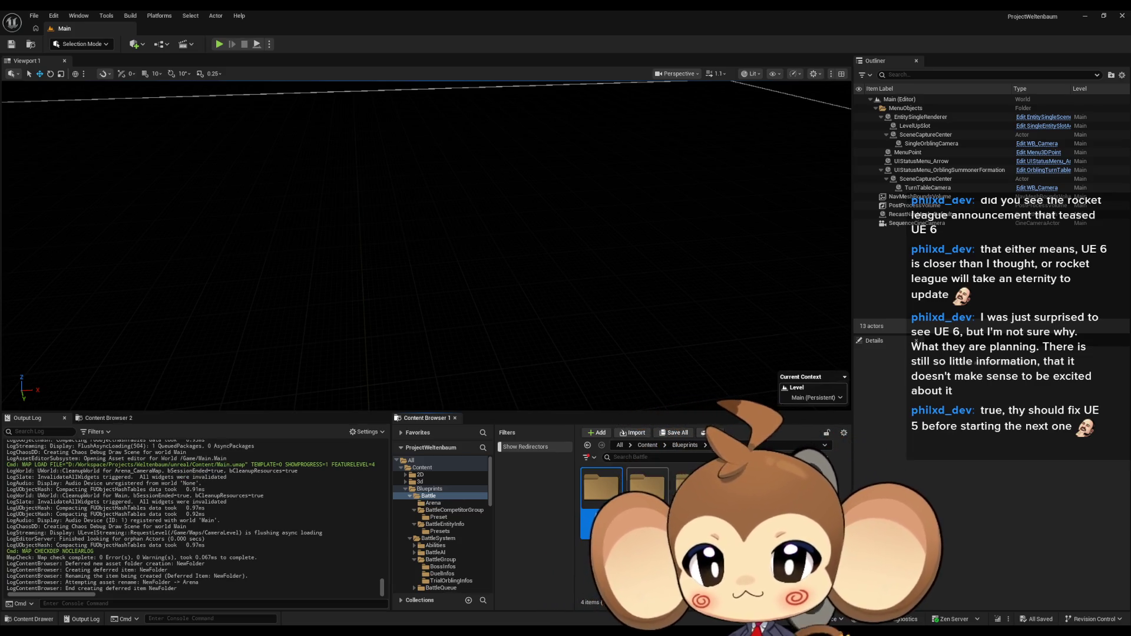
pyautogui.doubleClick(600, 492)
# - Create an Actor-based Blueprint class named BattleArena in the Arena folder
pyautogui.rightClick(607, 492)
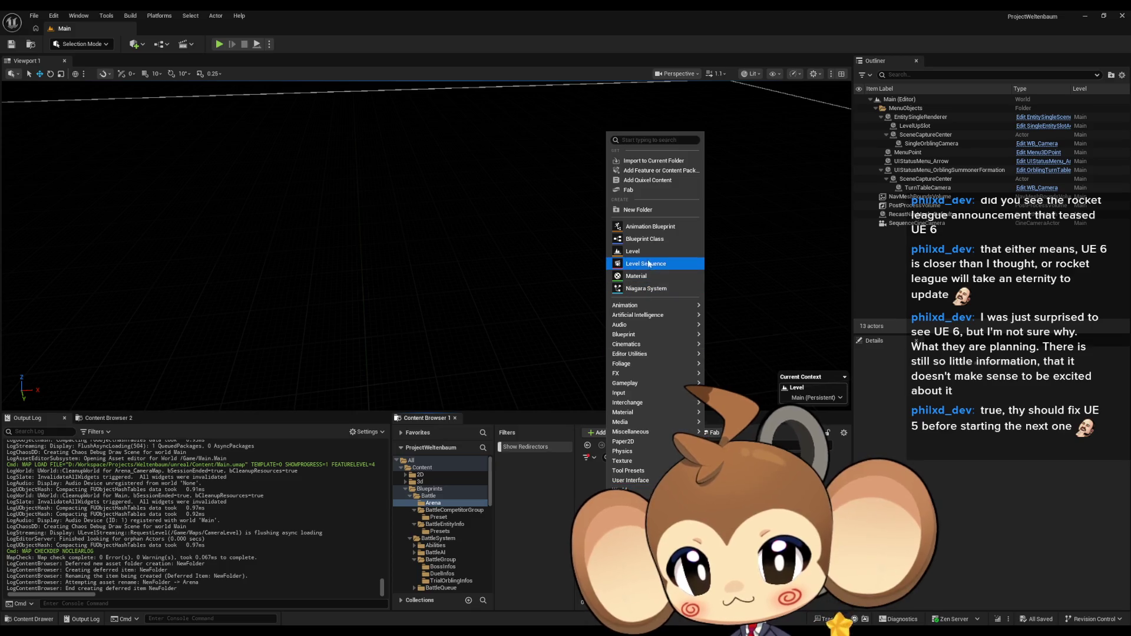
pyautogui.click(651, 240)
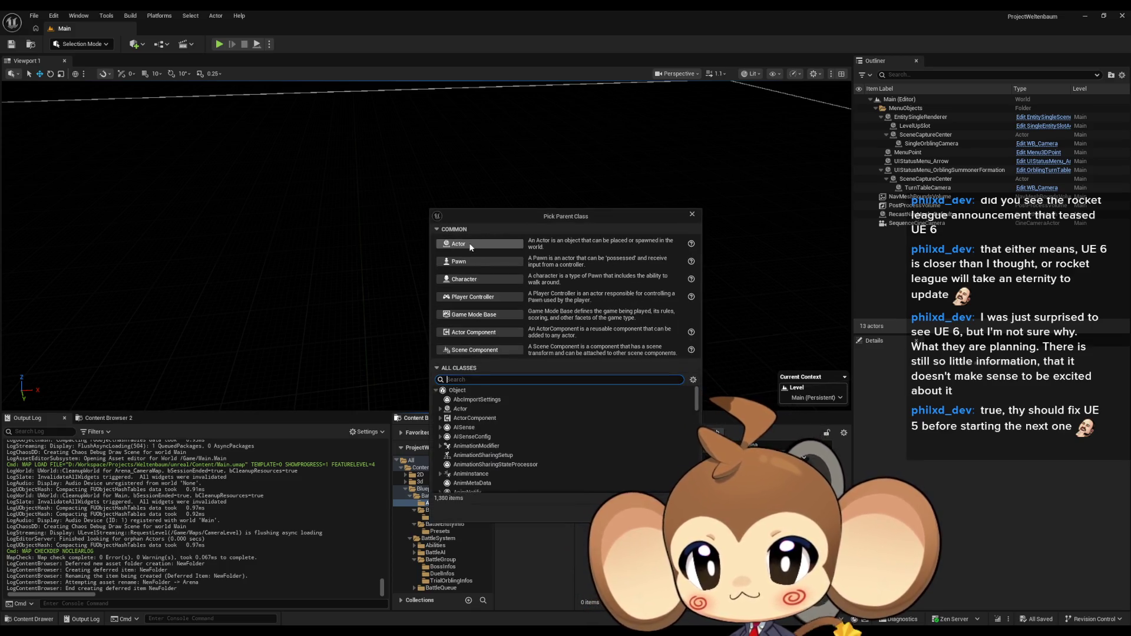
pyautogui.click(470, 244)
pyautogui.write('BattleAren')
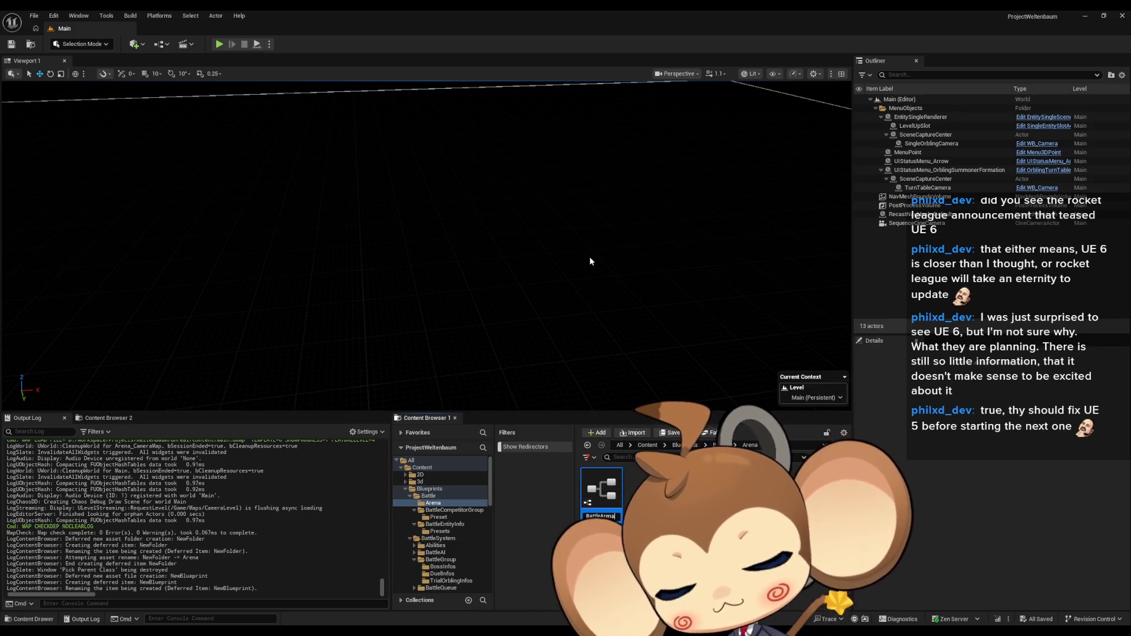
pyautogui.write('a')
pyautogui.press('Return')
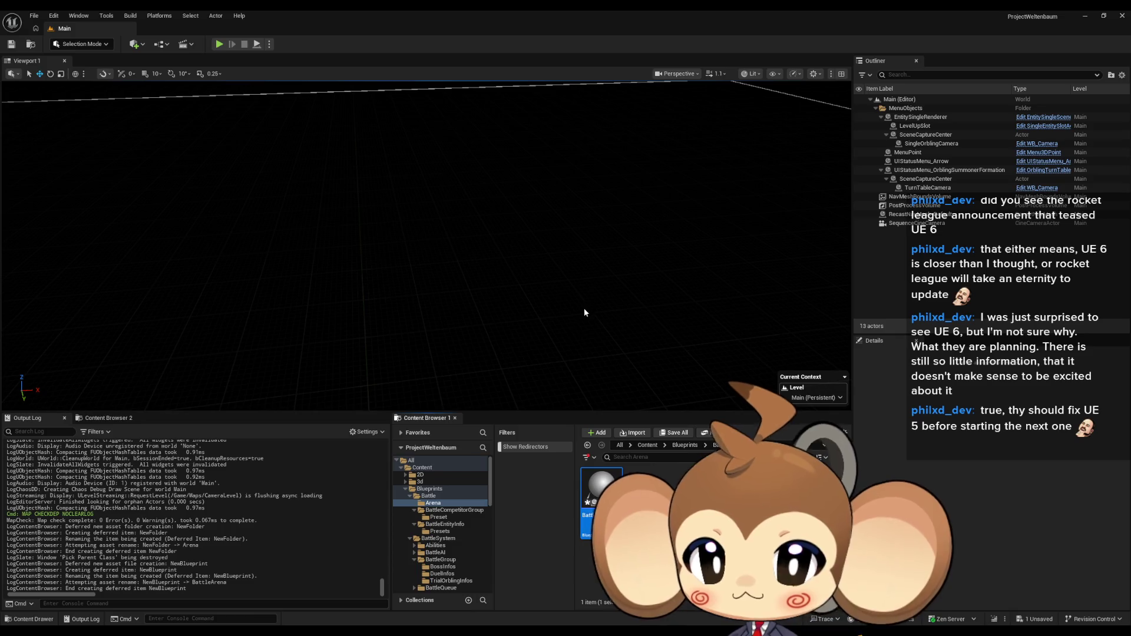
pyautogui.click(428, 495)
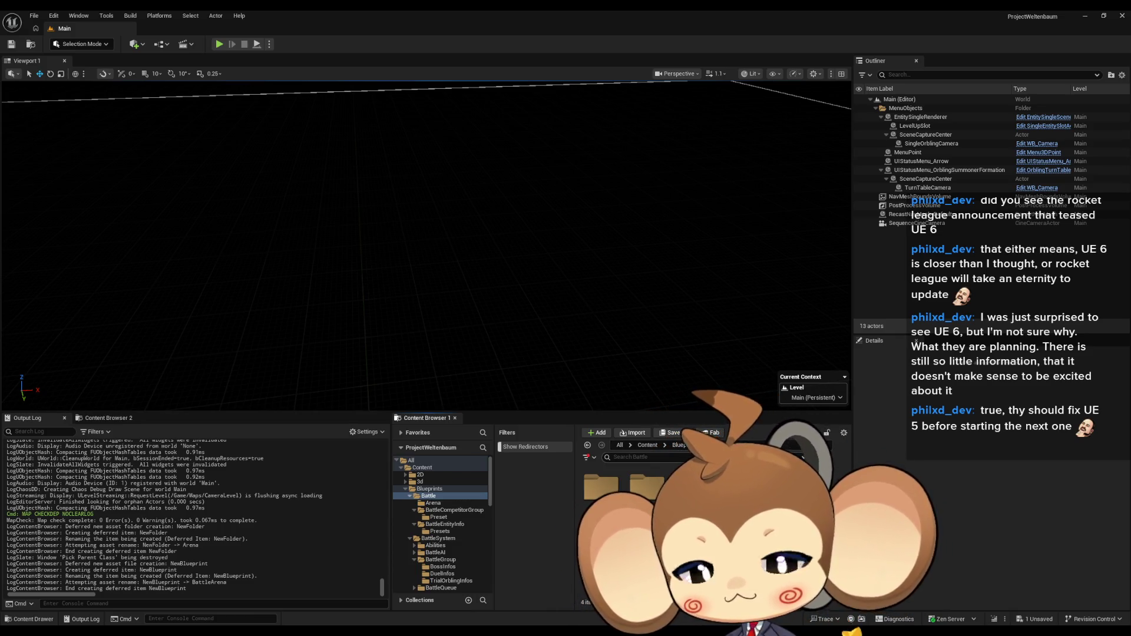
# - Start a new Blueprint class, then dismiss the parent class picker
pyautogui.rightClick(665, 500)
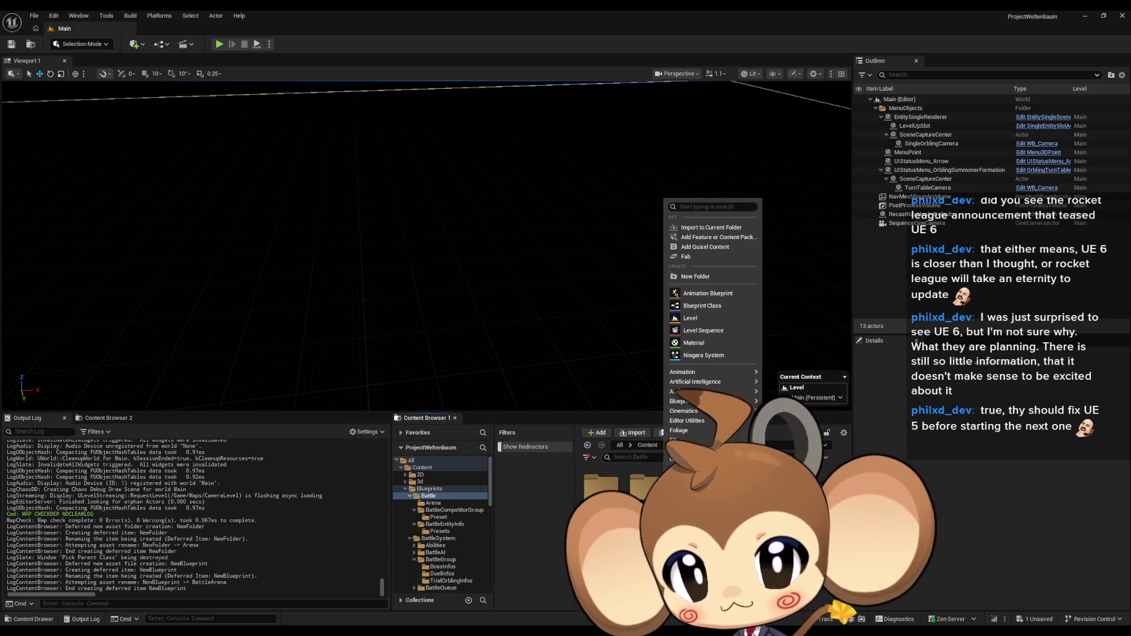
pyautogui.click(701, 305)
pyautogui.click(691, 214)
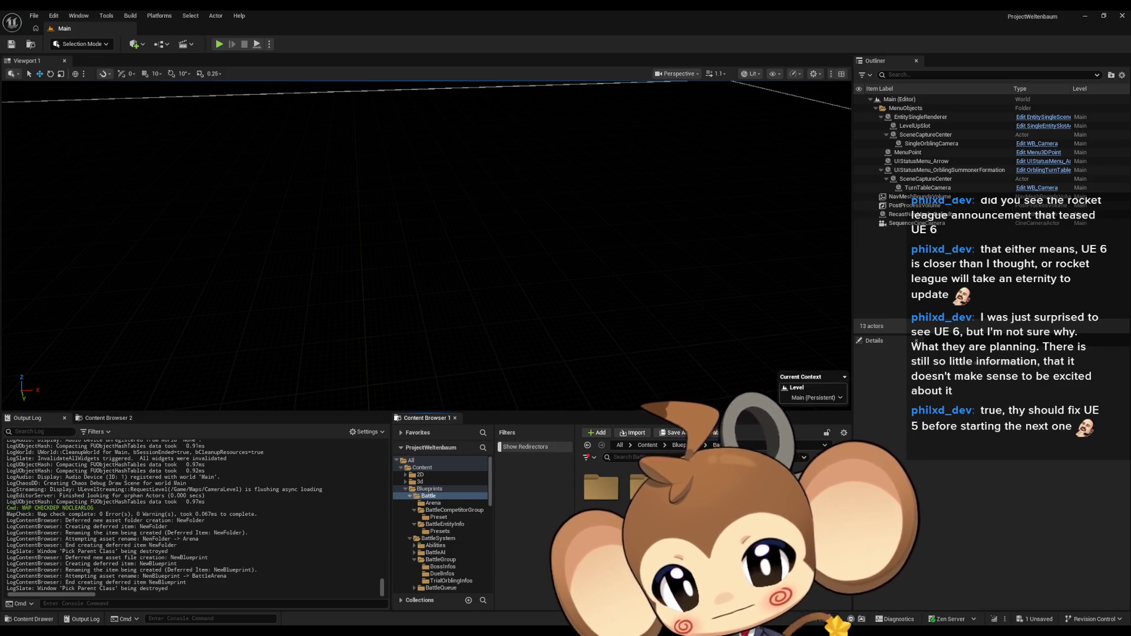
# - Create a new Blueprint class with Abstract_Controller as its parent, found via class search
pyautogui.rightClick(678, 489)
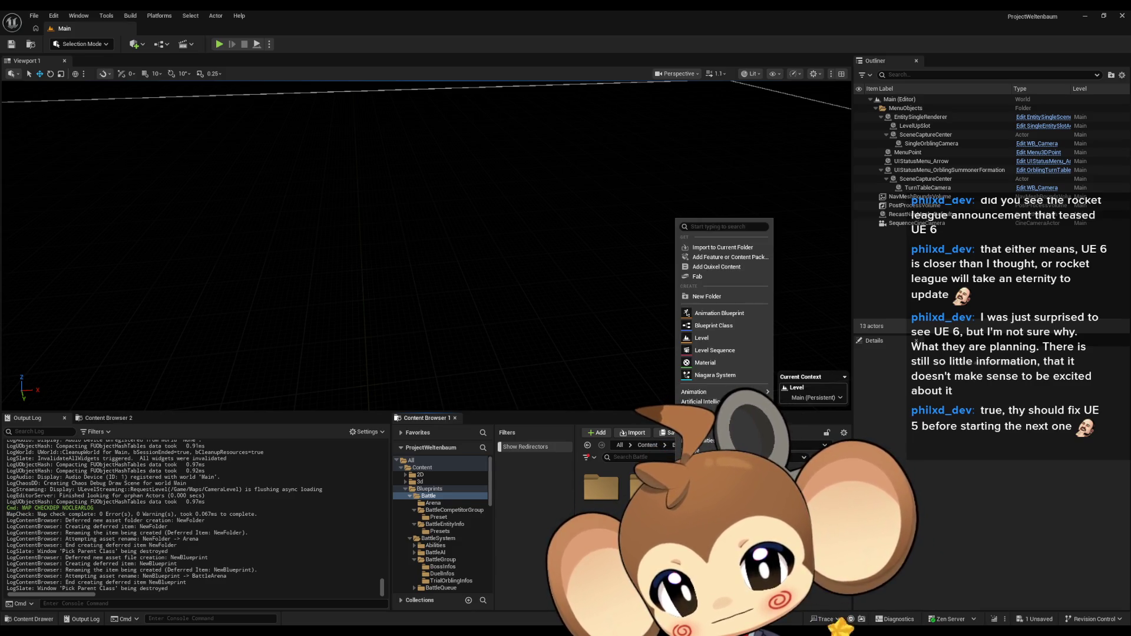
pyautogui.click(710, 325)
pyautogui.write('ba')
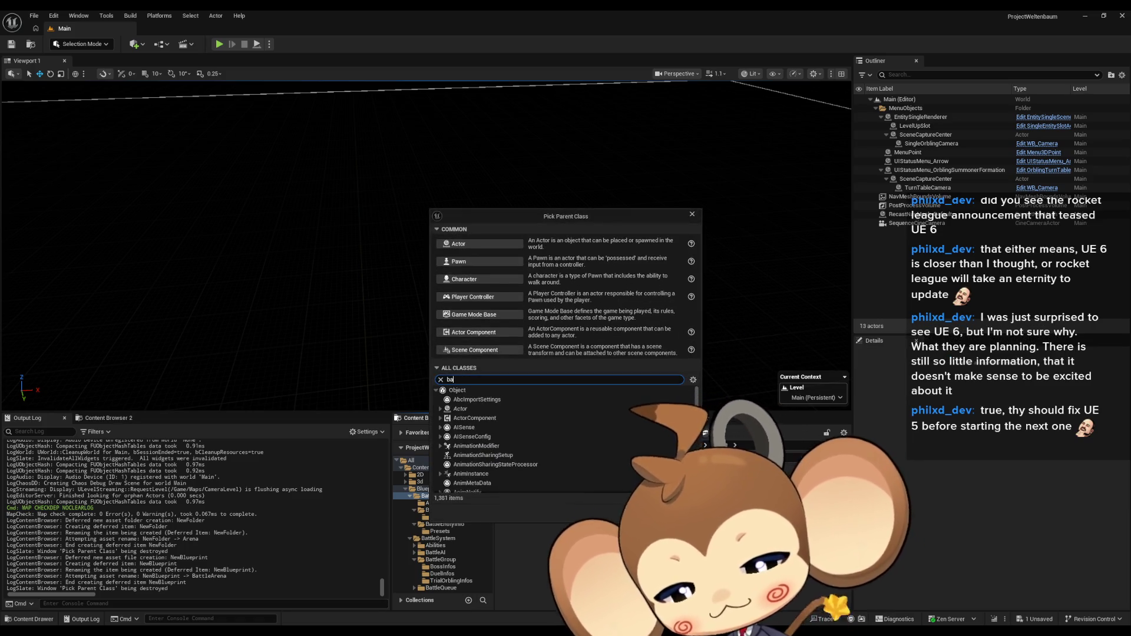
pyautogui.write('tt cont')
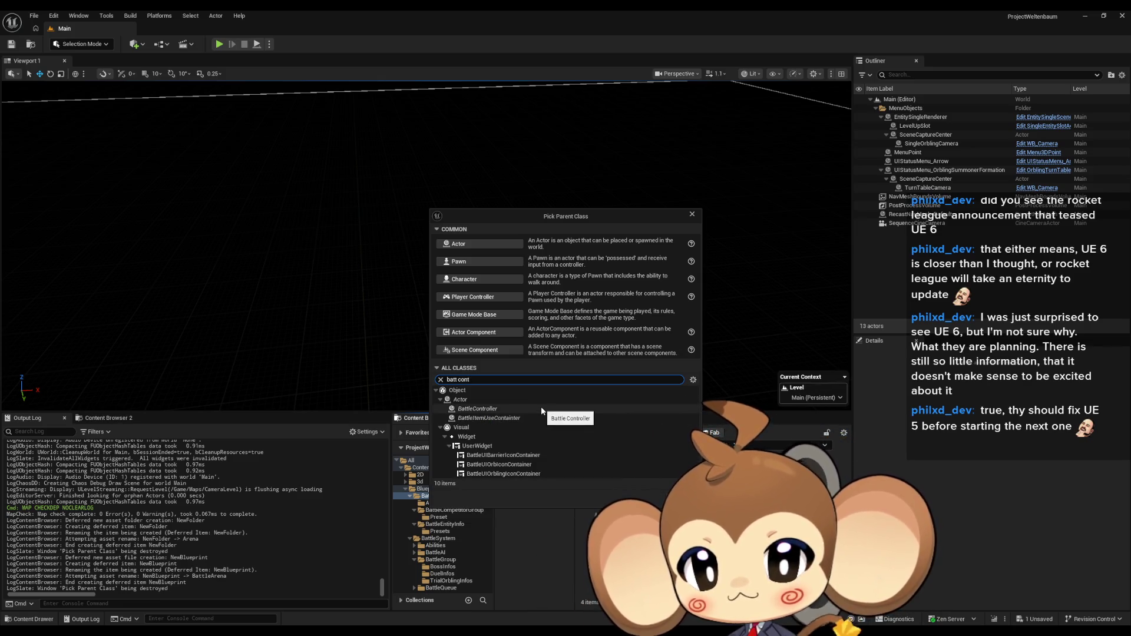
pyautogui.hotkey('ctrl', 'a')
pyautogui.write('co')
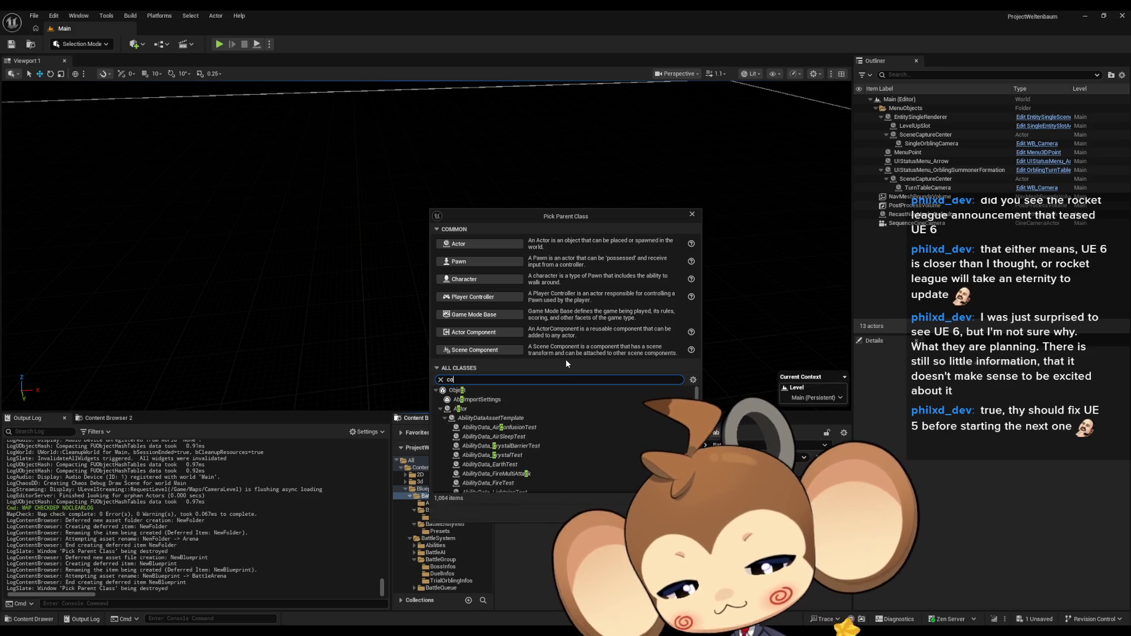
pyautogui.write('nt abs')
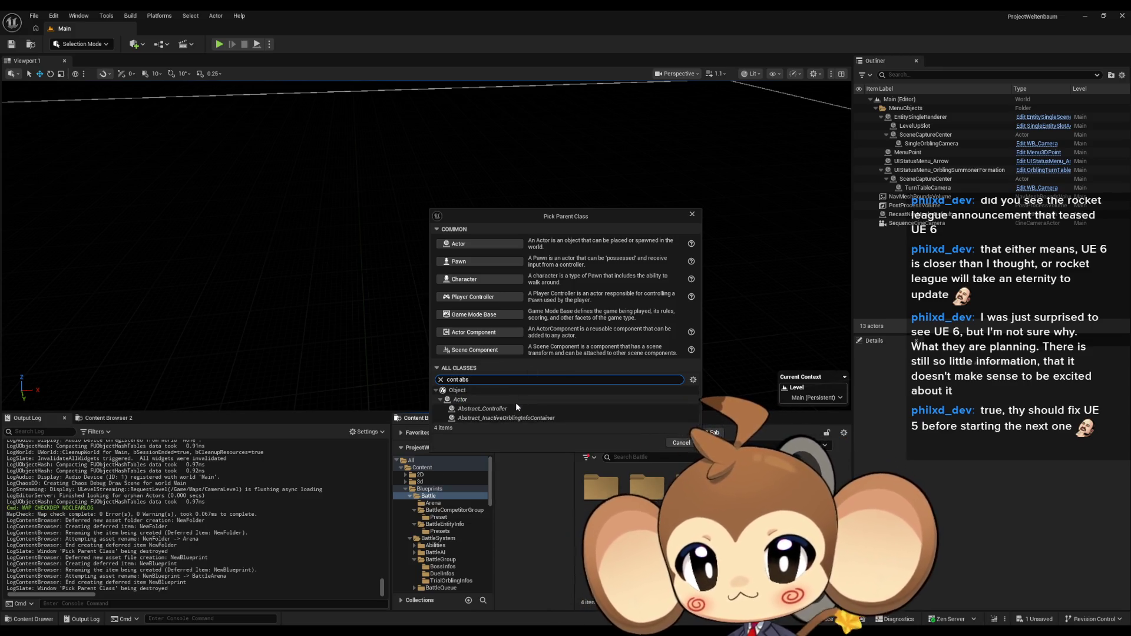
pyautogui.click(517, 408)
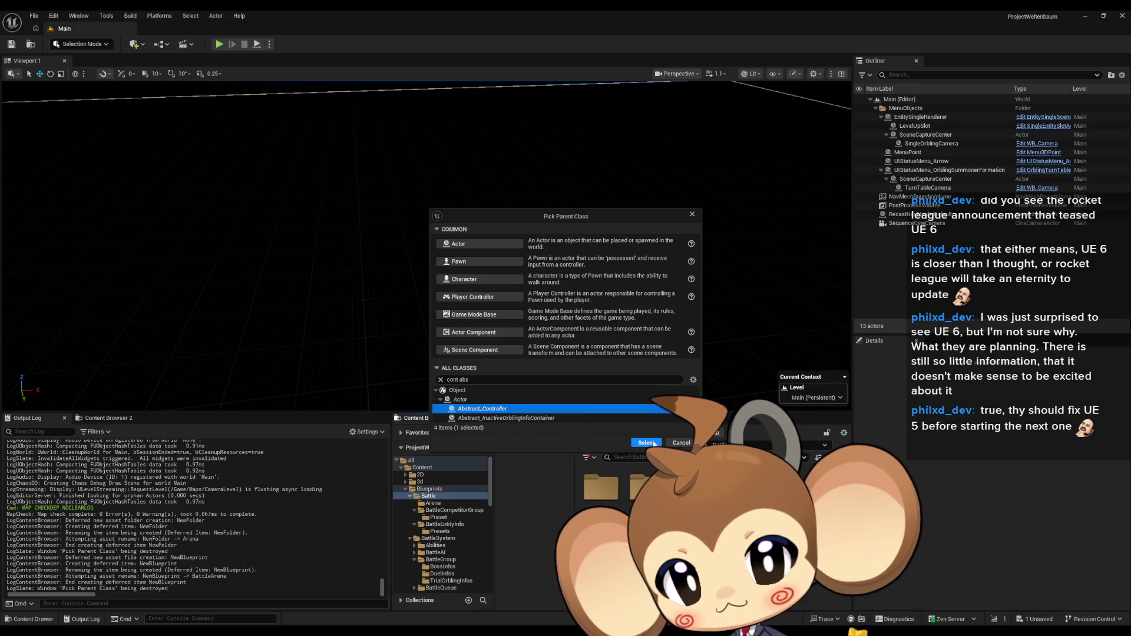
pyautogui.click(646, 442)
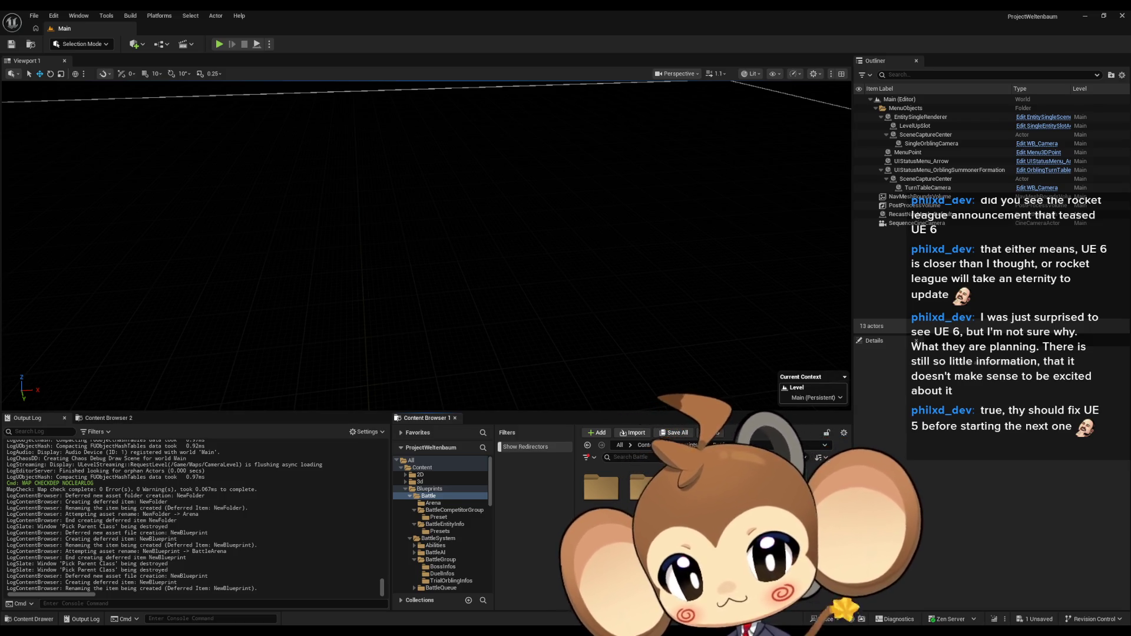
# - Confirm Battle_Controller as the new Blueprint's name
pyautogui.press('Return')
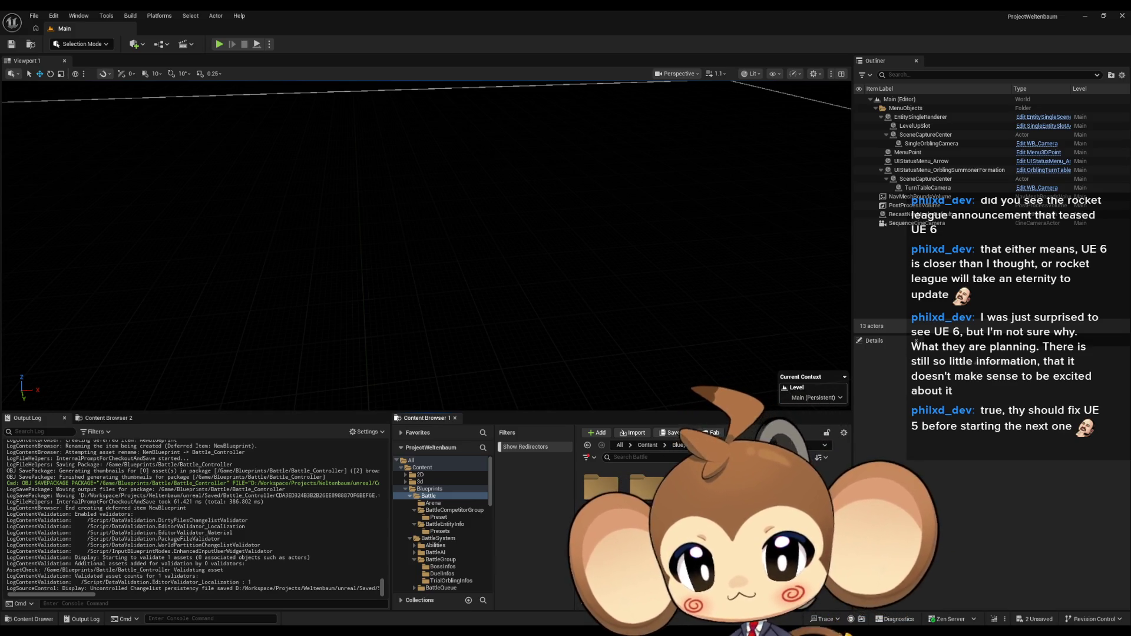
# - Save the modified BattleArena and Battle_Controller assets together
pyautogui.hotkey('ctrl', 'shift', 's')
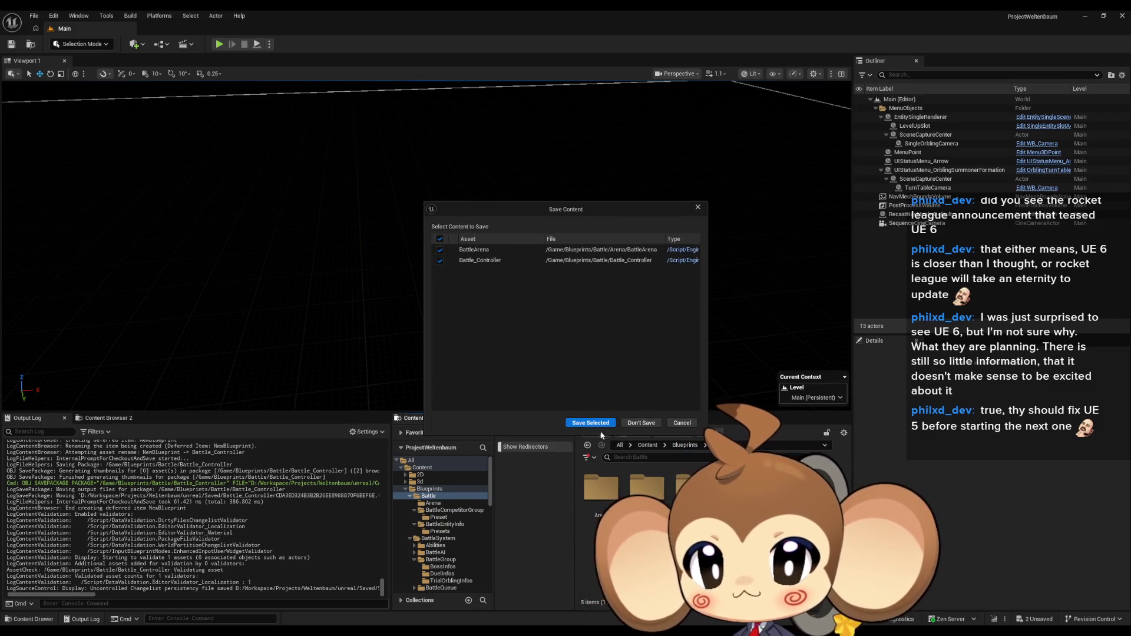
pyautogui.click(602, 423)
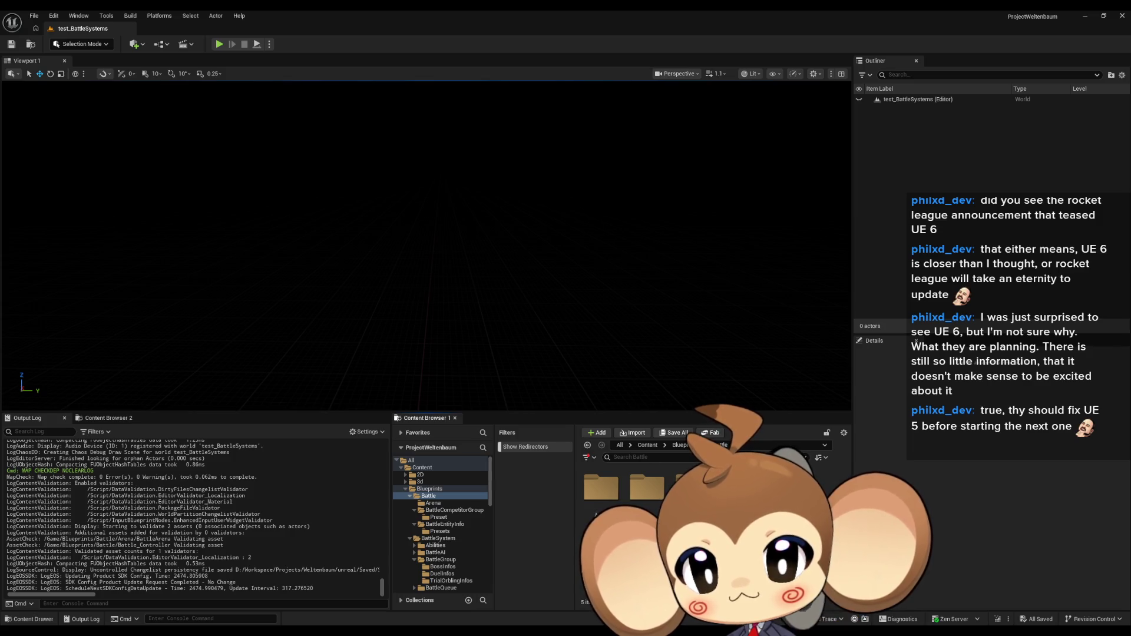
# - Create a Blueprint Function Library asset in Blueprints/Battle named BattleFunctionsLibrary
pyautogui.rightClick(752, 474)
pyautogui.moveTo(785, 383)
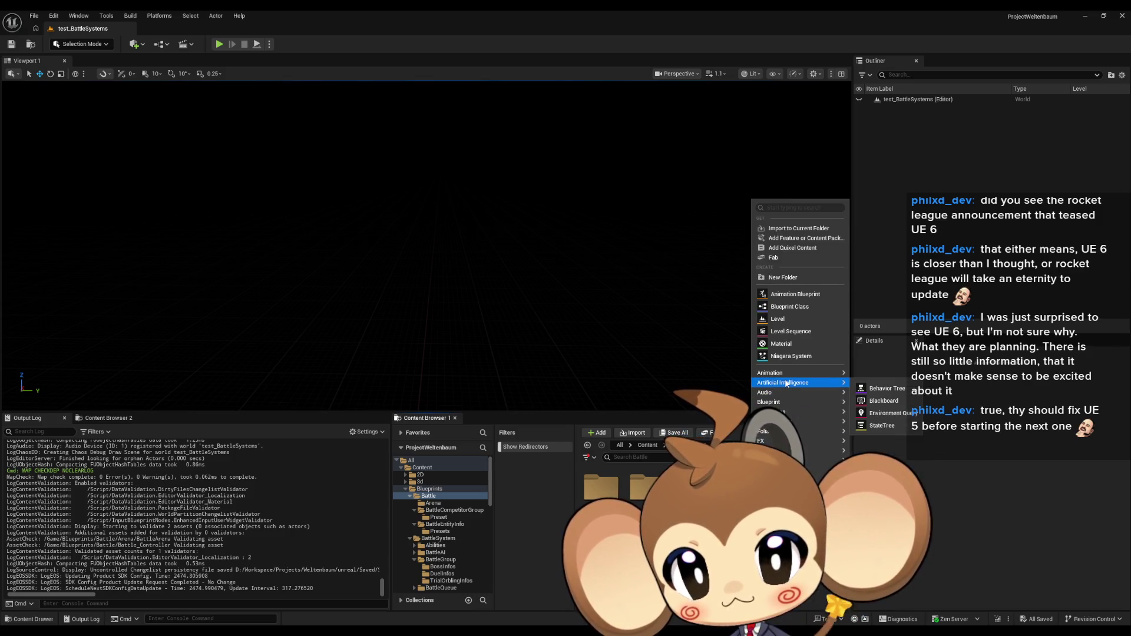
pyautogui.click(785, 307)
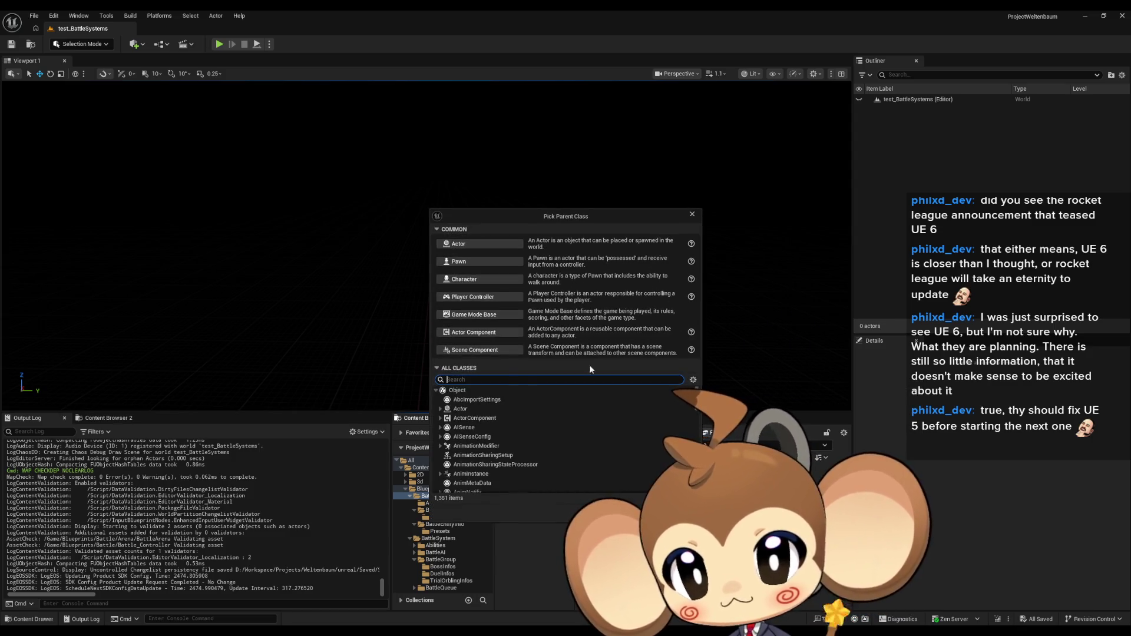
pyautogui.write('batt fu')
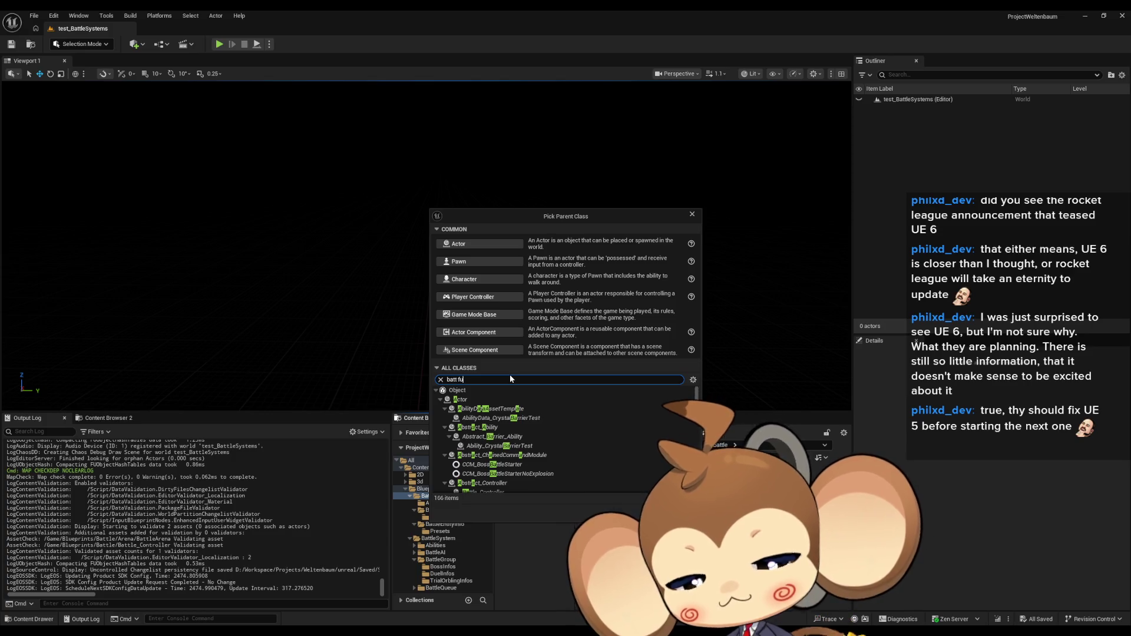
pyautogui.write('n lib')
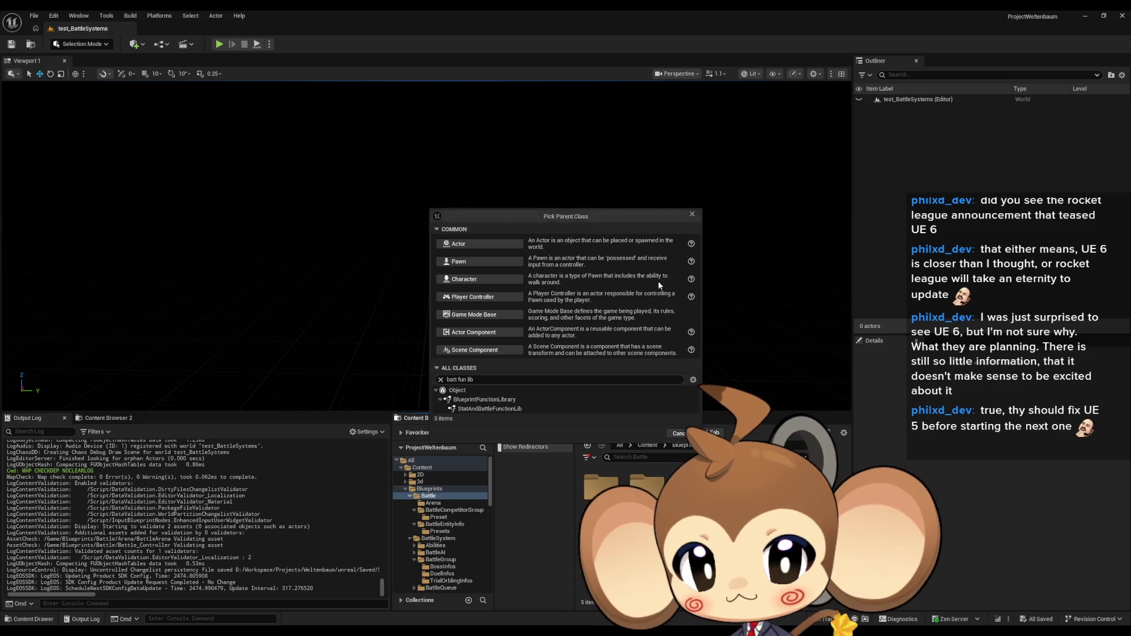
pyautogui.click(692, 215)
pyautogui.rightClick(659, 494)
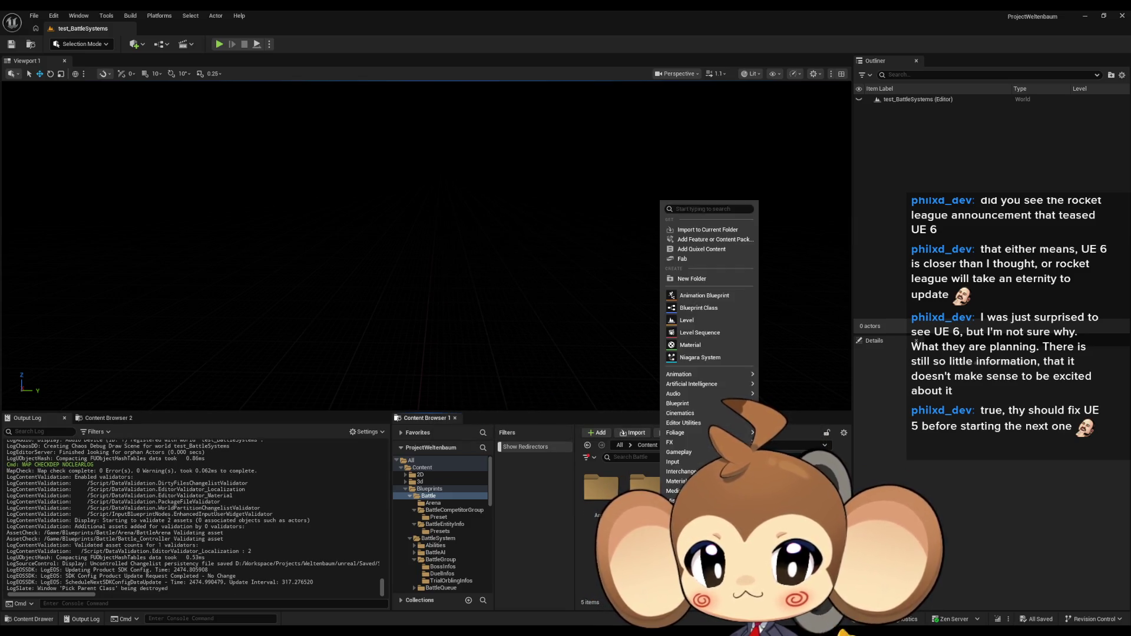
pyautogui.moveTo(707, 403)
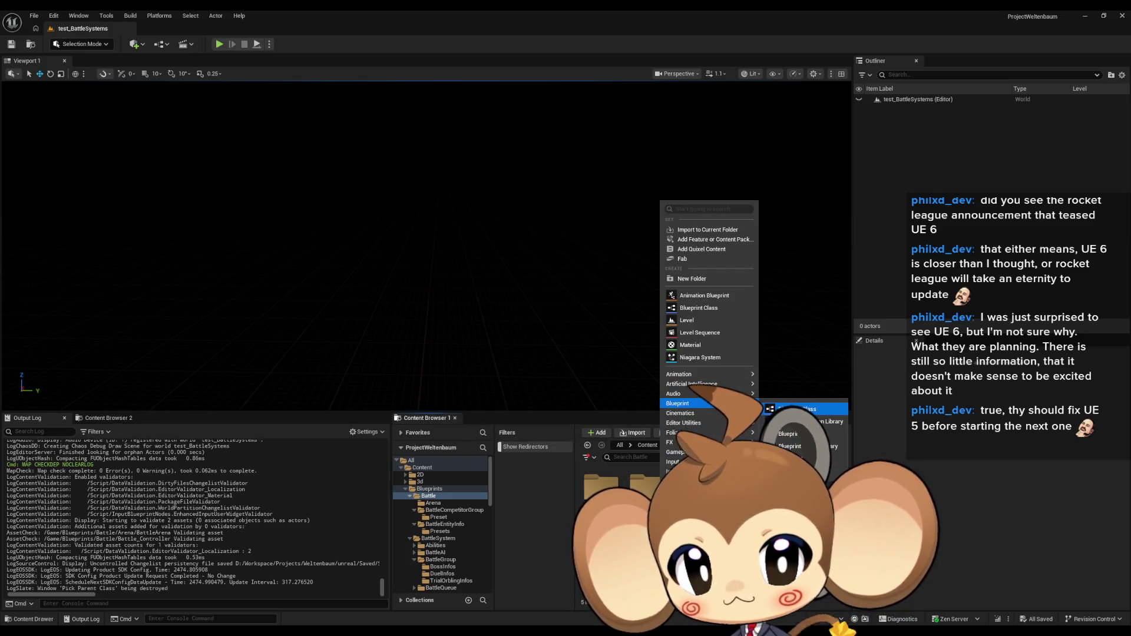
pyautogui.click(825, 421)
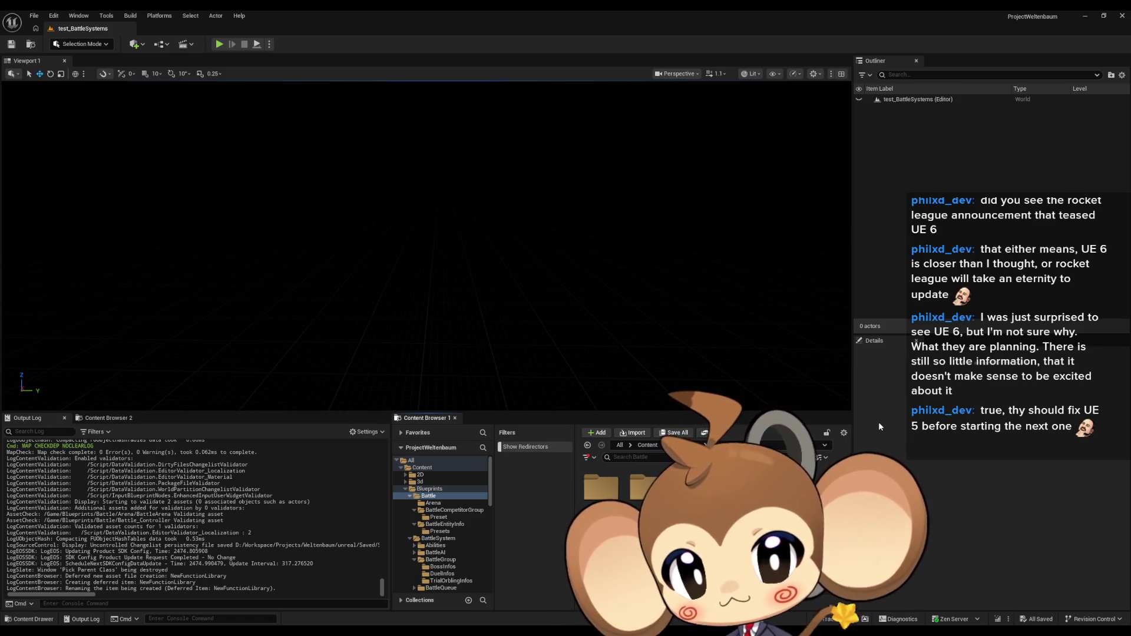
pyautogui.press('Return')
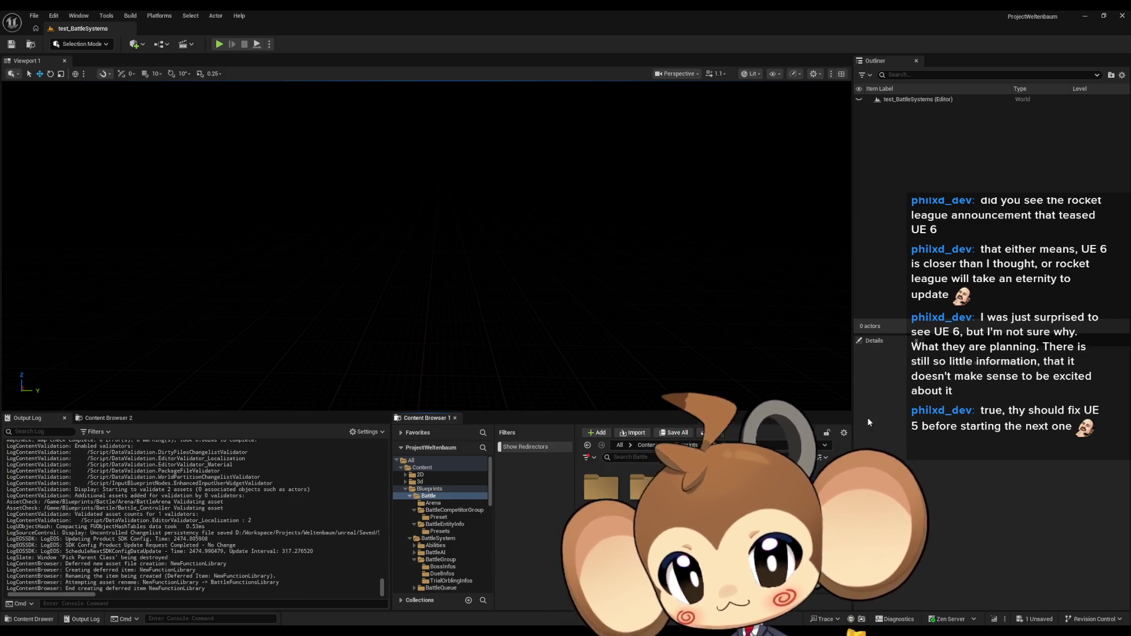
# - Open BattleFunctionsLibrary and rename its default function to StartBattle
pyautogui.doubleClick(678, 488)
pyautogui.write('StartBattle')
pyautogui.press('Return')
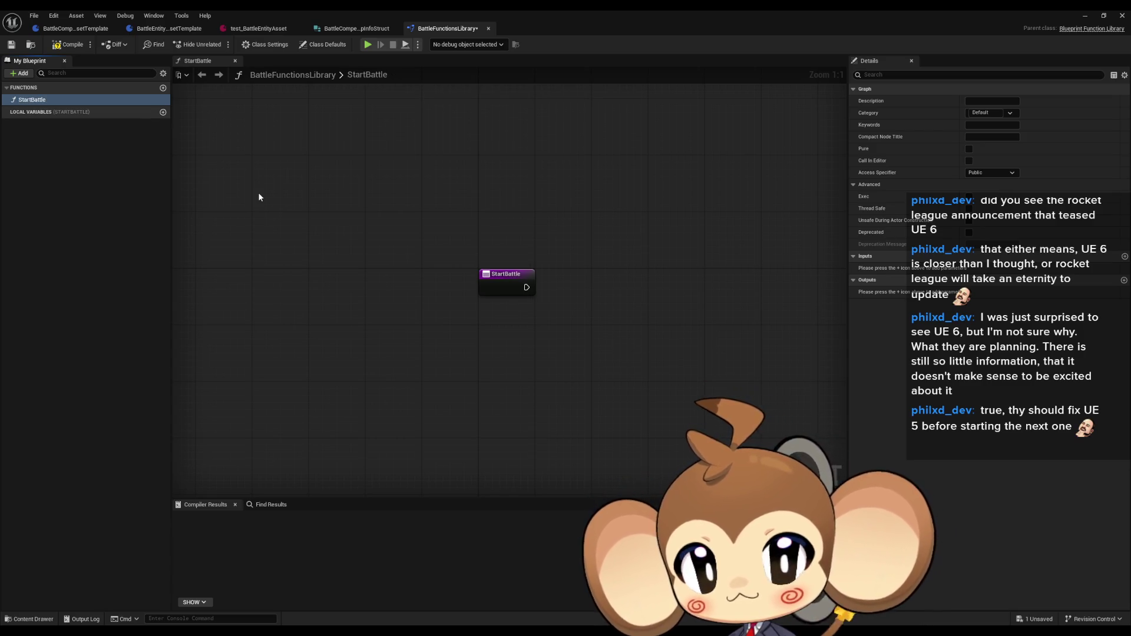
# - Browse Spawn Actor actions after StartBattle without adding a node, then switch to BattleEntityPresetTemplate
pyautogui.moveTo(399, 267); pyautogui.dragTo(341, 276)
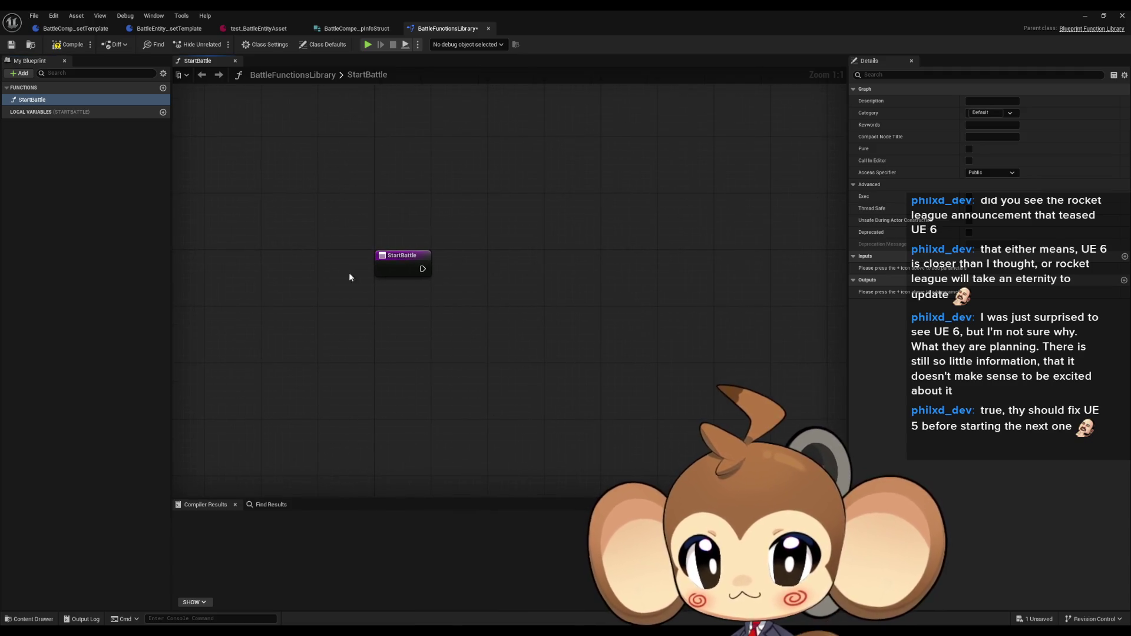
pyautogui.moveTo(422, 269); pyautogui.dragTo(461, 275)
pyautogui.write('spawn ac')
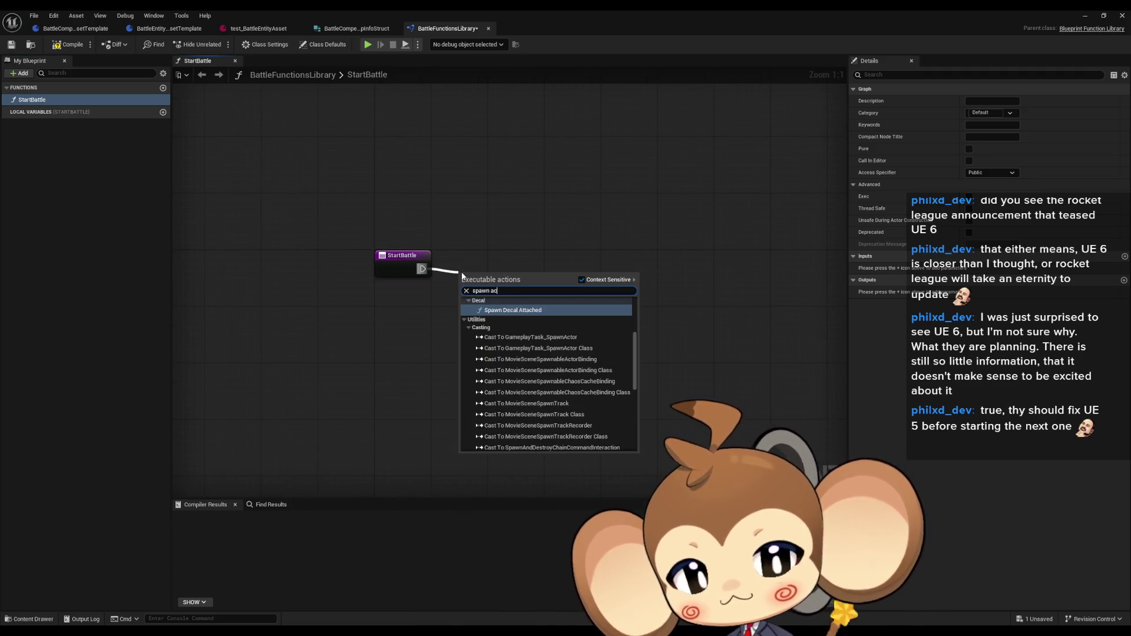
pyautogui.write('tor')
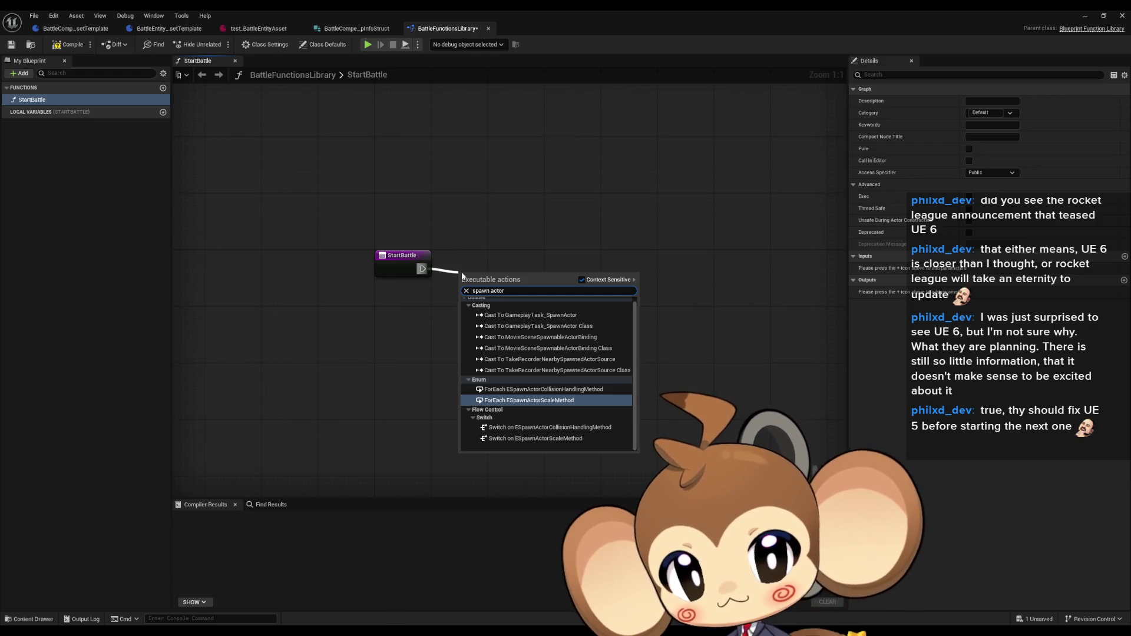
pyautogui.hotkey('ctrl', 'a')
pyautogui.write('Spawn Acto')
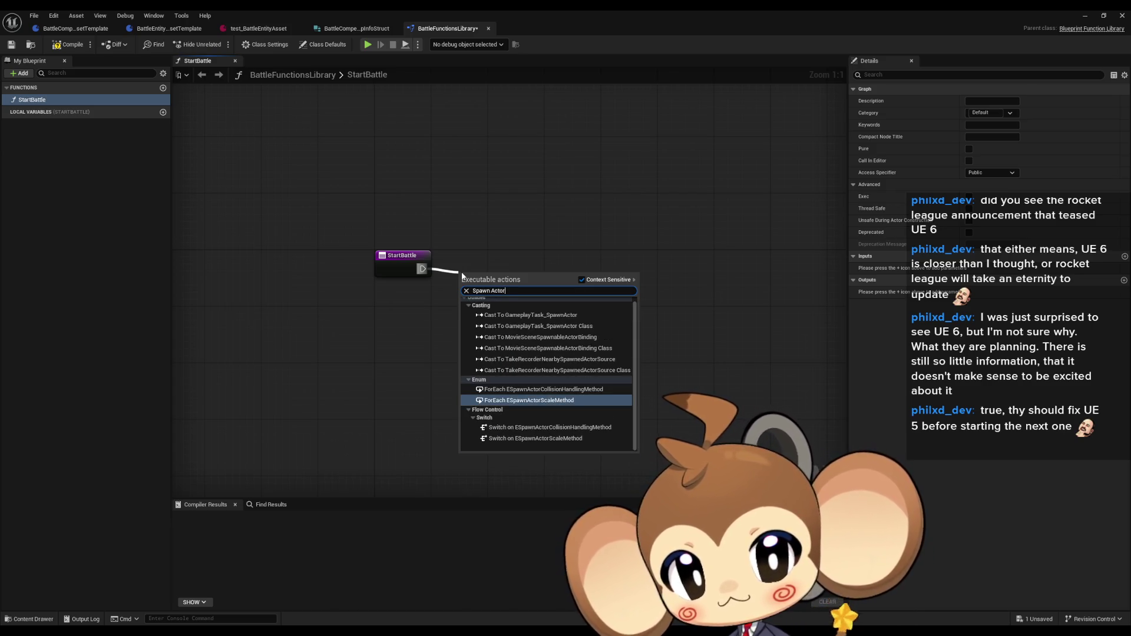
pyautogui.press('BackSpace')
pyautogui.press('BackSpace')
pyautogui.press('BackSpace')
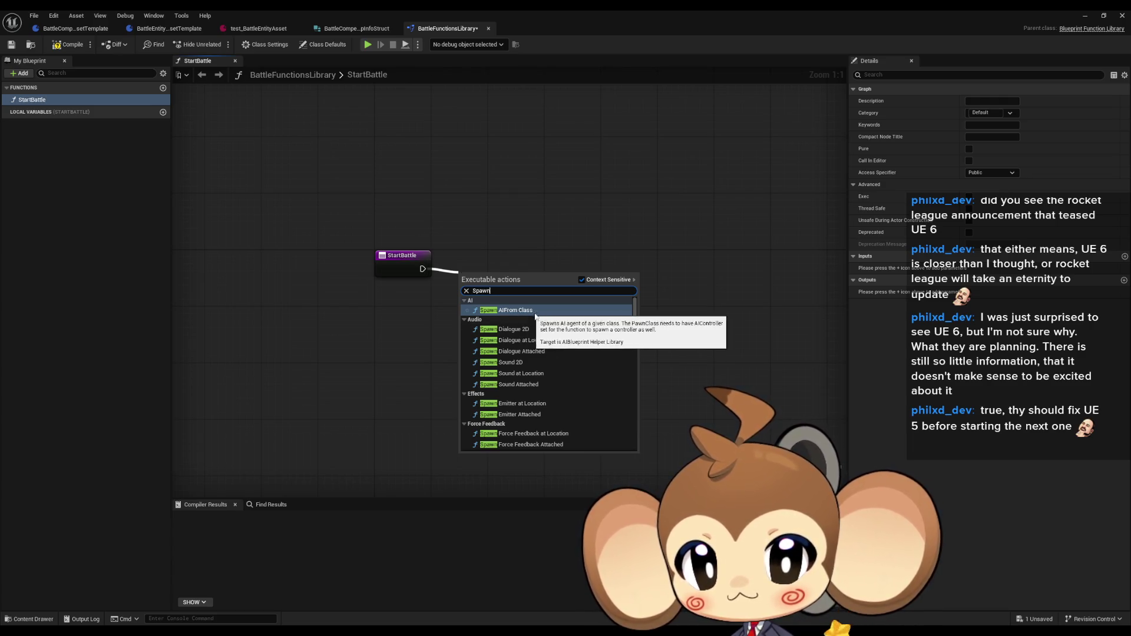
pyautogui.scroll(-10, 556, 353)
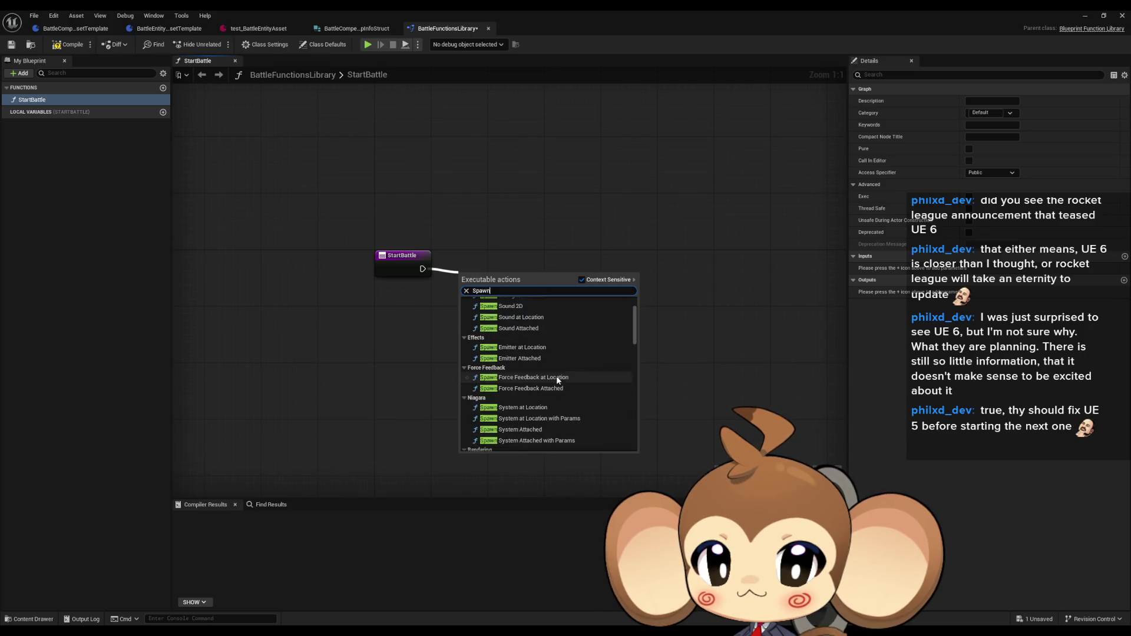
pyautogui.scroll(-5, 567, 348)
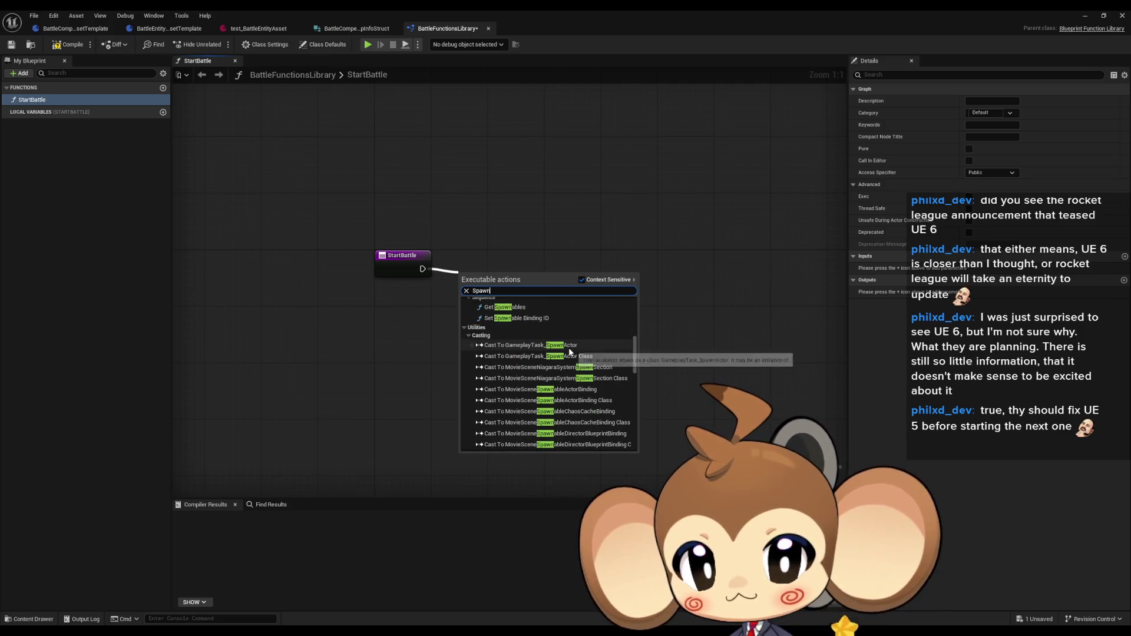
pyautogui.click(345, 310)
pyautogui.click(129, 29)
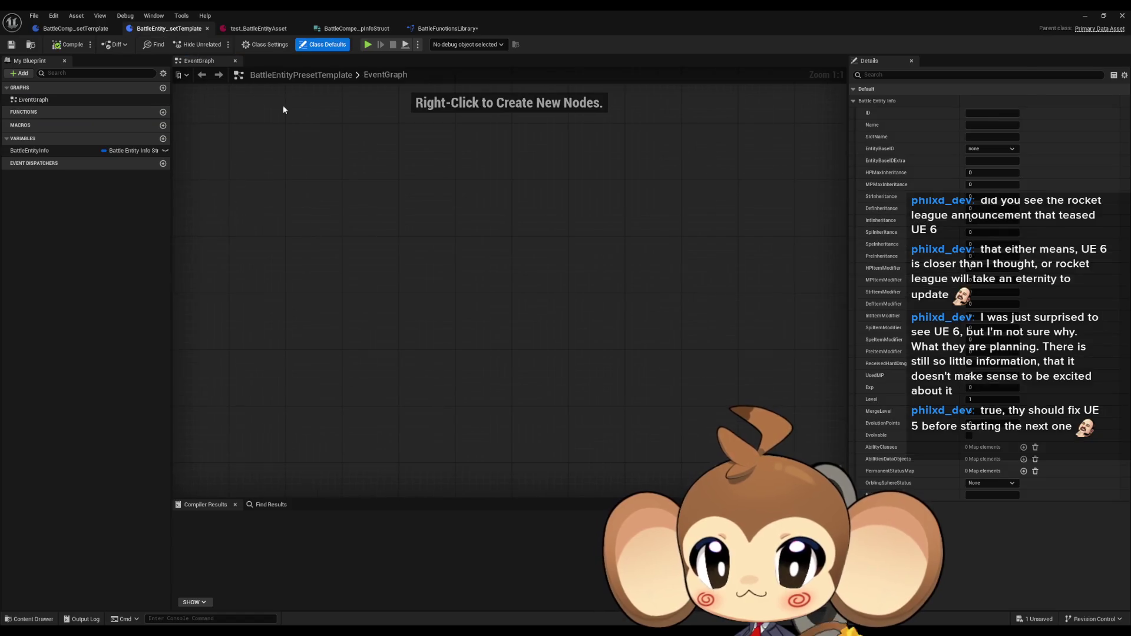
# - Paste the copied SpawnActor node into Battle_Controller's EventGraph, then return to BattleFunctionsLibrary
pyautogui.click(368, 30)
pyautogui.click(442, 29)
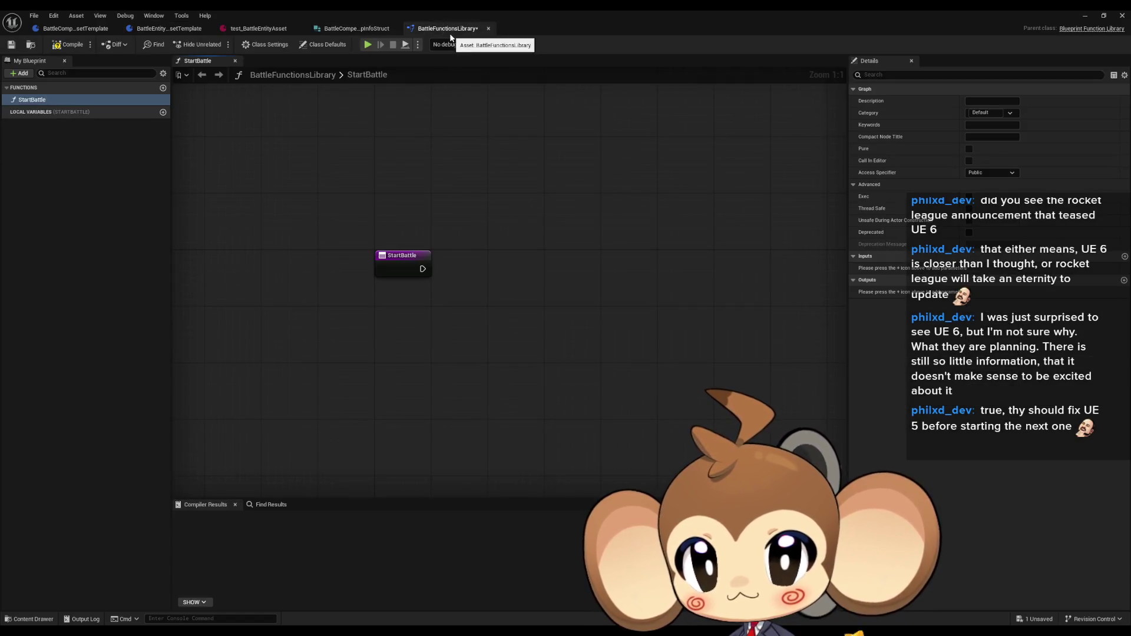
pyautogui.doubleClick(483, 9)
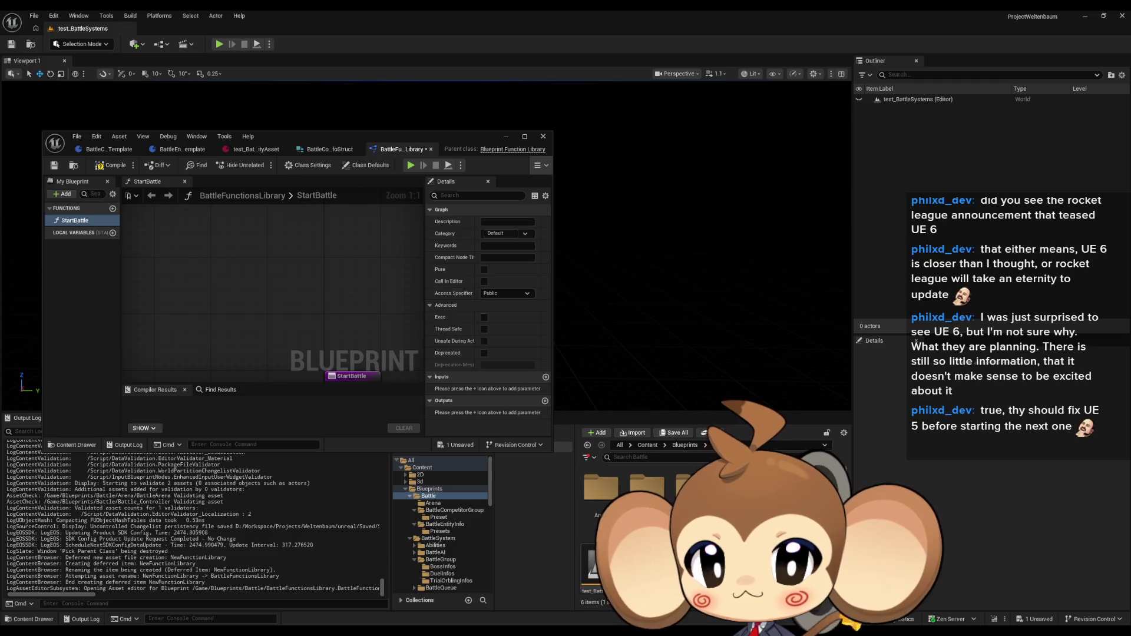
pyautogui.doubleClick(353, 139)
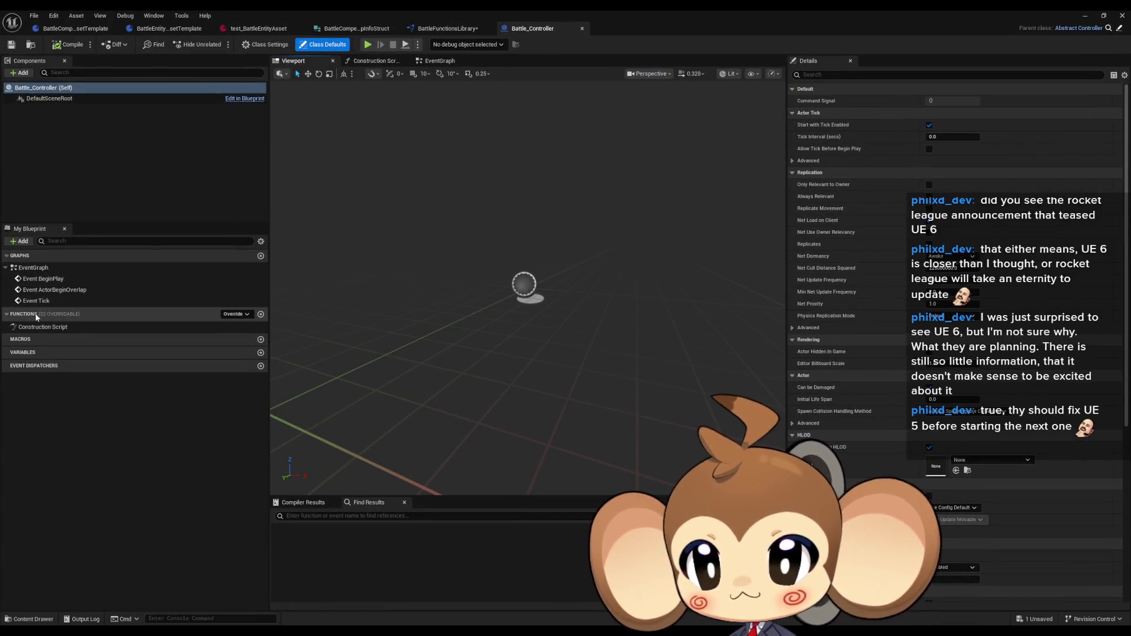
pyautogui.doubleClick(71, 269)
pyautogui.hotkey('ctrl', 'v')
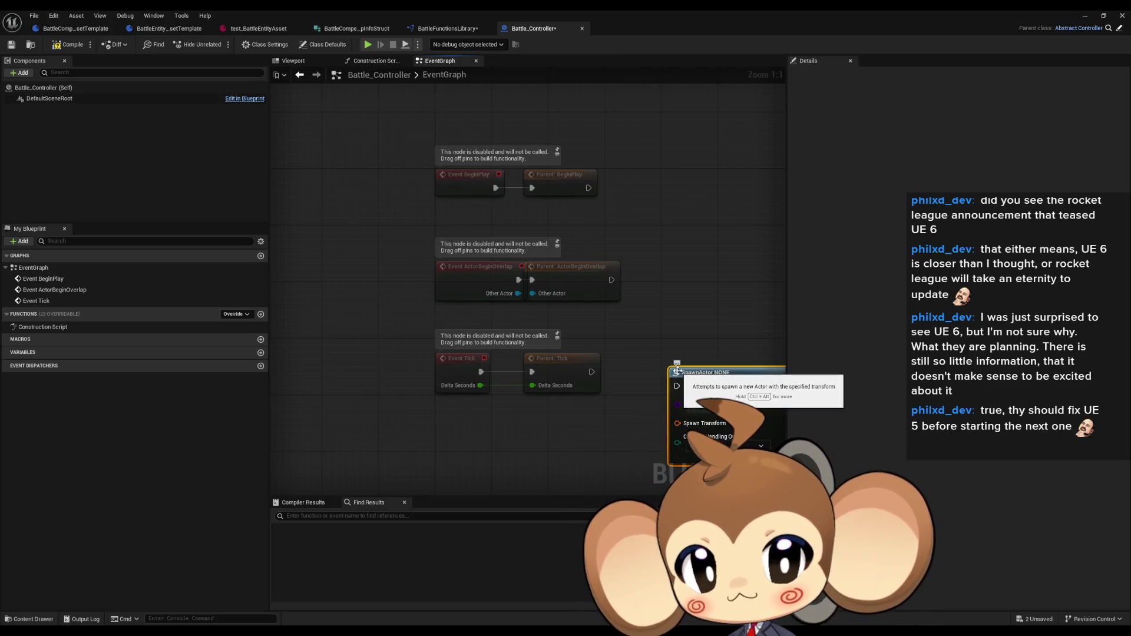
pyautogui.click(448, 29)
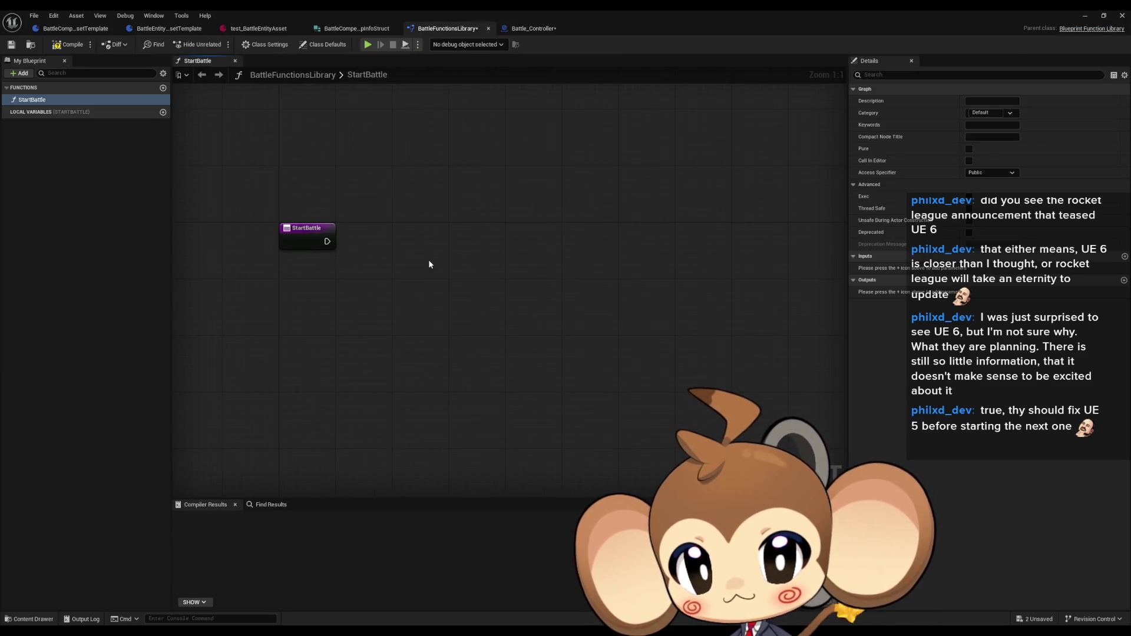
# - Try pasting and searching for a spawn node in the StartBattle graph, adding nothing
pyautogui.hotkey('ctrl', 'v')
pyautogui.moveTo(425, 258); pyautogui.dragTo(510, 311)
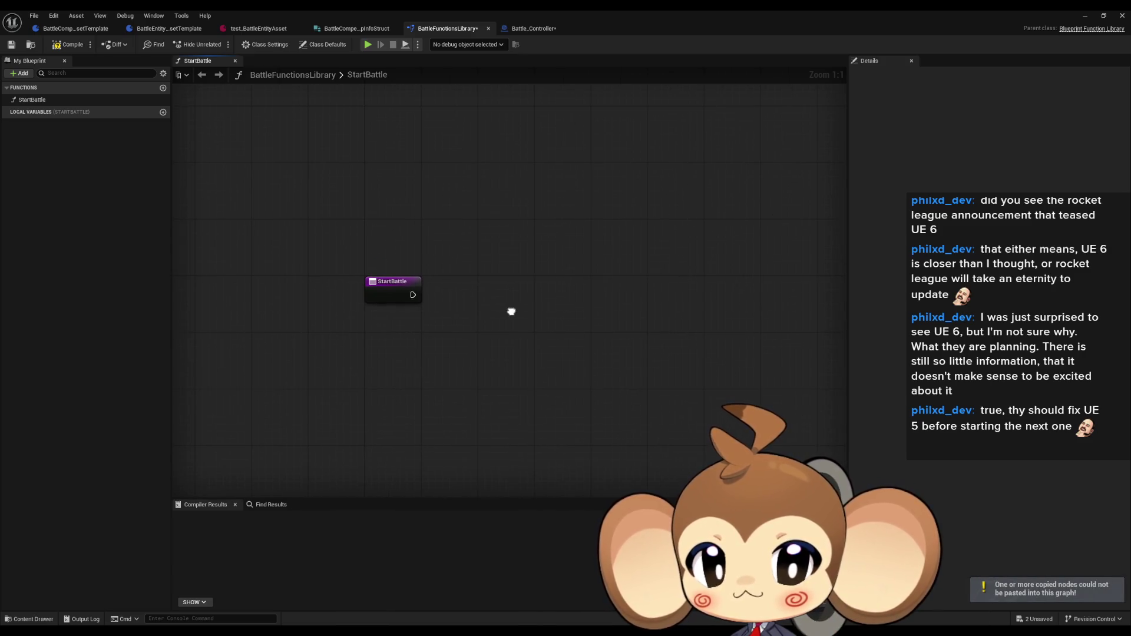
pyautogui.moveTo(339, 235)
pyautogui.mouseDown()
pyautogui.moveTo(424, 344)
pyautogui.moveTo(437, 341)
pyautogui.mouseUp()
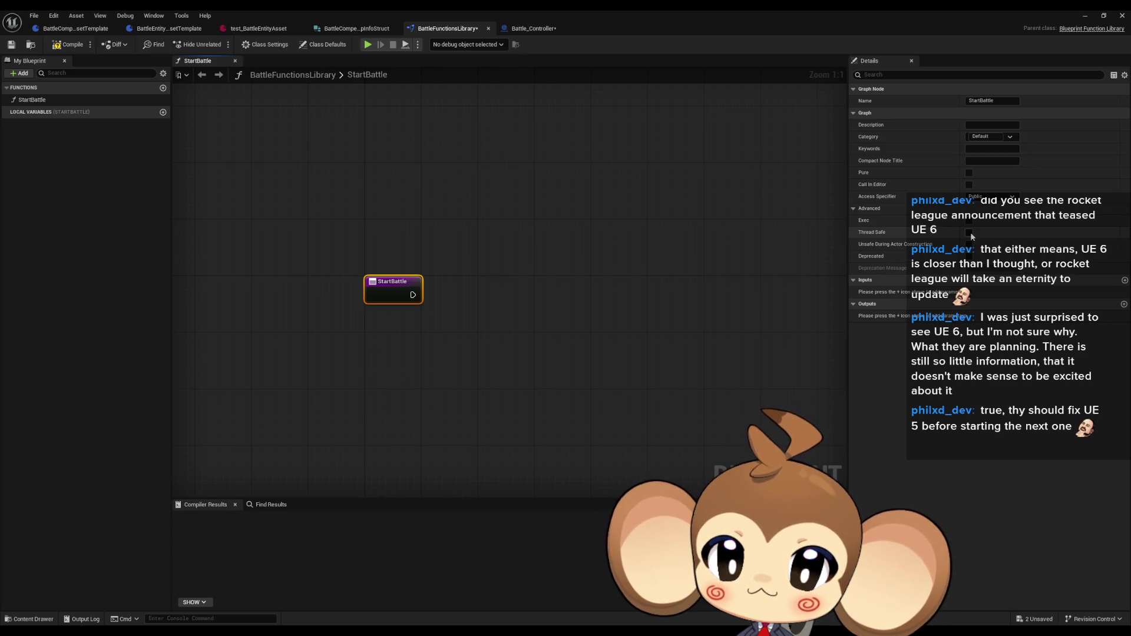
pyautogui.click(543, 284)
pyautogui.rightClick(543, 283)
pyautogui.write('spa')
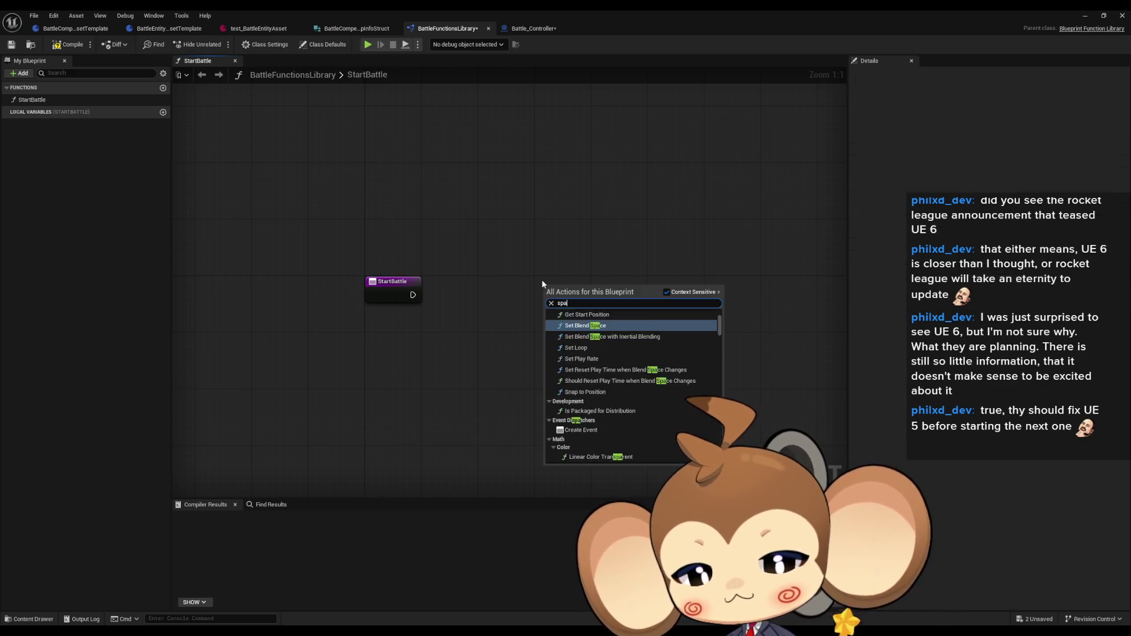
pyautogui.write('wn')
pyautogui.press('Escape')
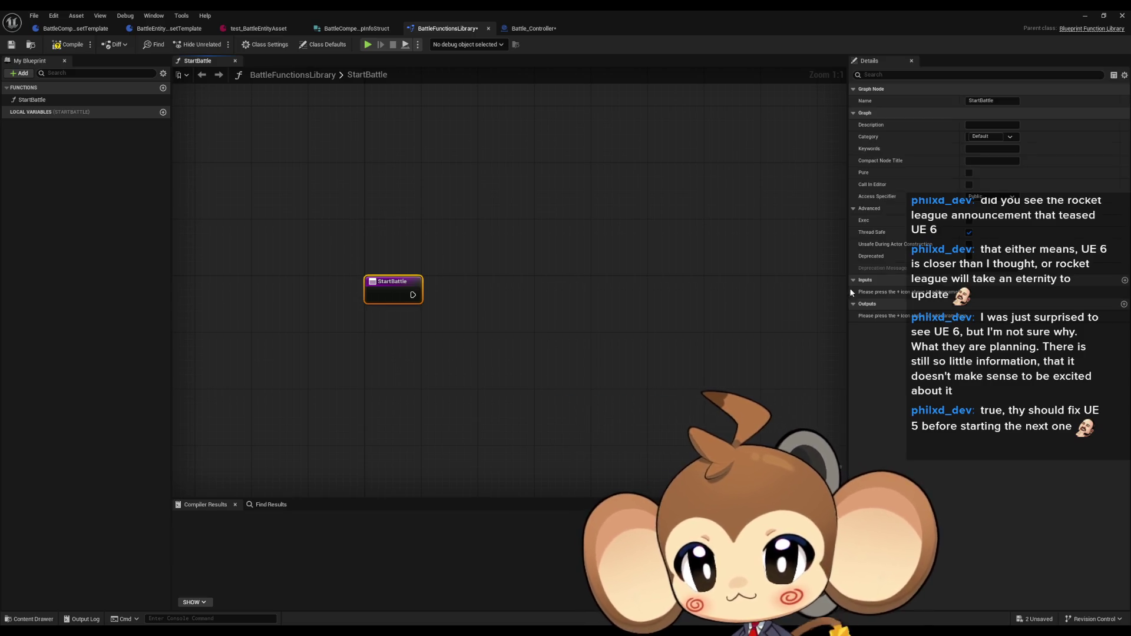
# - Turn off Thread Safe for StartBattle and add a Boolean input NewParam
pyautogui.click(969, 233)
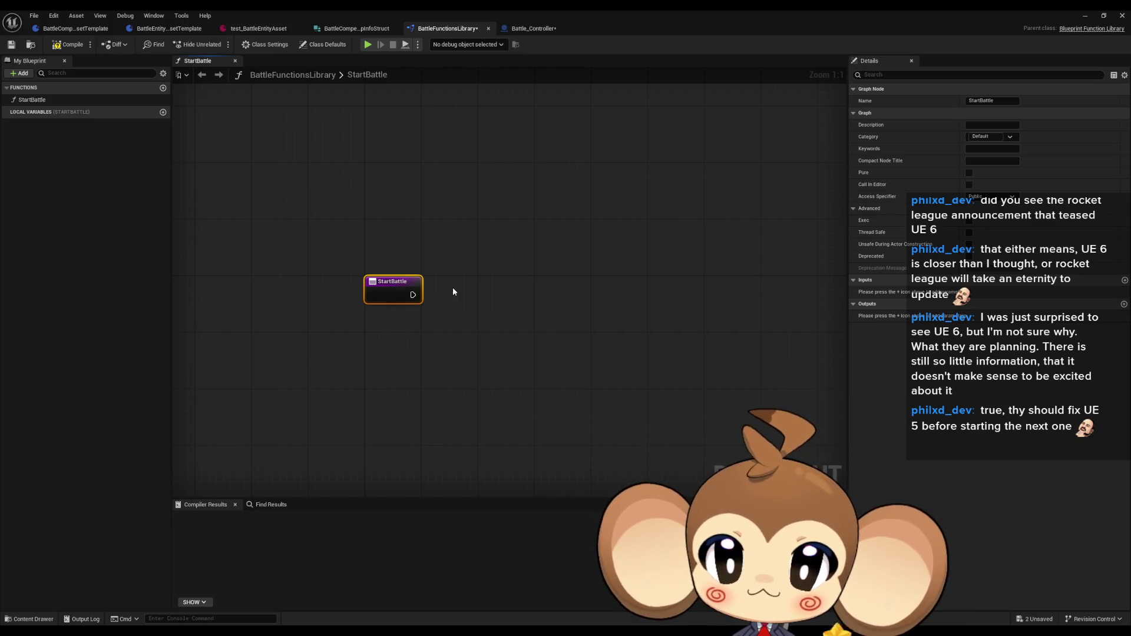
pyautogui.click(418, 334)
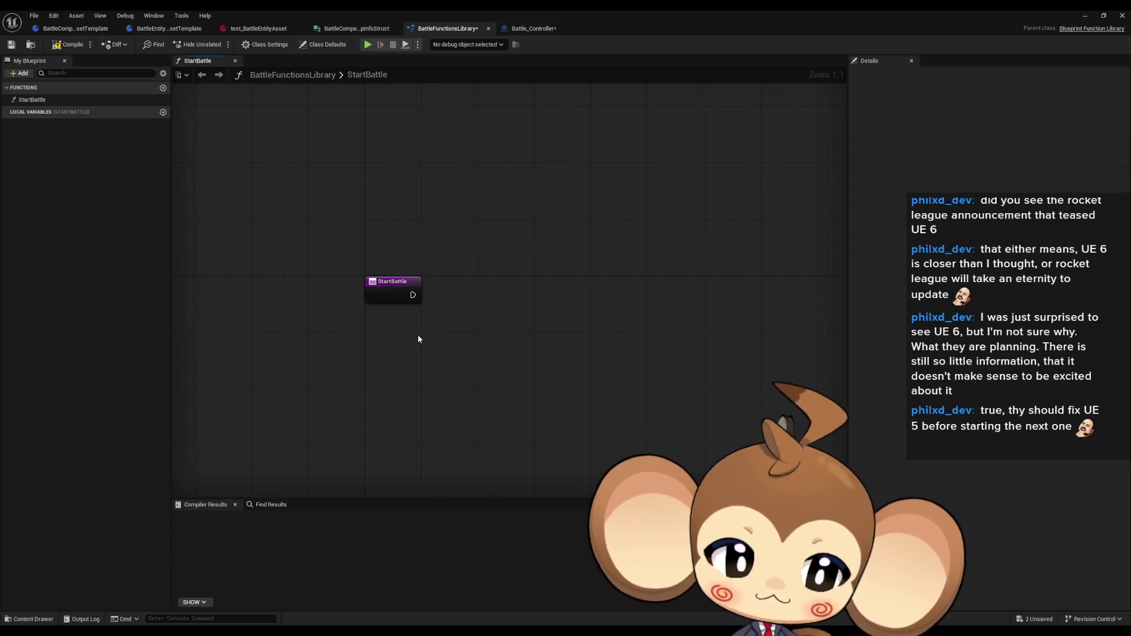
pyautogui.click(406, 296)
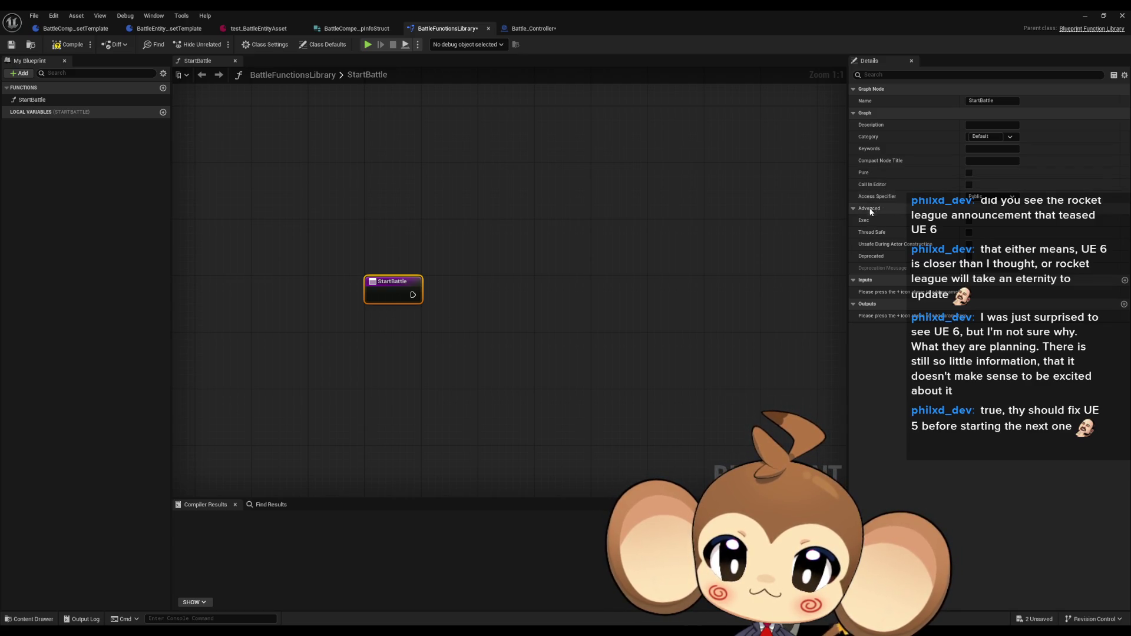
pyautogui.click(1125, 280)
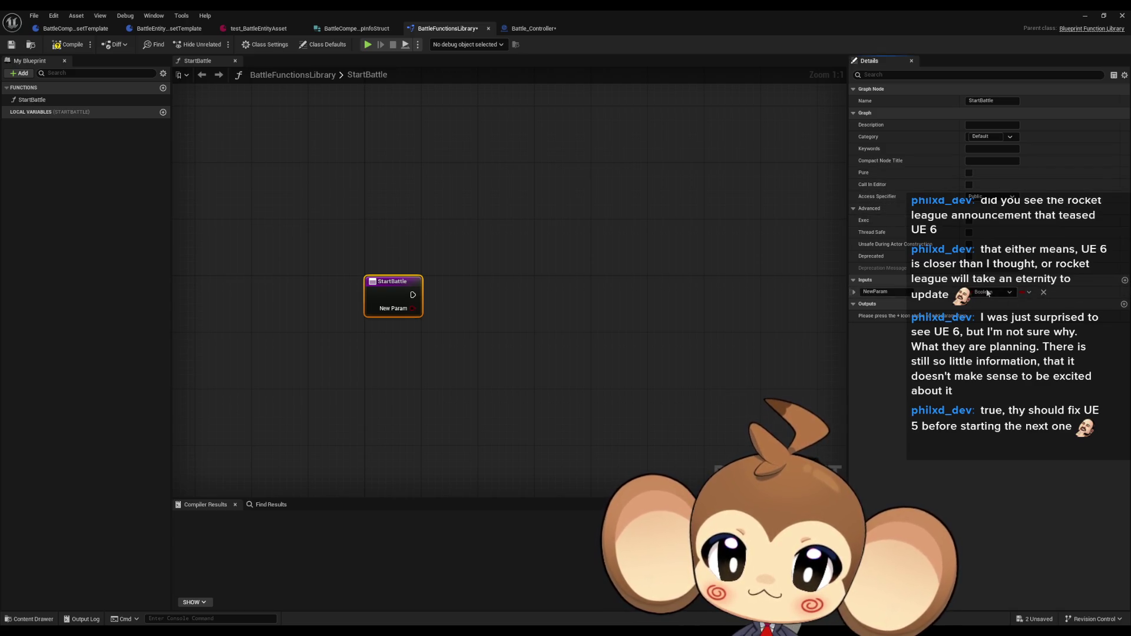
# - Change NewParam's type to Object and rename it WorldContext
pyautogui.click(989, 292)
pyautogui.write('world')
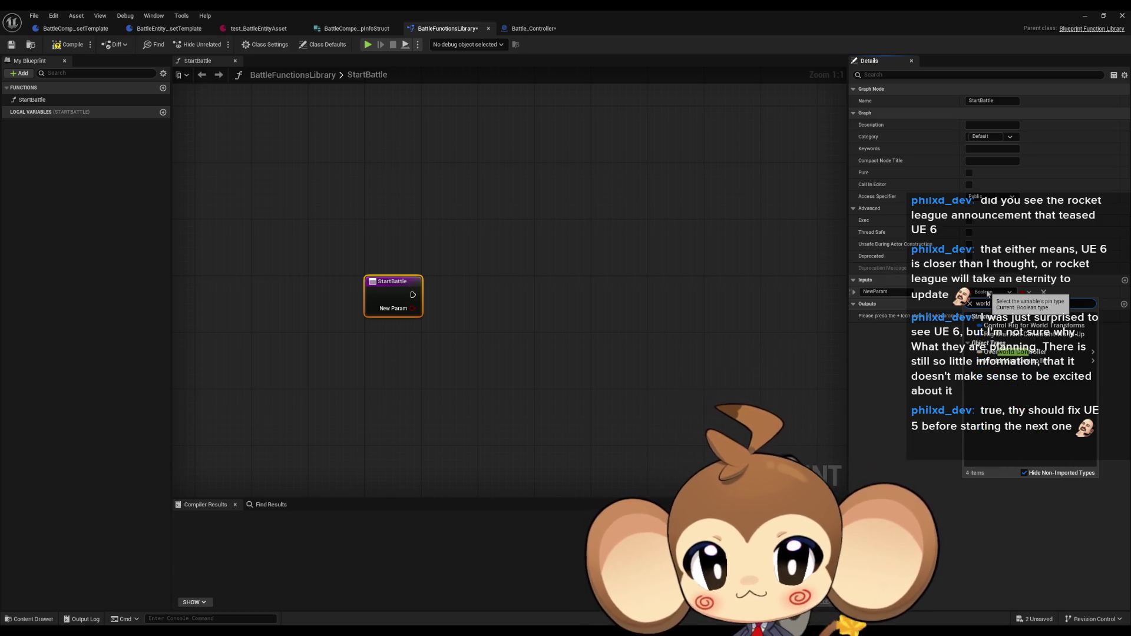
pyautogui.write(' cont')
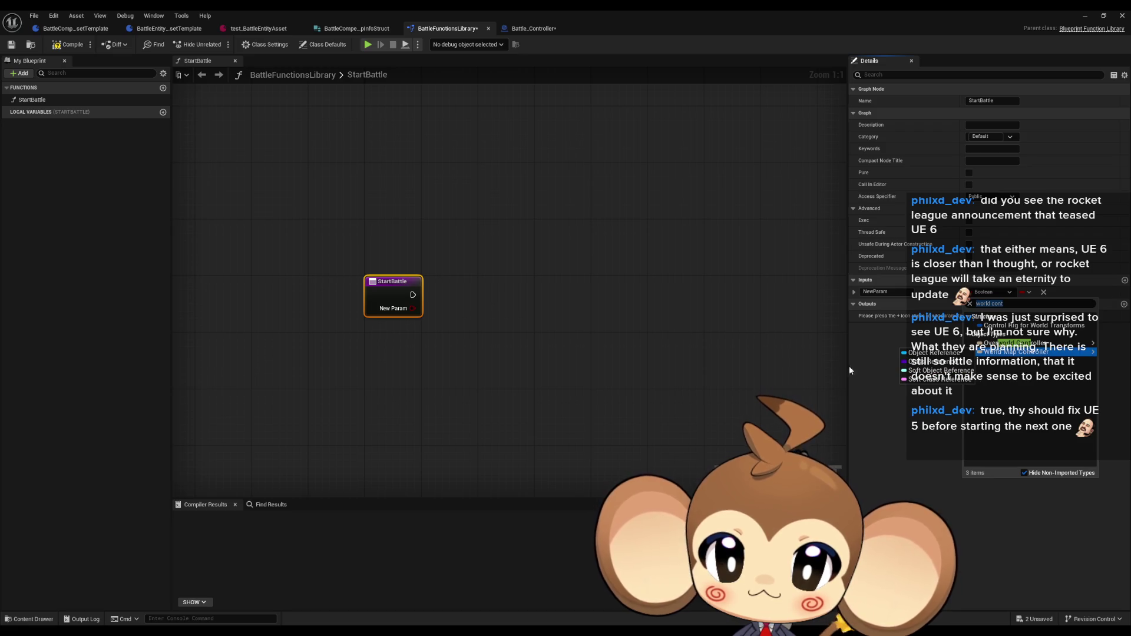
pyautogui.click(864, 361)
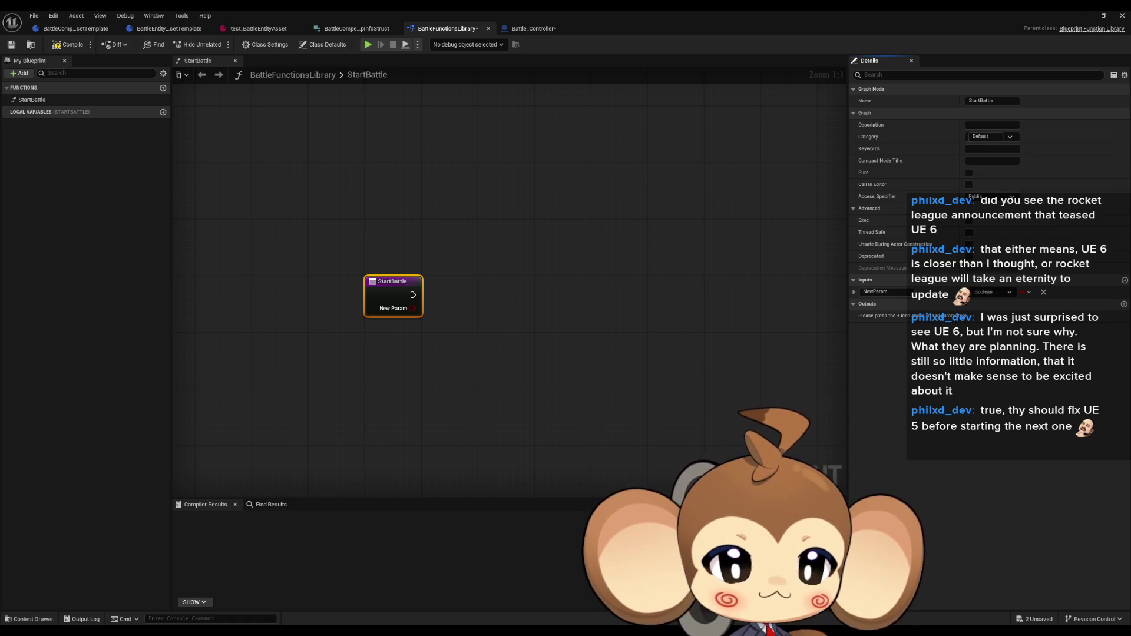
pyautogui.click(1008, 293)
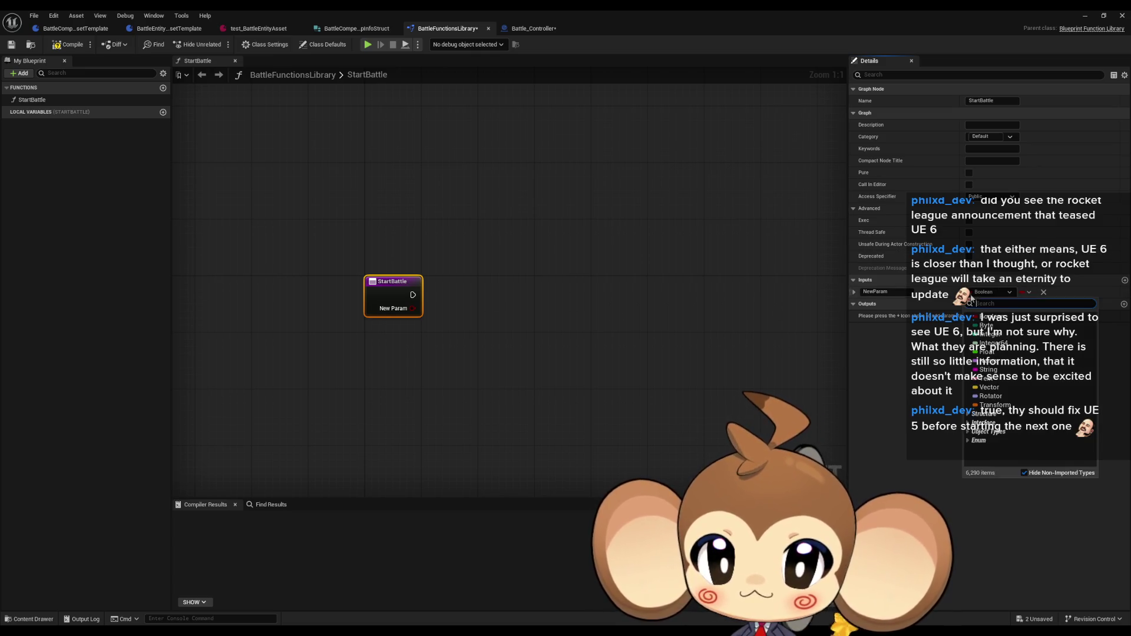
pyautogui.write('object')
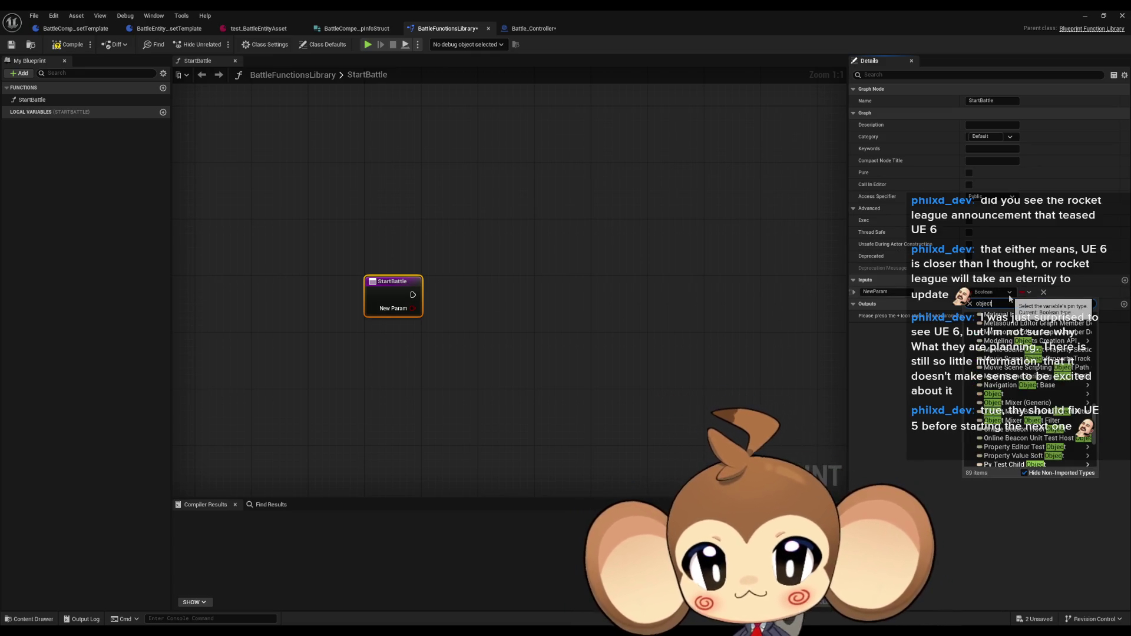
pyautogui.click(949, 393)
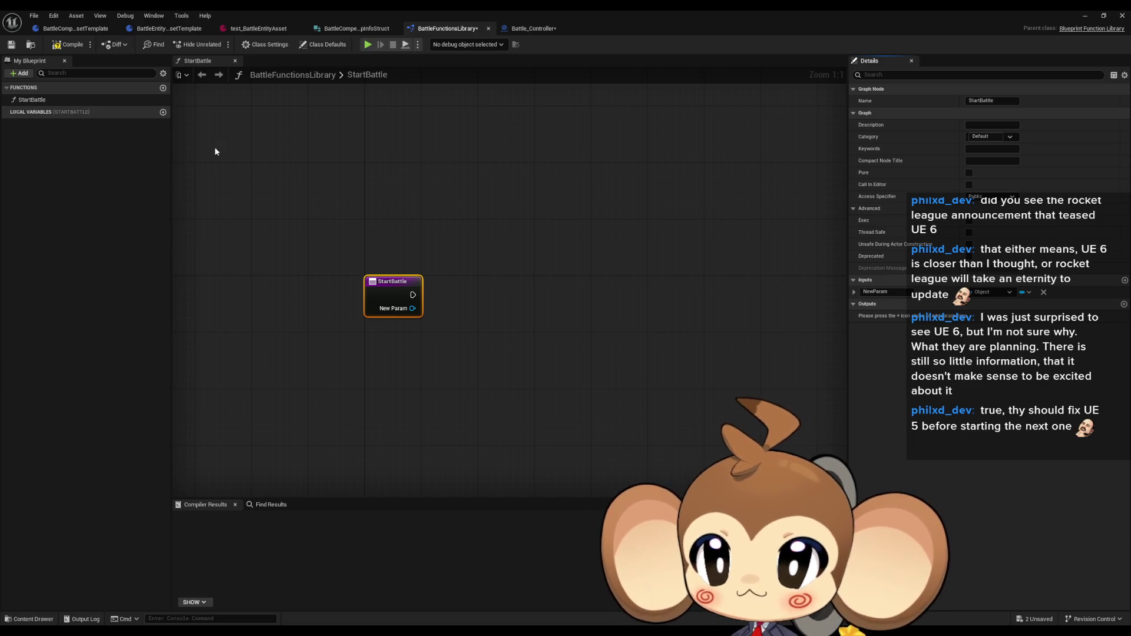
pyautogui.click(869, 292)
pyautogui.write('WorldContext')
pyautogui.press('Return')
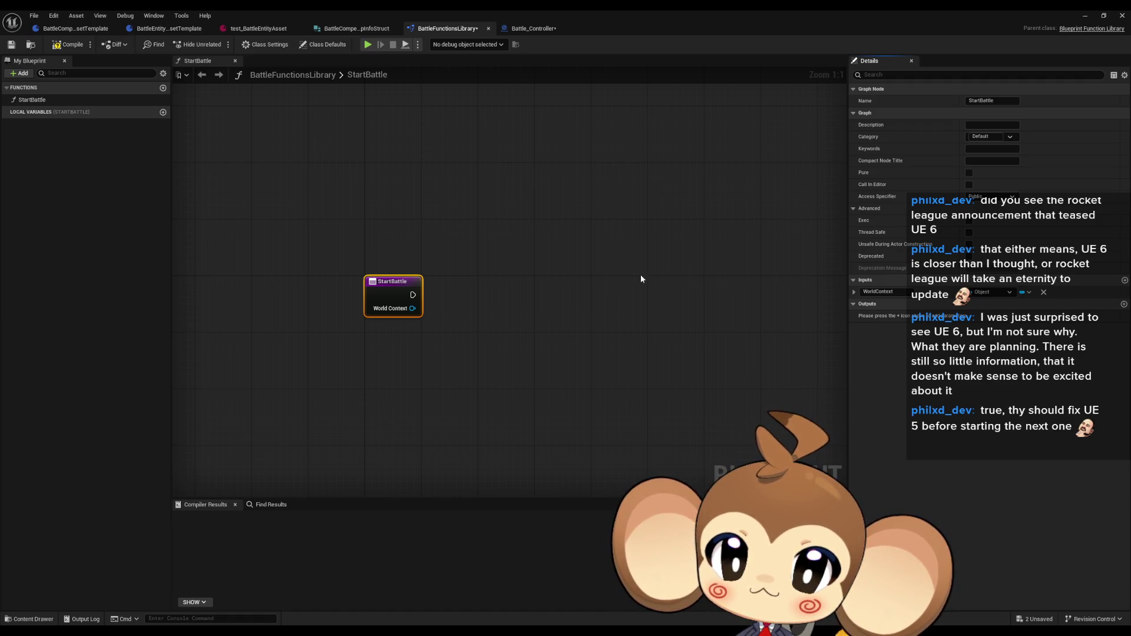
pyautogui.moveTo(413, 308)
pyautogui.mouseDown()
pyautogui.moveTo(427, 325)
pyautogui.moveTo(478, 340)
pyautogui.mouseUp()
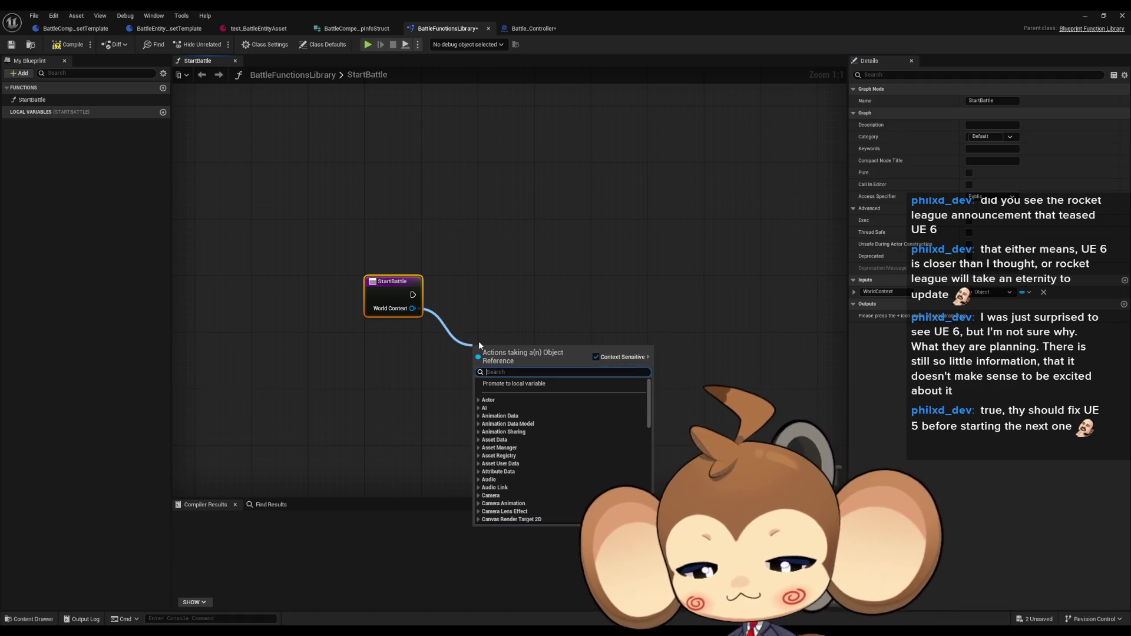
pyautogui.write('cast world cont')
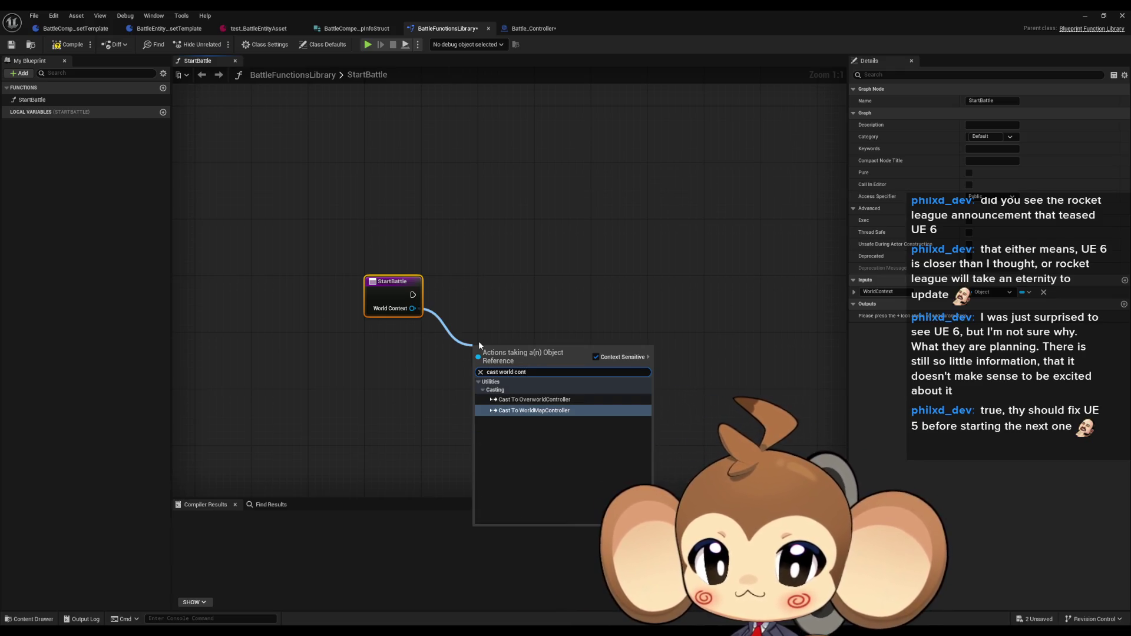
pyautogui.click(525, 313)
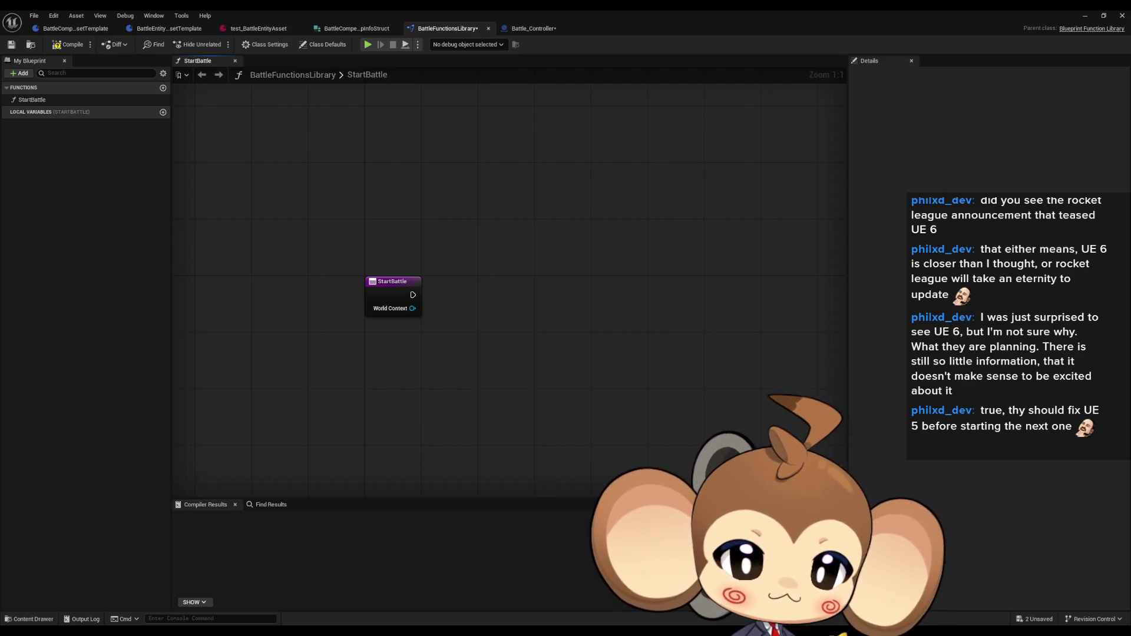
pyautogui.hotkey('ctrl', 'a')
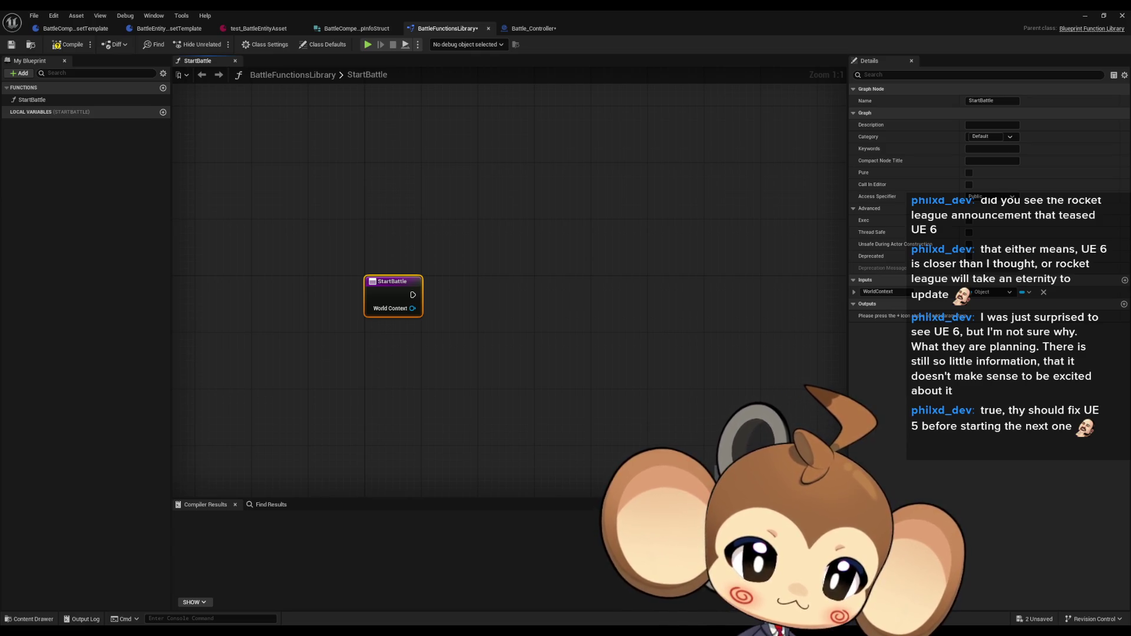
pyautogui.click(853, 292)
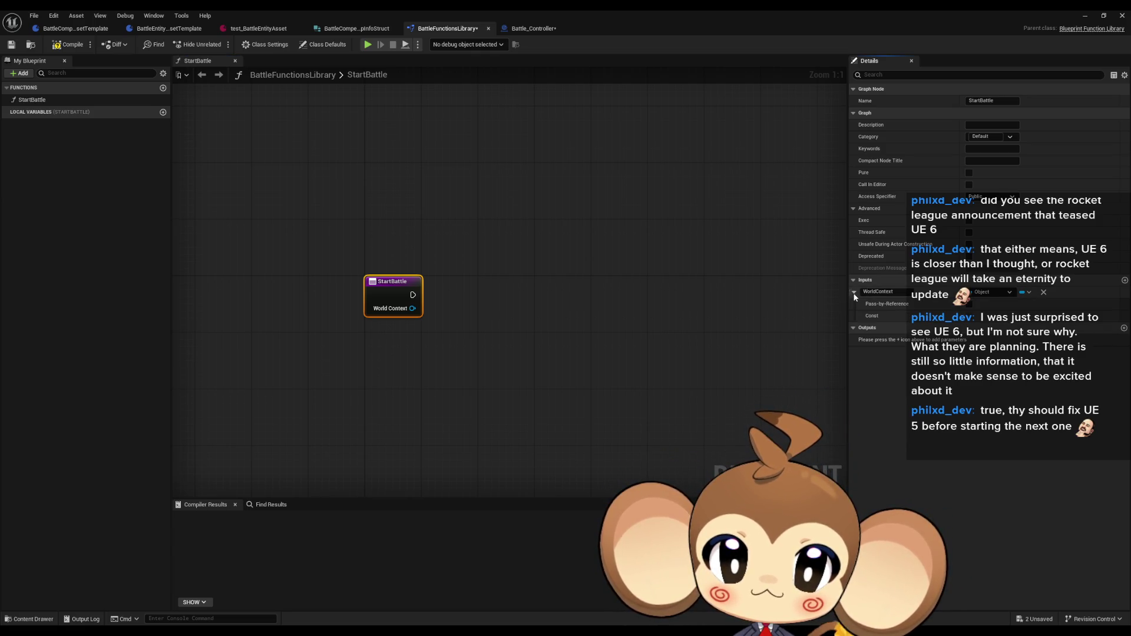
pyautogui.click(853, 292)
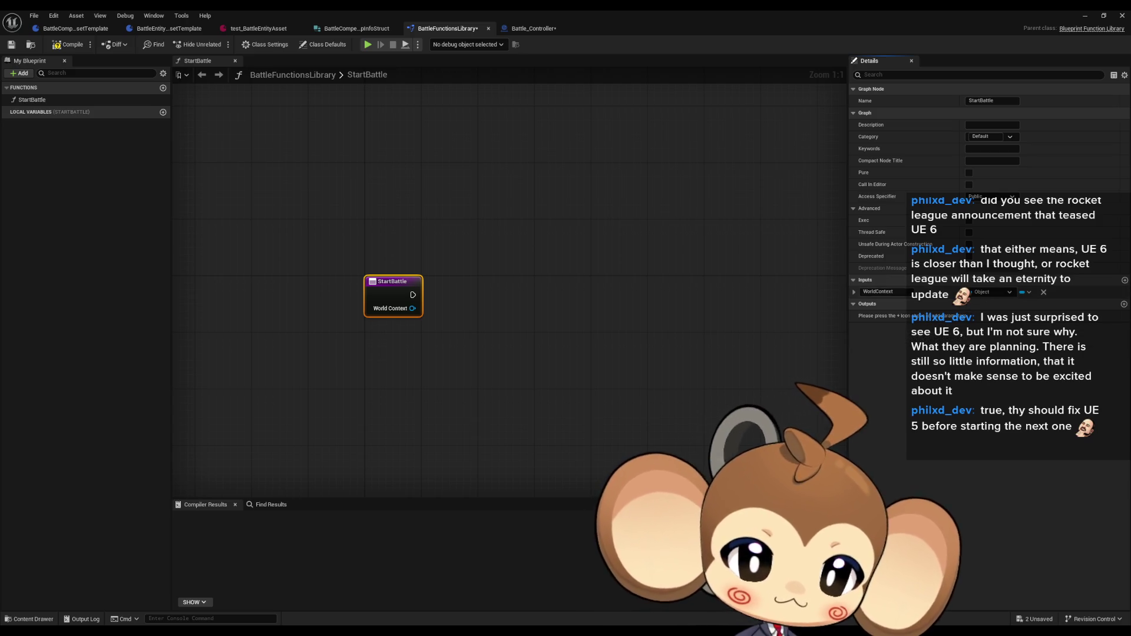
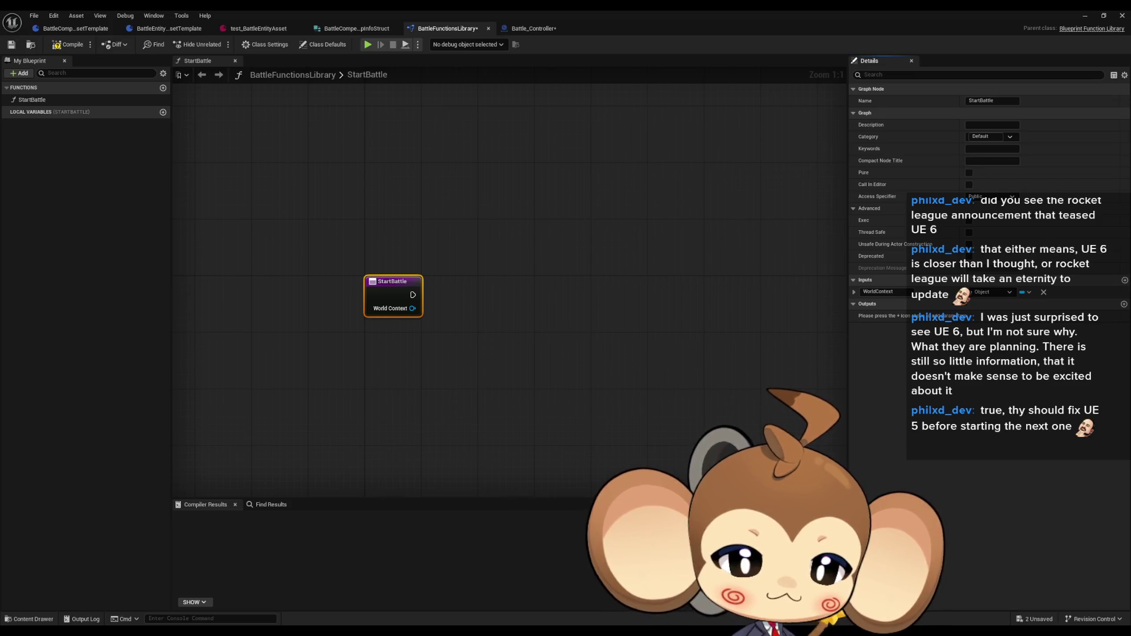
# - Search the add-node list for world subsystem, game instance subsystem and subsystem nodes
pyautogui.click(500, 375)
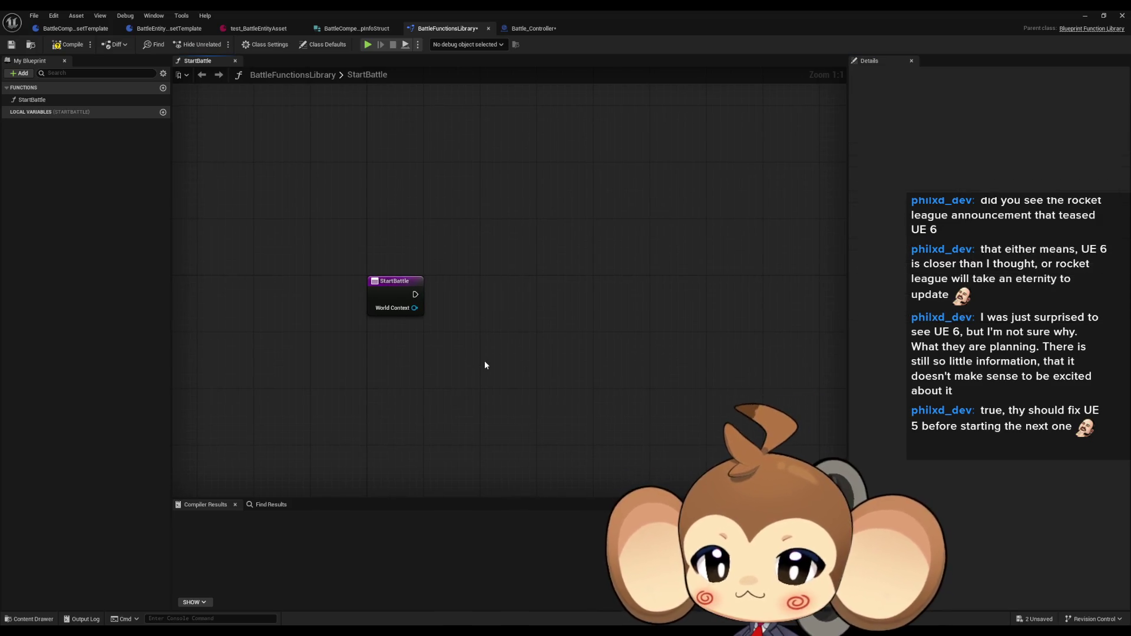
pyautogui.rightClick(482, 362)
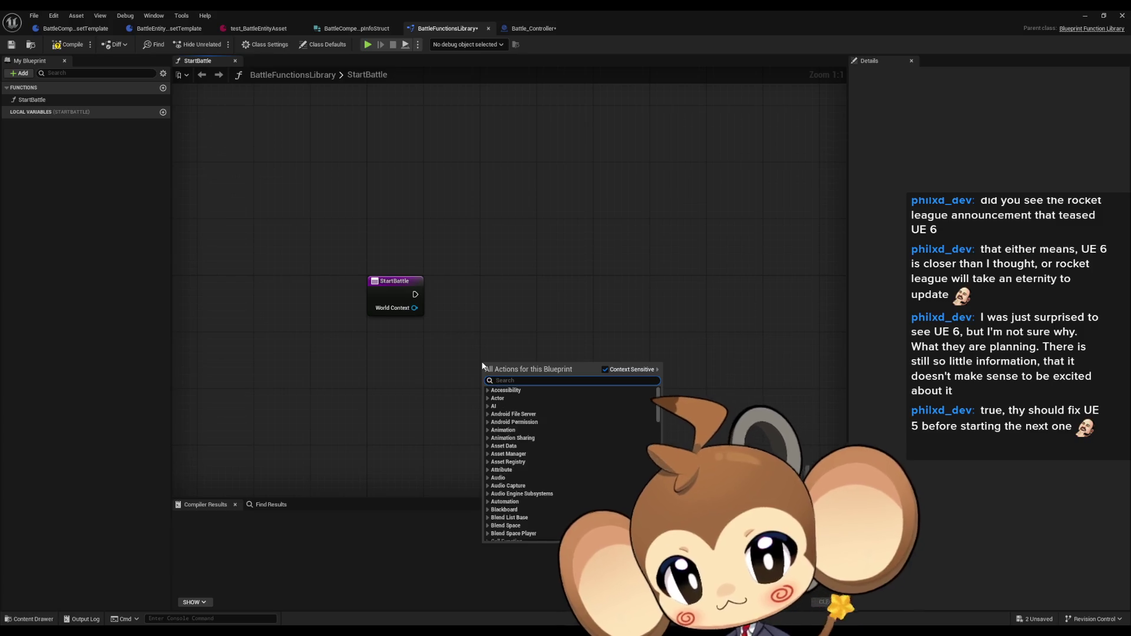
pyautogui.write('world subs')
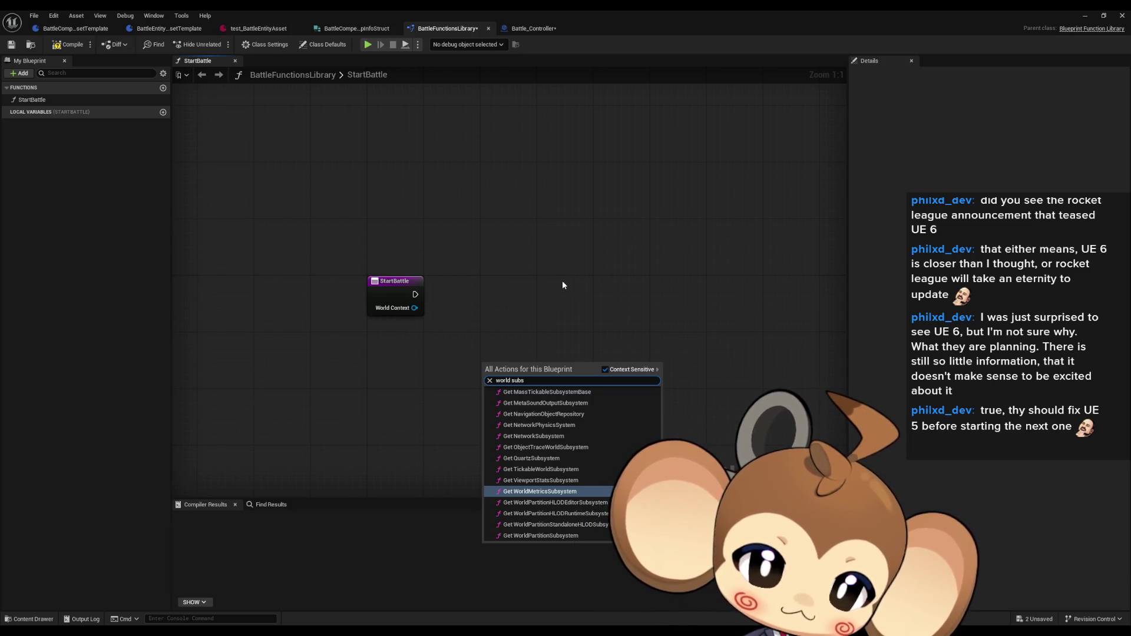
pyautogui.hotkey('ctrl', 'a')
pyautogui.write('gam')
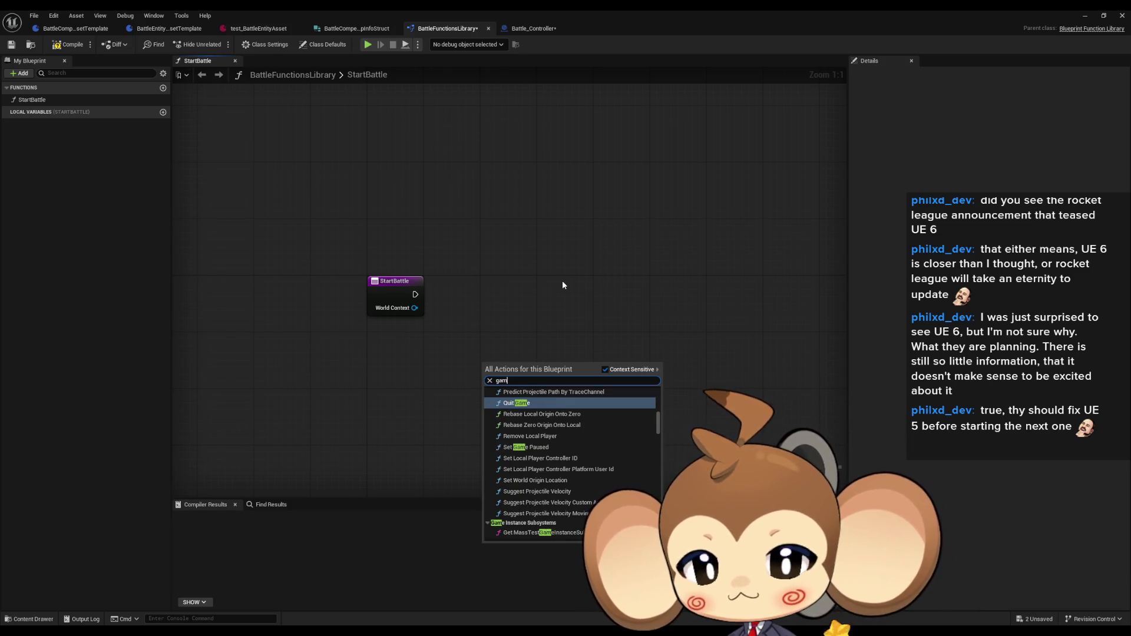
pyautogui.write('e instance')
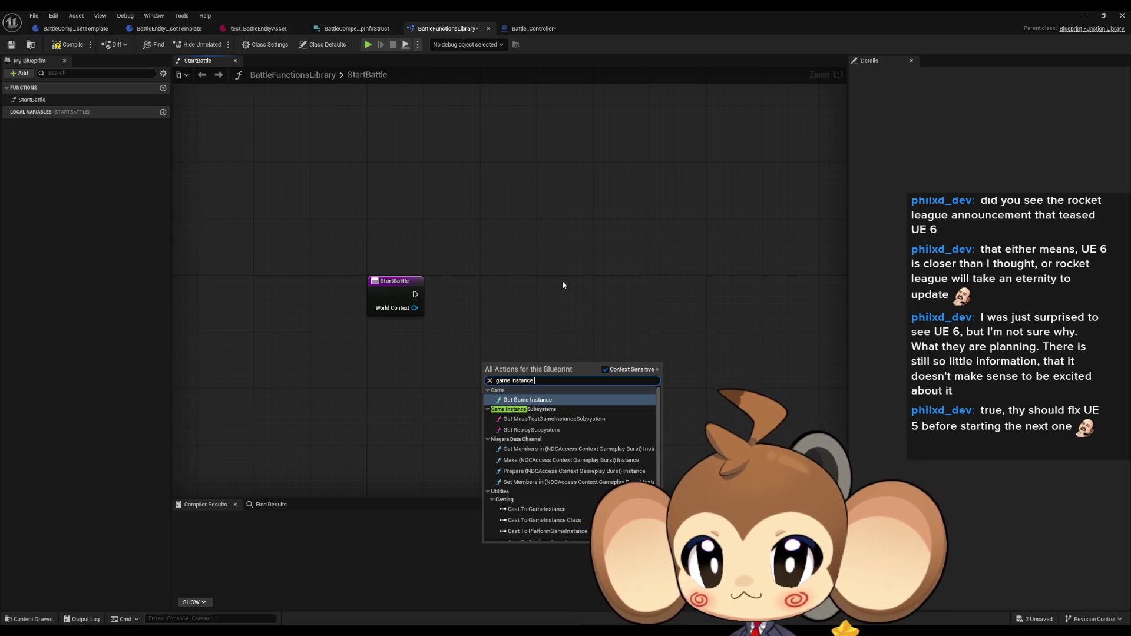
pyautogui.write(' su')
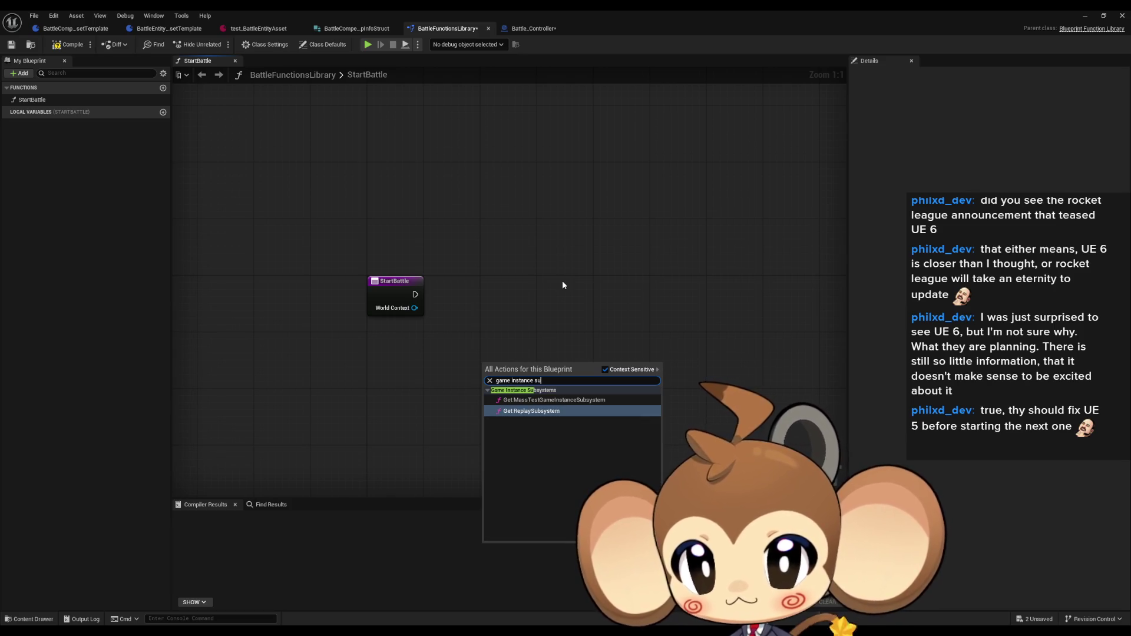
pyautogui.write('b')
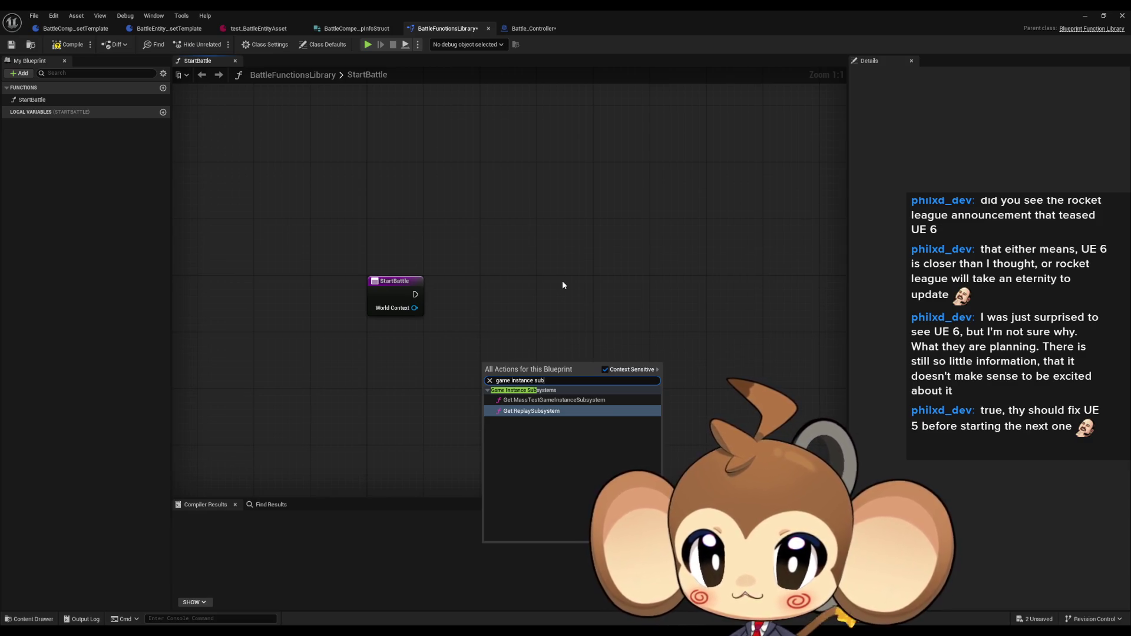
pyautogui.hotkey('ctrl', 'a')
pyautogui.write('subsystem')
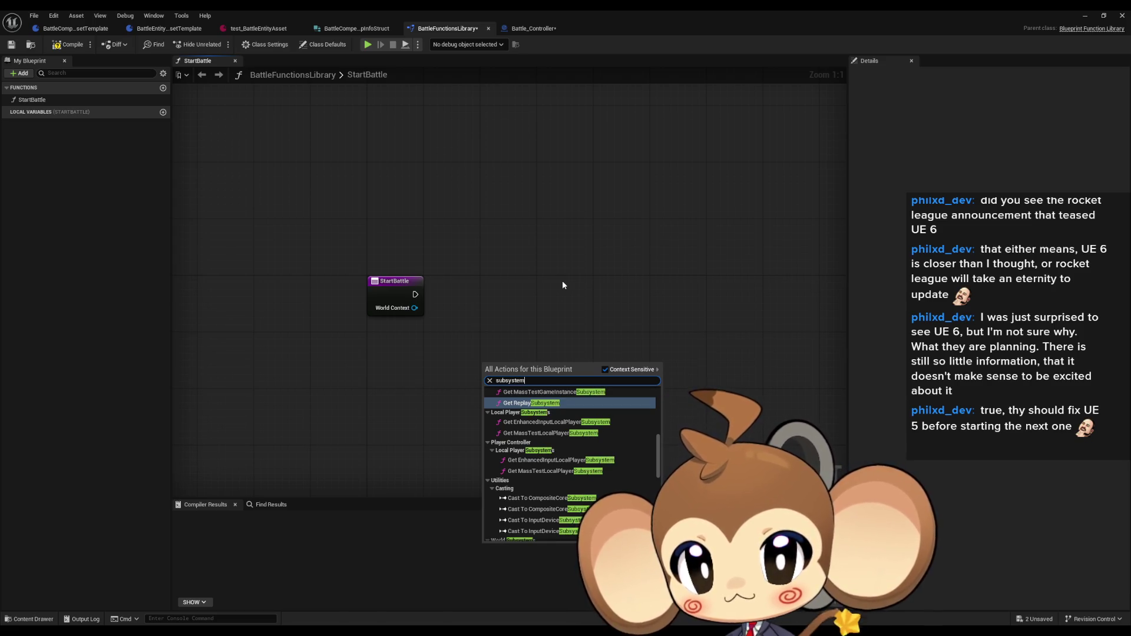
pyautogui.scroll(2, 633, 418)
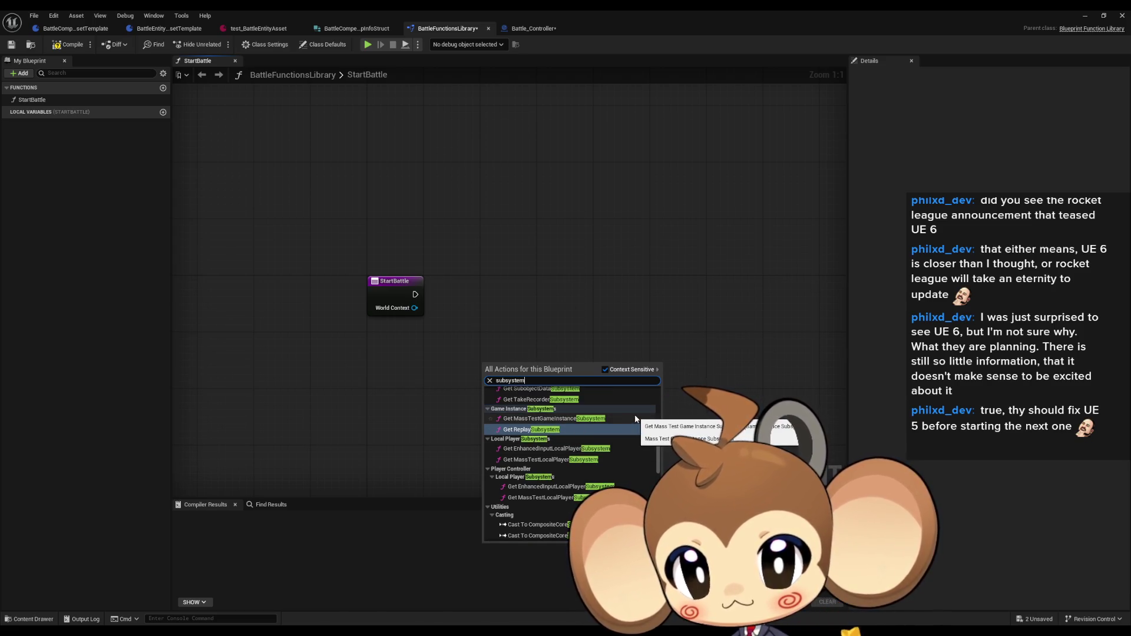
# - Try 'persistan' and 'world' searches, close the list without adding a node, then switch to the browser
pyautogui.hotkey('ctrl', 'a')
pyautogui.write('persi')
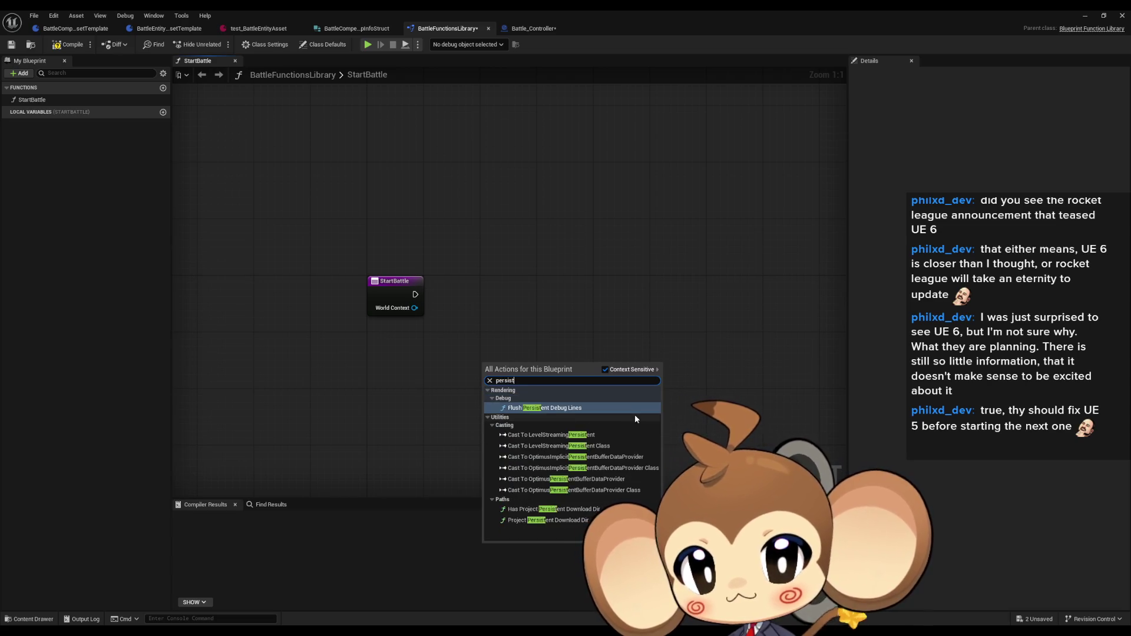
pyautogui.write('stan')
pyautogui.hotkey('ctrl', 'a')
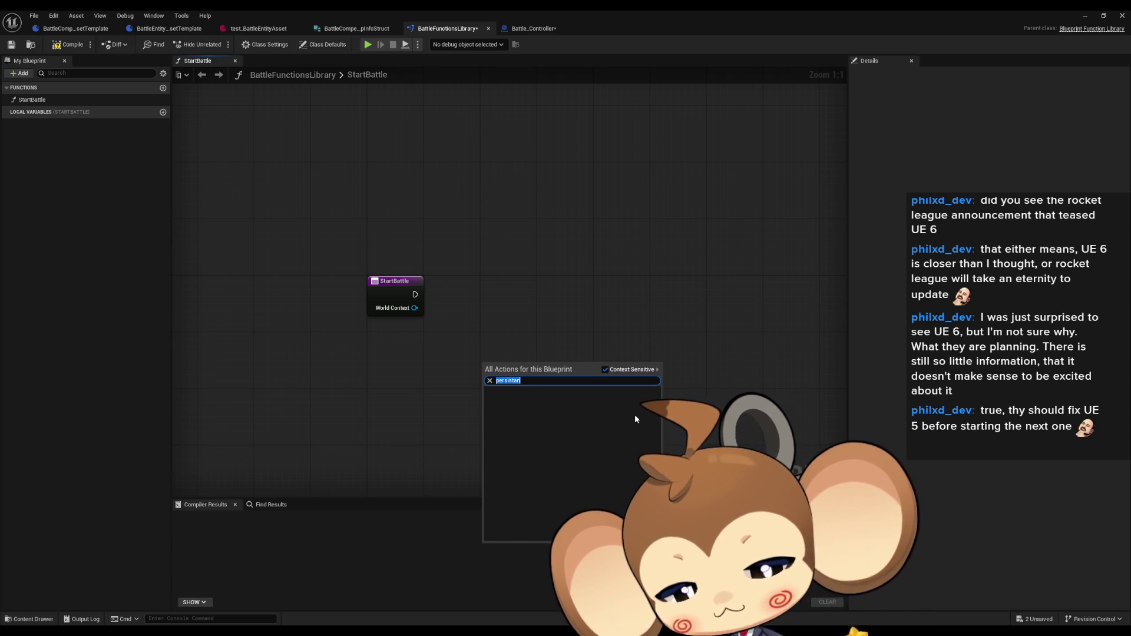
pyautogui.write('world')
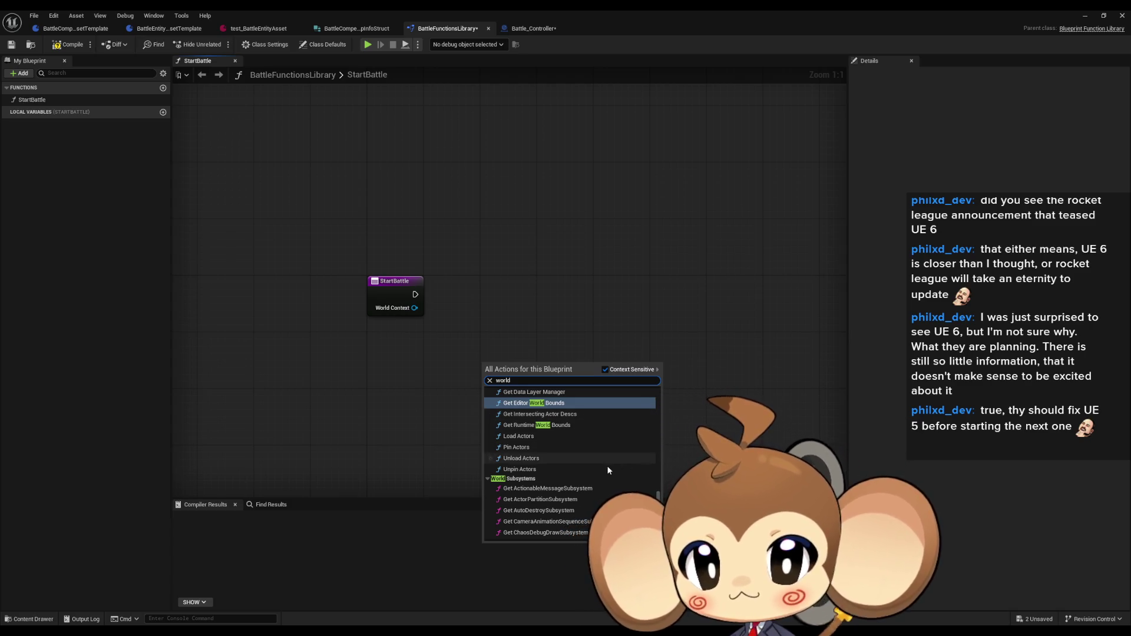
pyautogui.scroll(-1, 608, 465)
pyautogui.scroll(-1, 612, 459)
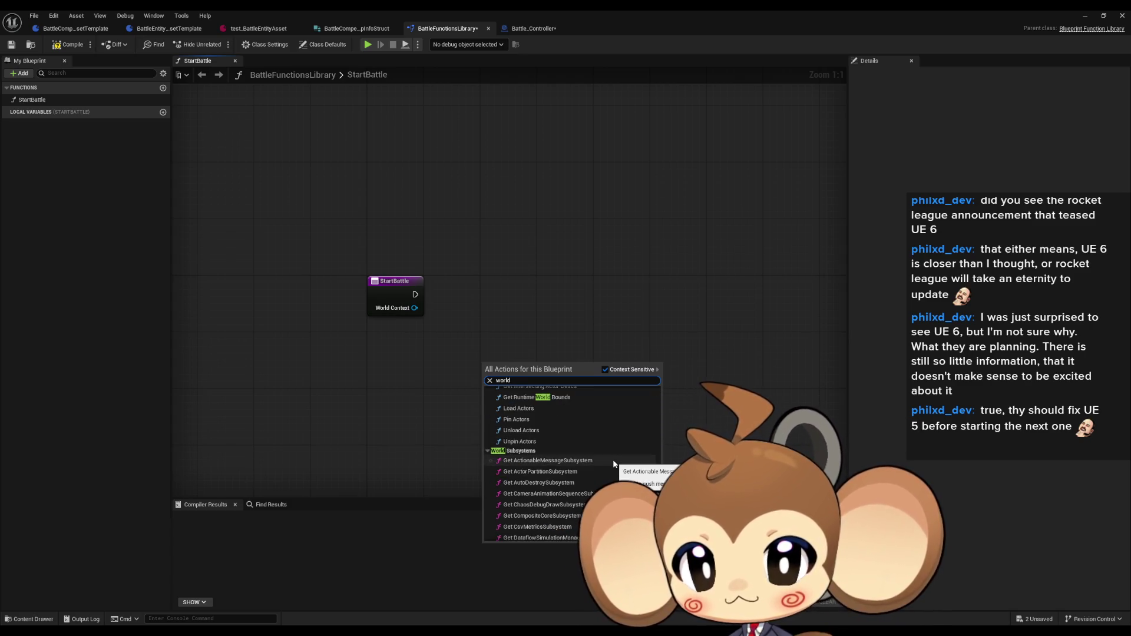
pyautogui.scroll(-1, 612, 457)
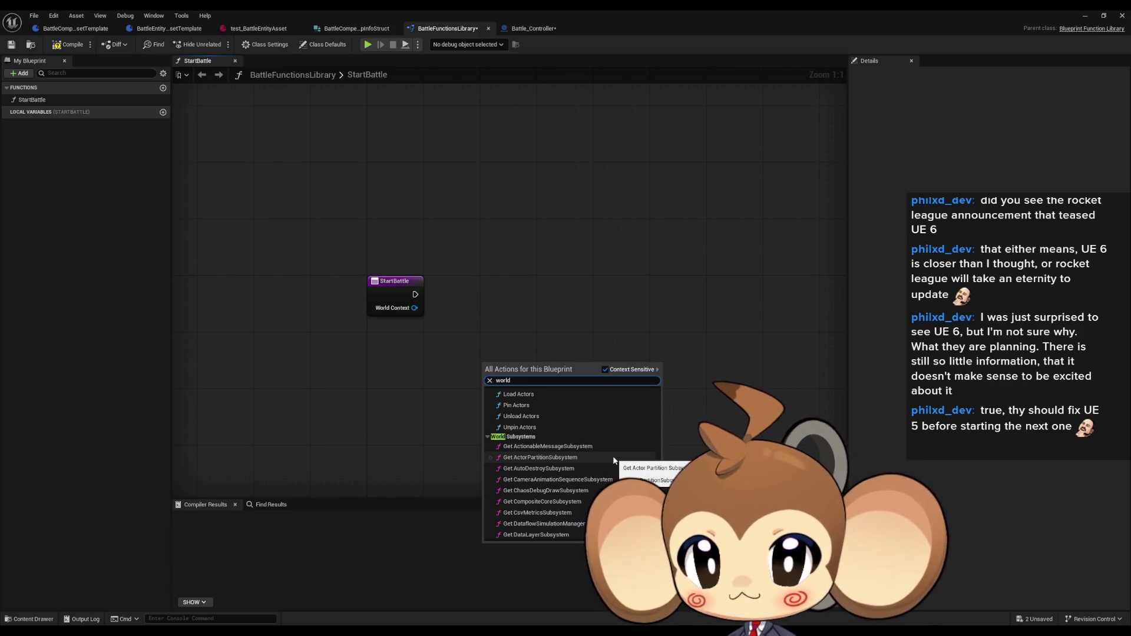
pyautogui.scroll(-2, 613, 460)
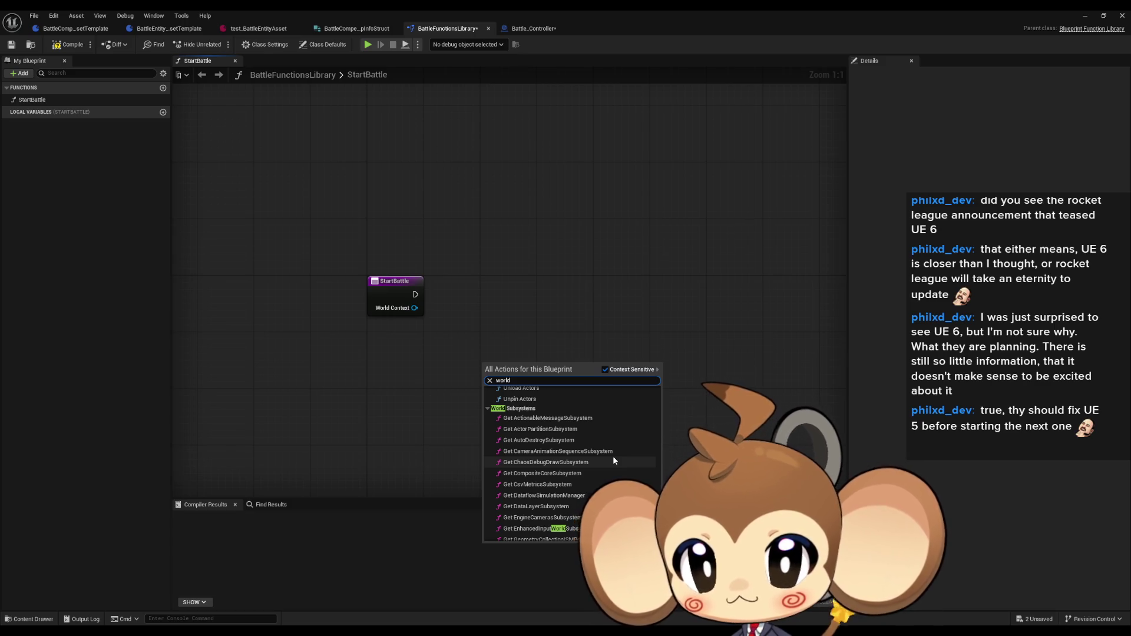
pyautogui.scroll(-5, 613, 457)
pyautogui.scroll(-3, 616, 451)
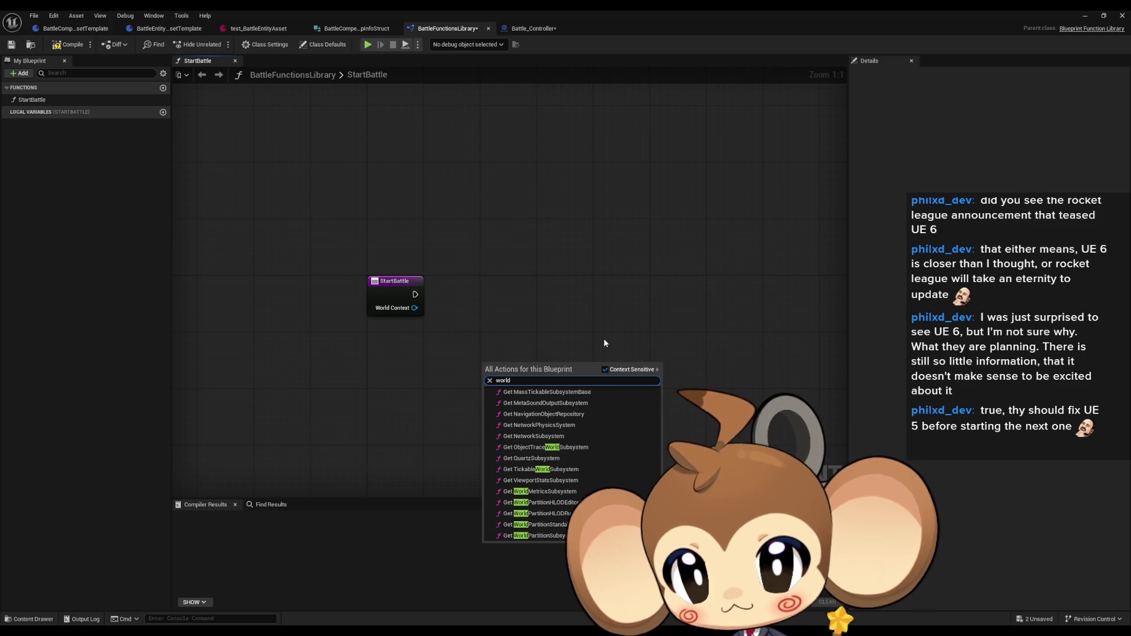
pyautogui.click(620, 287)
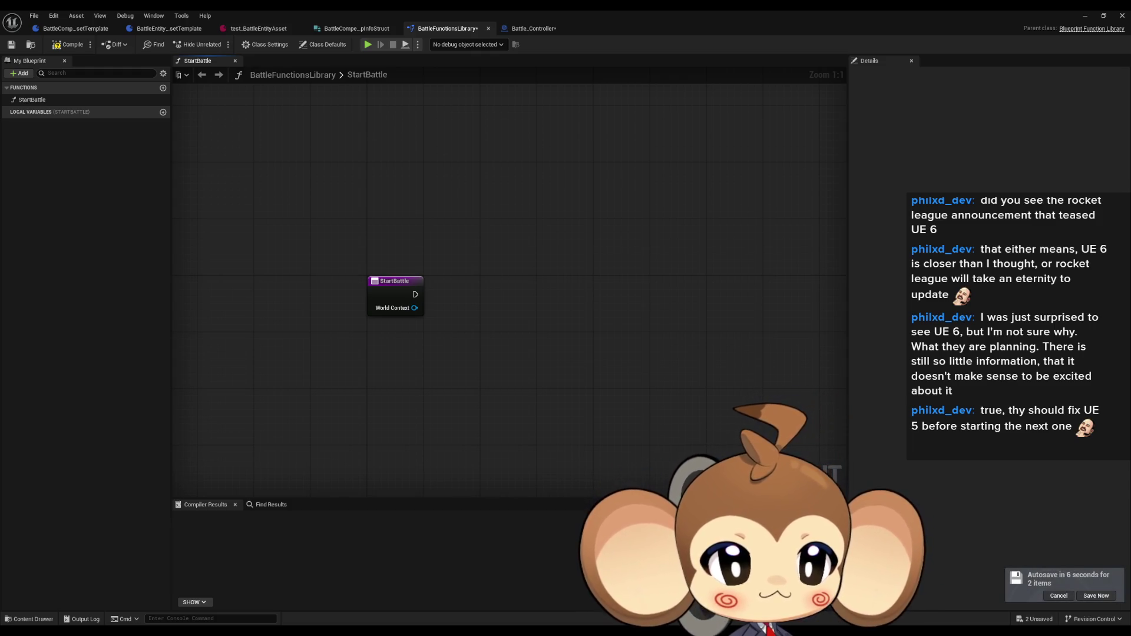
pyautogui.hotkey('alt', 'Tab')
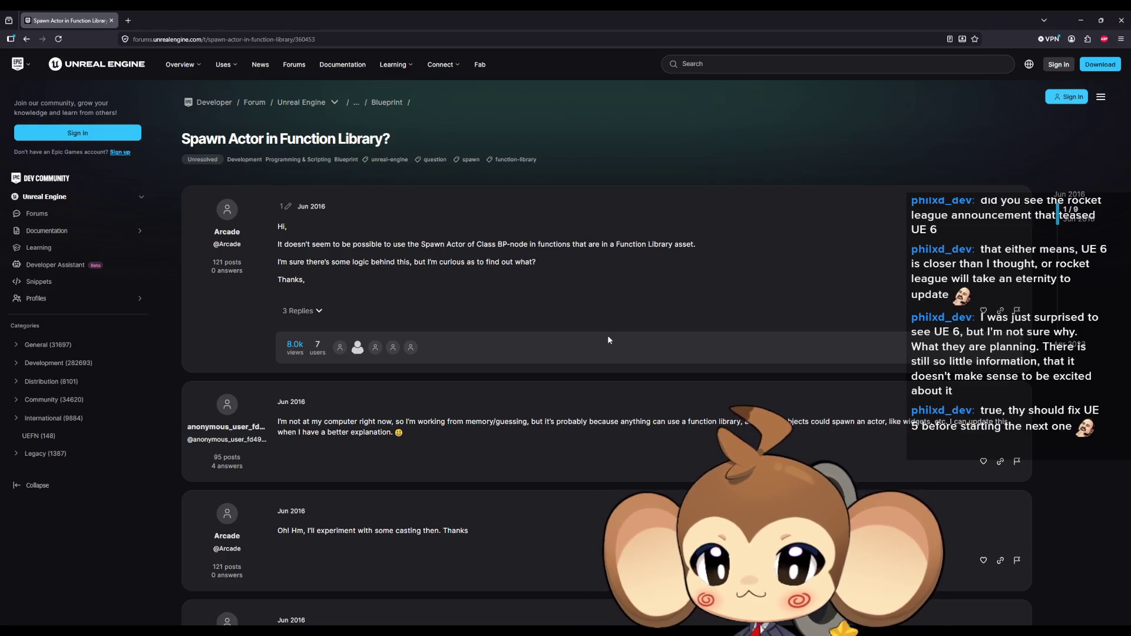
# - Read down the 'Spawn Actor in Function Library?' replies, then un-maximize the browser to expose Unreal
pyautogui.scroll(-1, 622, 328)
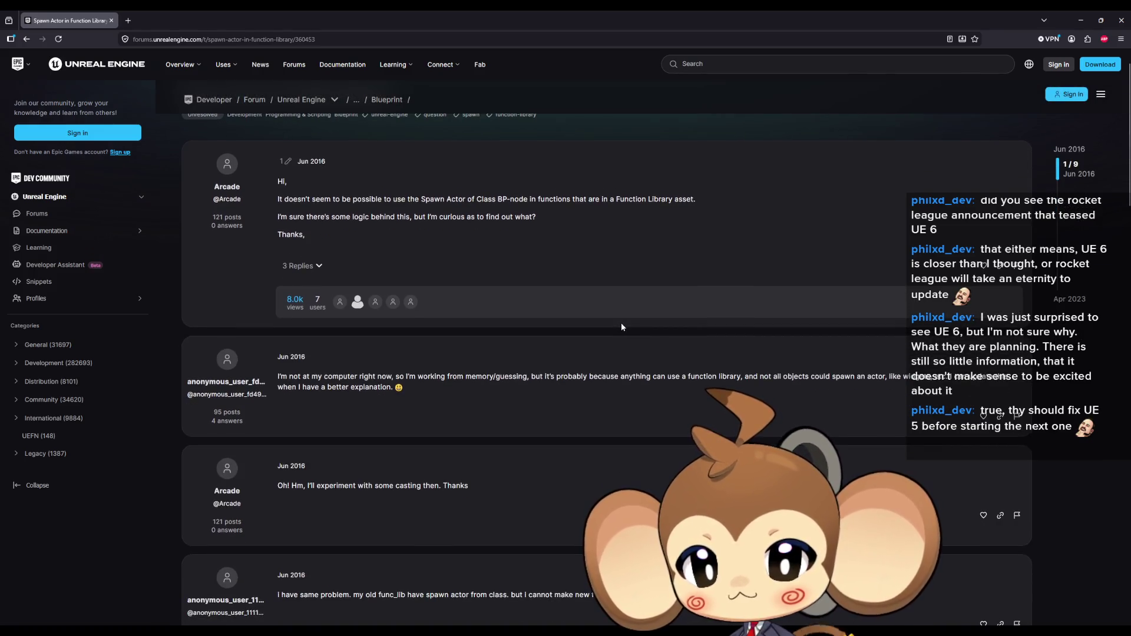
pyautogui.scroll(-2, 613, 330)
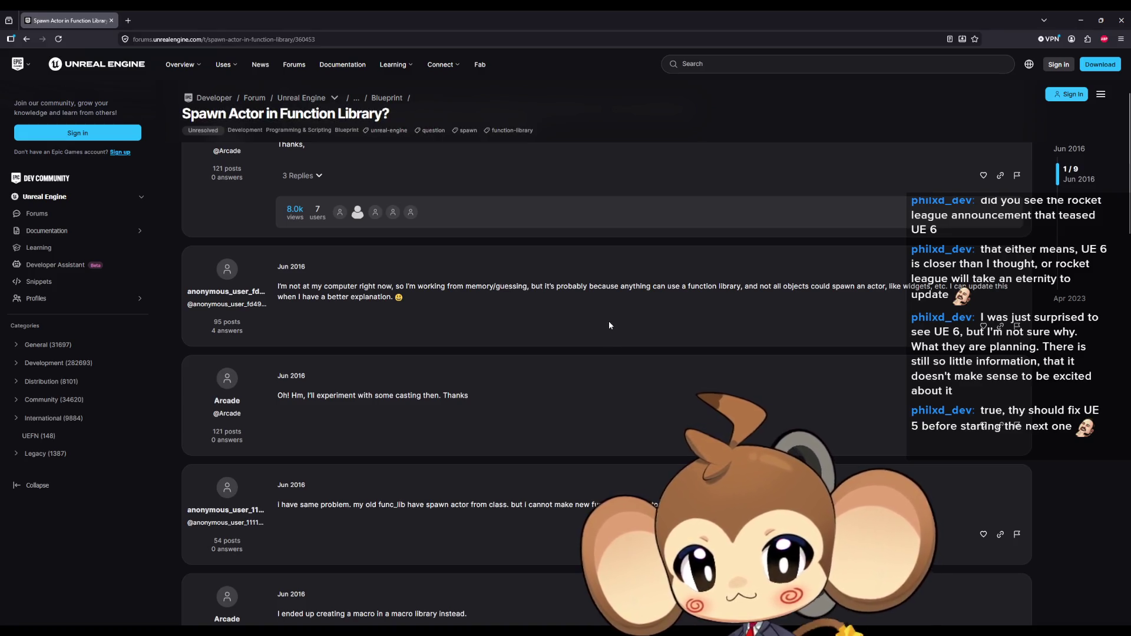
pyautogui.scroll(-2, 609, 322)
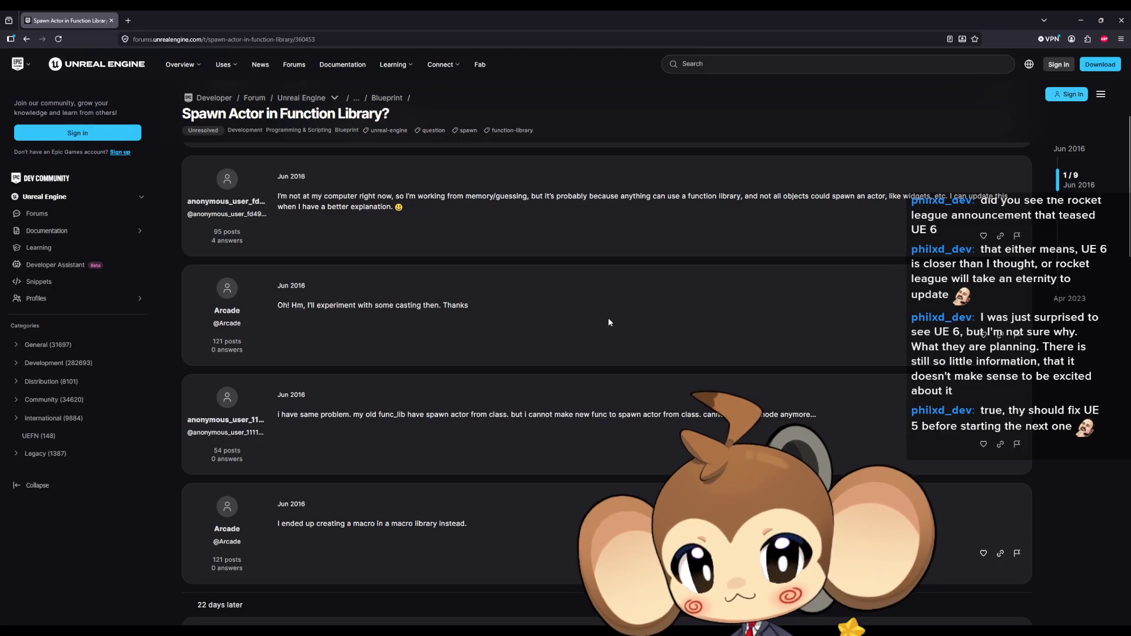
pyautogui.scroll(-2, 609, 321)
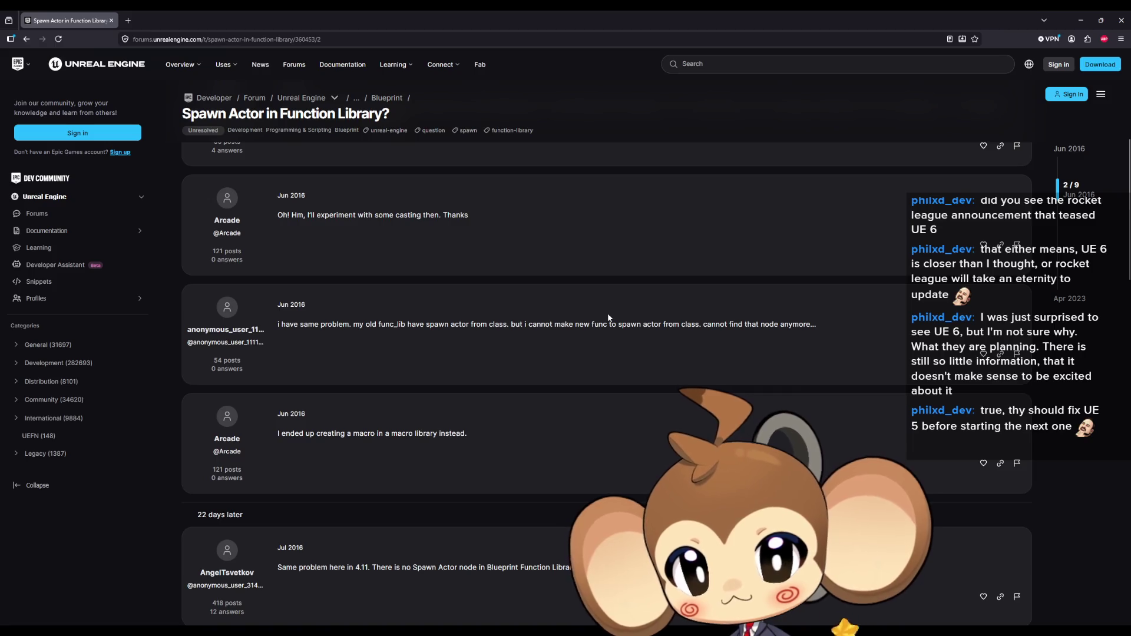
pyautogui.scroll(-3, 609, 318)
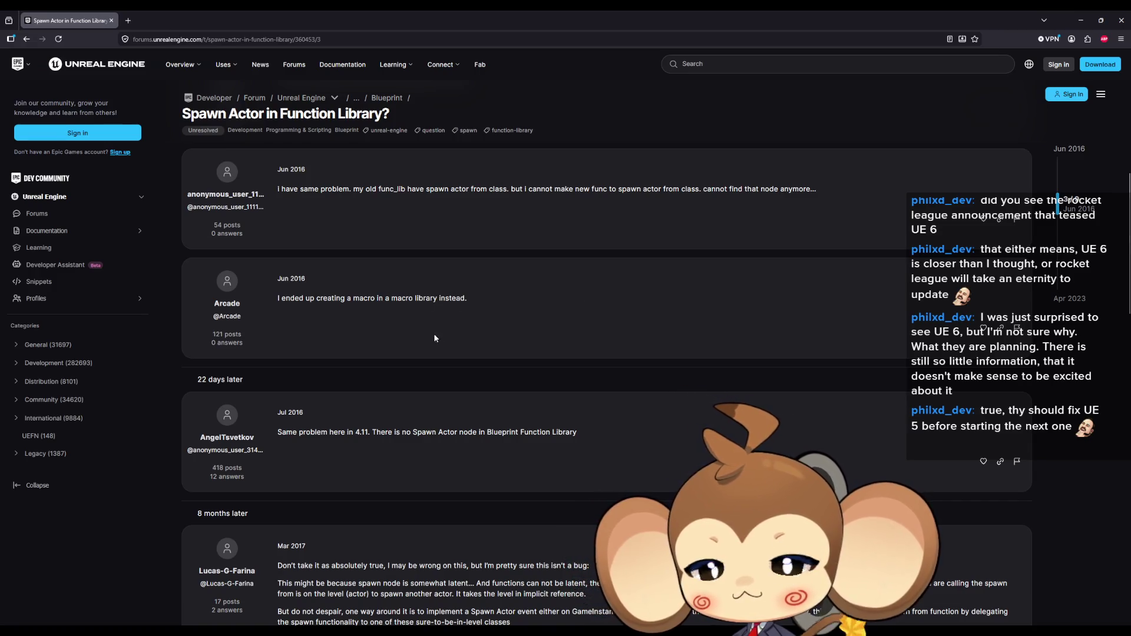
pyautogui.moveTo(348, 10)
pyautogui.mouseDown()
pyautogui.moveTo(432, 239)
pyautogui.moveTo(626, 293)
pyautogui.moveTo(1130, 312)
pyautogui.mouseUp()
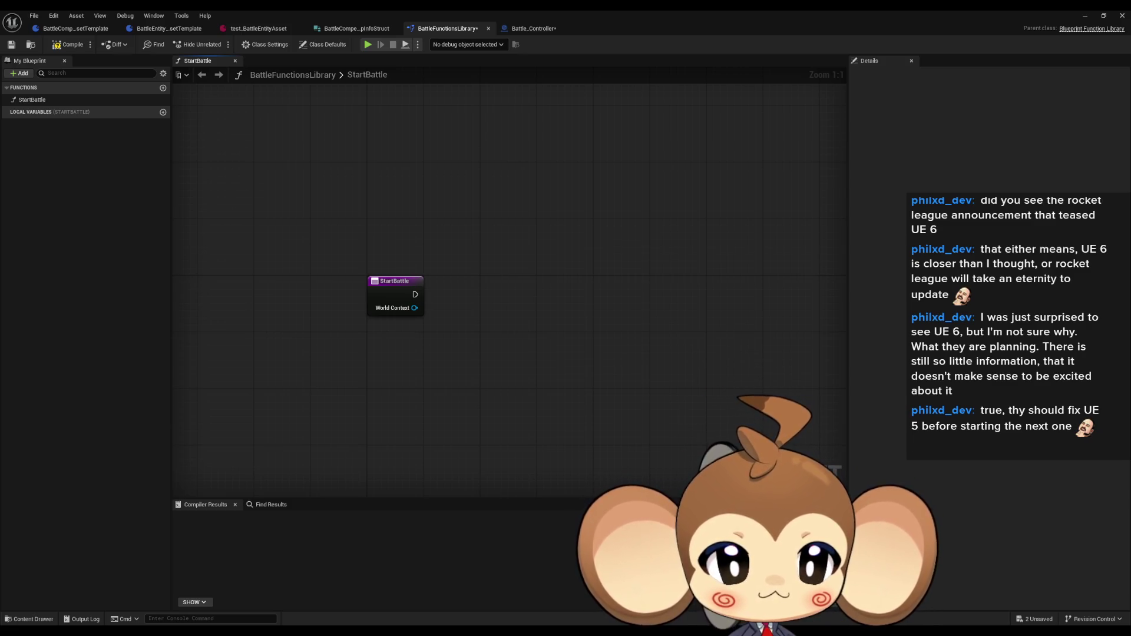
pyautogui.moveTo(1130, 313); pyautogui.dragTo(513, 225)
pyautogui.doubleClick(513, 225)
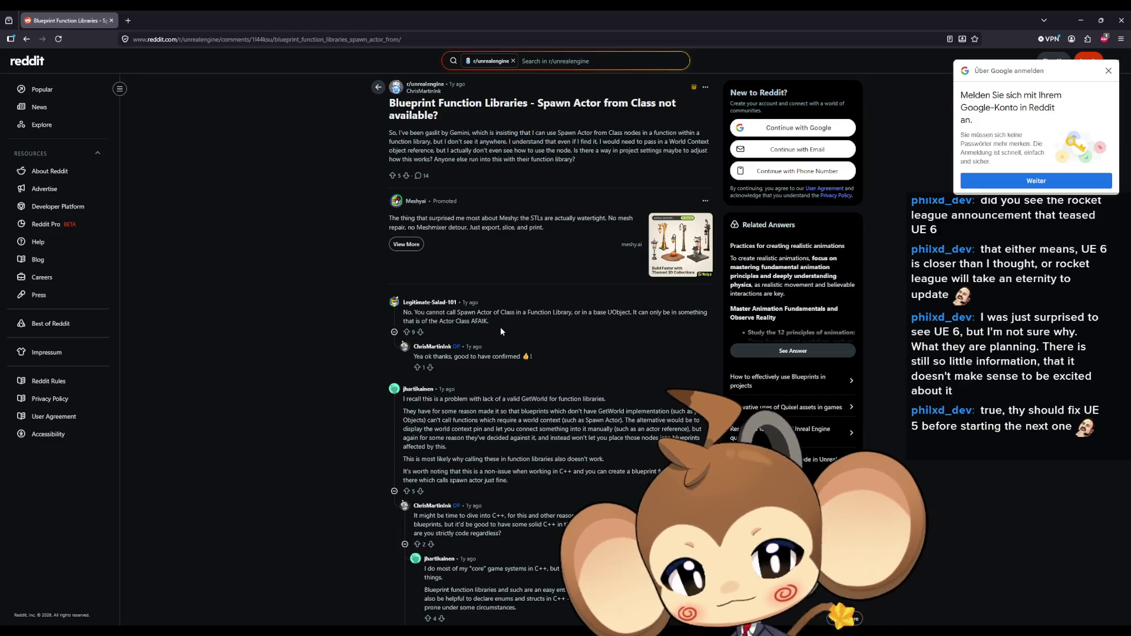
pyautogui.hotkey('alt', 'Tab')
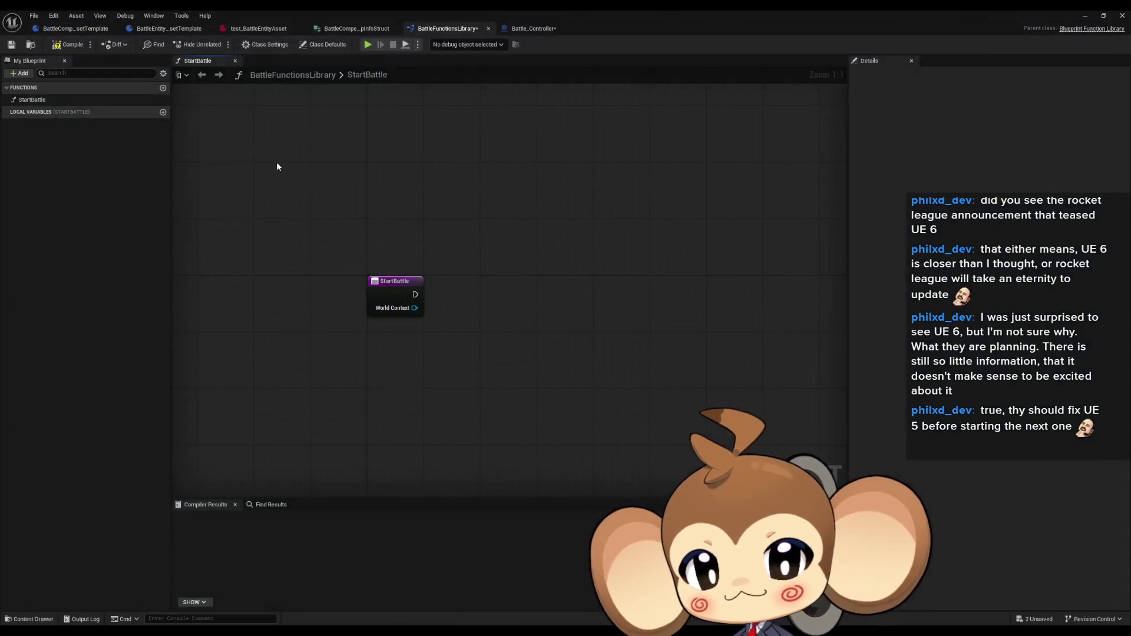
# - Delete StartBattle's WorldContext input, then switch to the BattleCompetitorGroupPresetTemplate blueprint
pyautogui.moveTo(283, 169); pyautogui.dragTo(530, 387)
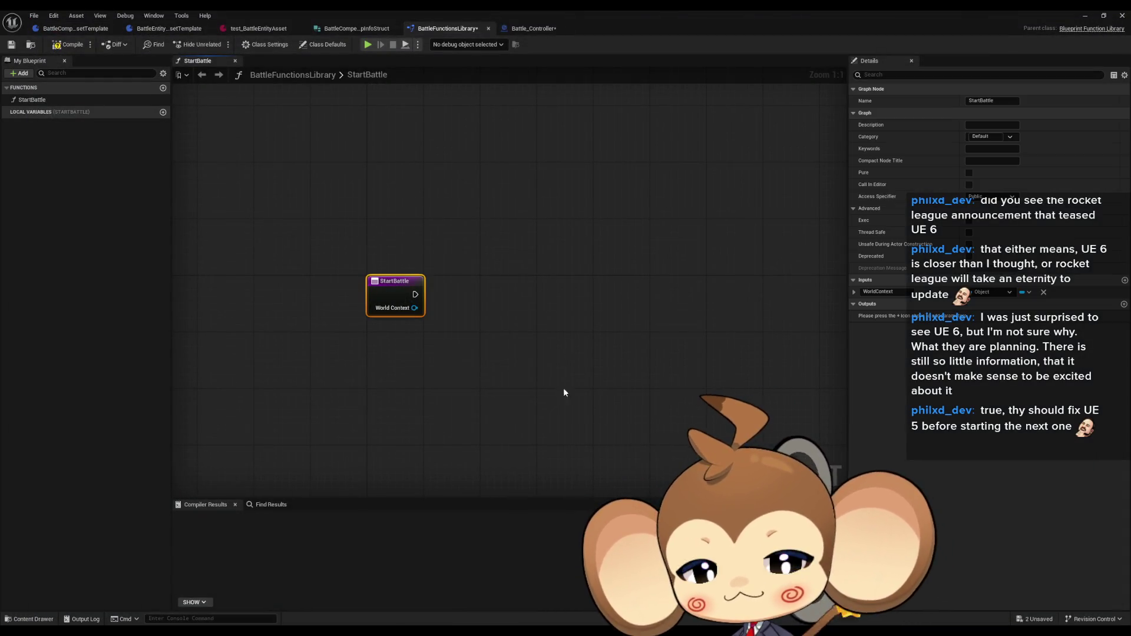
pyautogui.click(1043, 292)
pyautogui.click(463, 269)
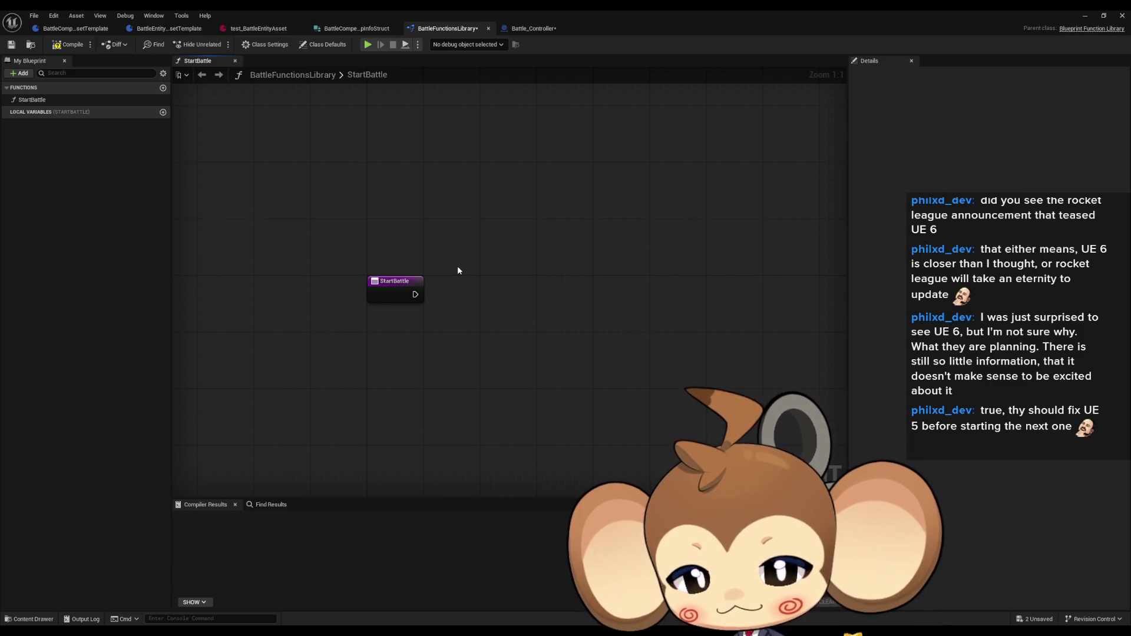
pyautogui.click(77, 27)
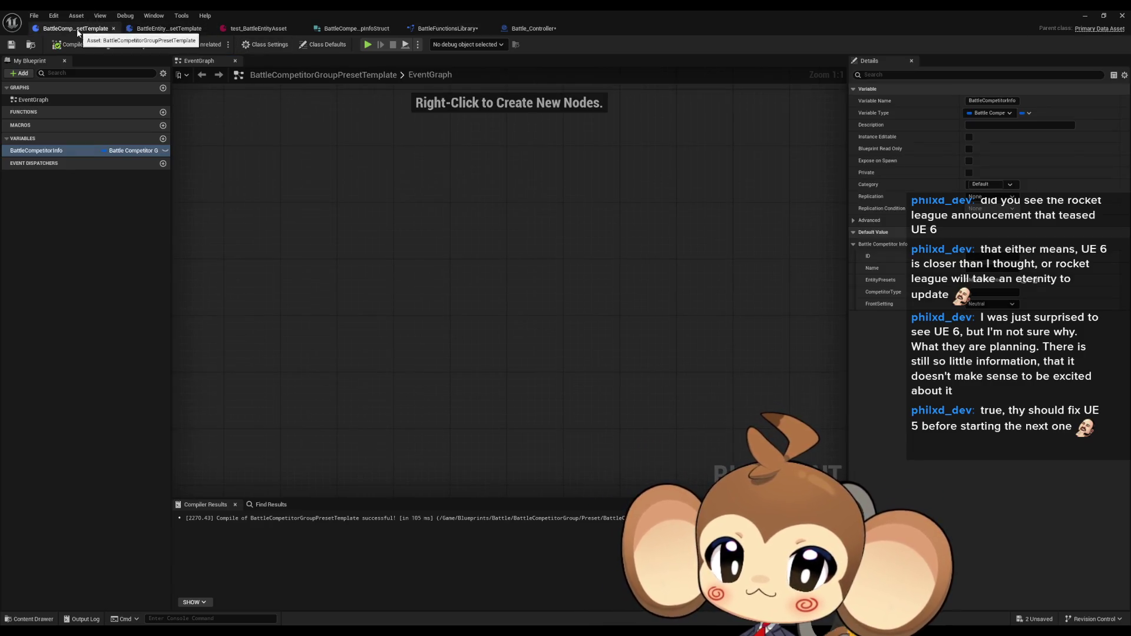
# - In Battle_Controller, locate the SpawnActor node and check its class options without choosing one
pyautogui.click(530, 28)
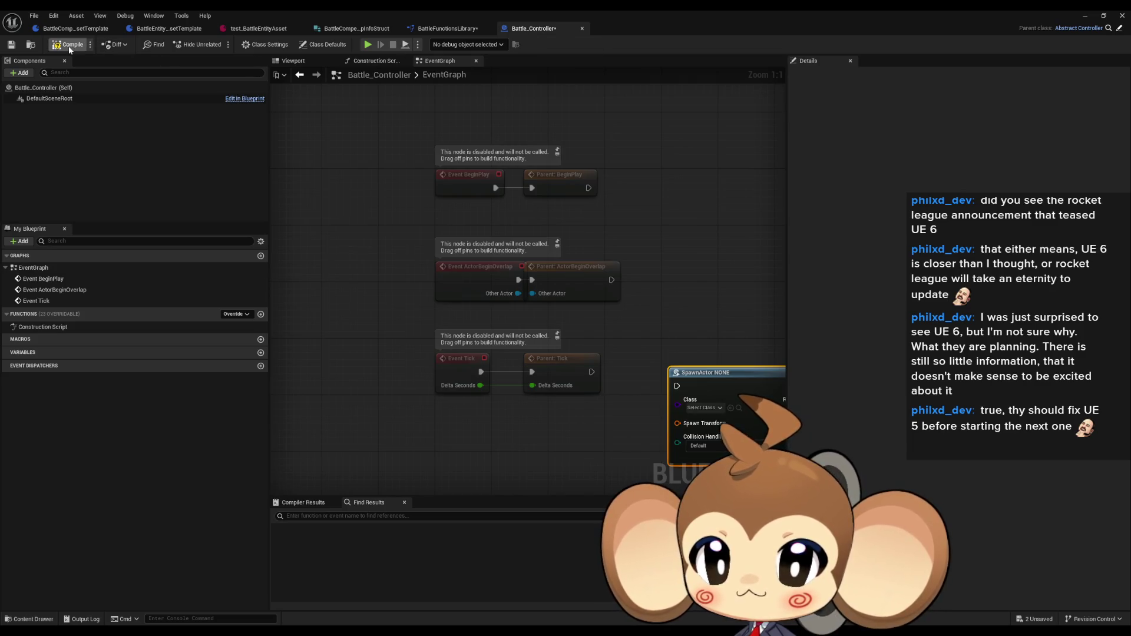
pyautogui.moveTo(682, 257)
pyautogui.mouseDown()
pyautogui.moveTo(453, 210)
pyautogui.moveTo(471, 218)
pyautogui.moveTo(564, 191)
pyautogui.mouseUp()
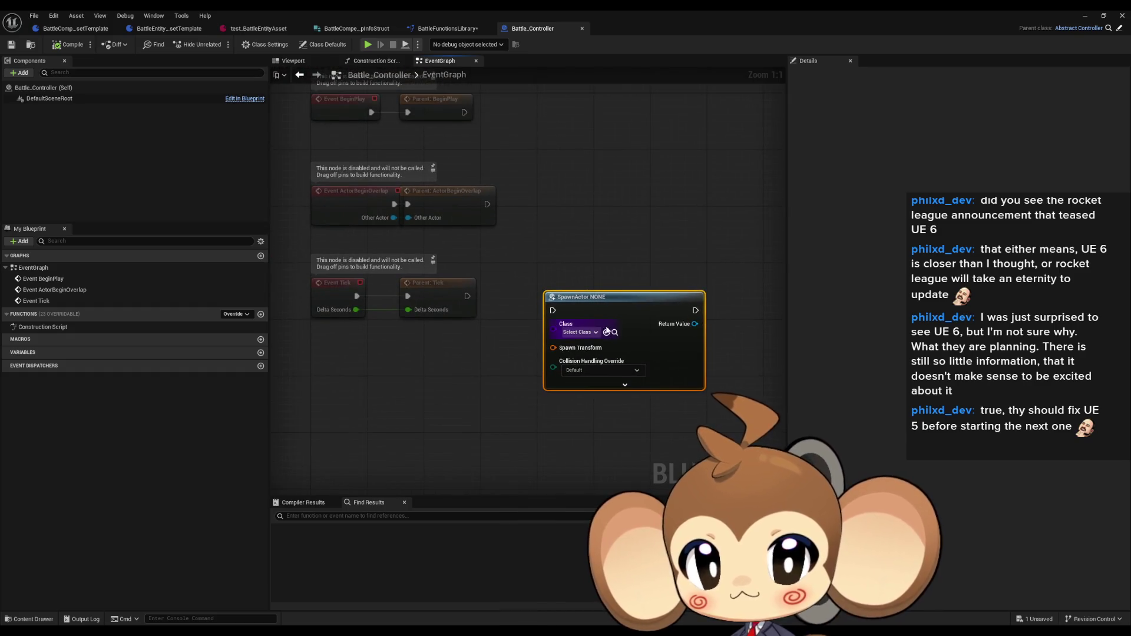
pyautogui.click(580, 332)
pyautogui.press('Escape')
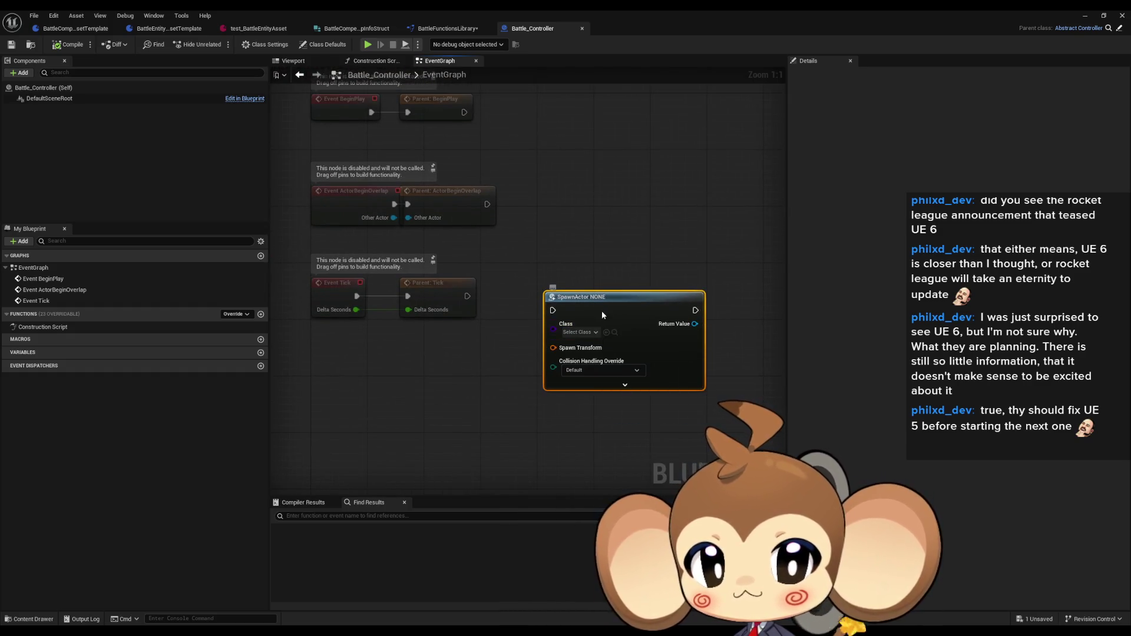
pyautogui.moveTo(602, 313); pyautogui.dragTo(604, 301)
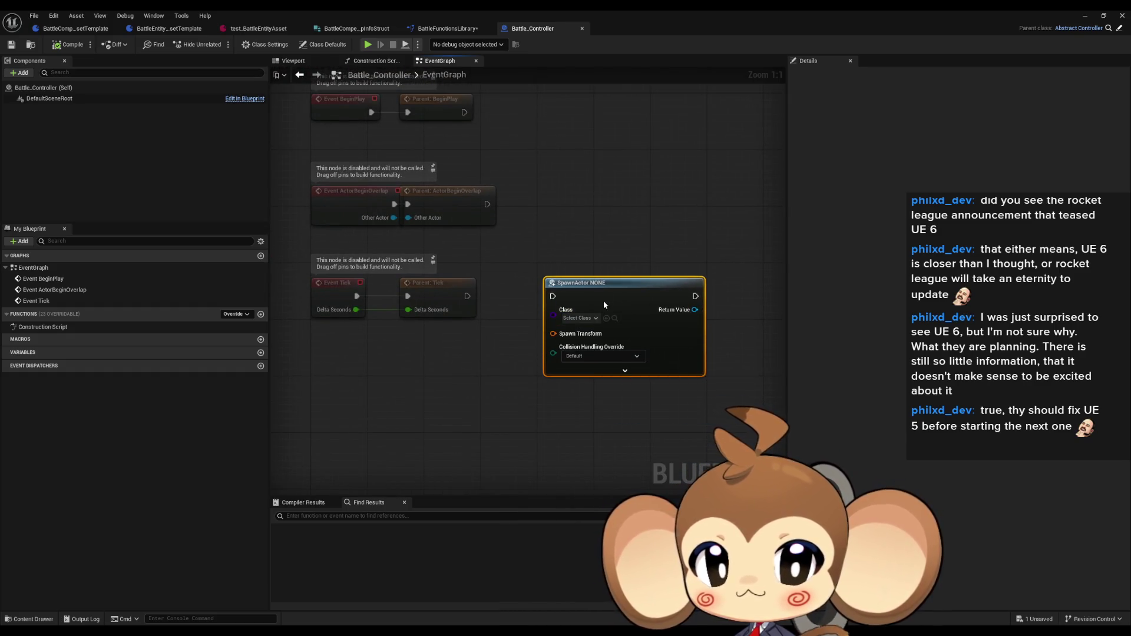
pyautogui.click(457, 353)
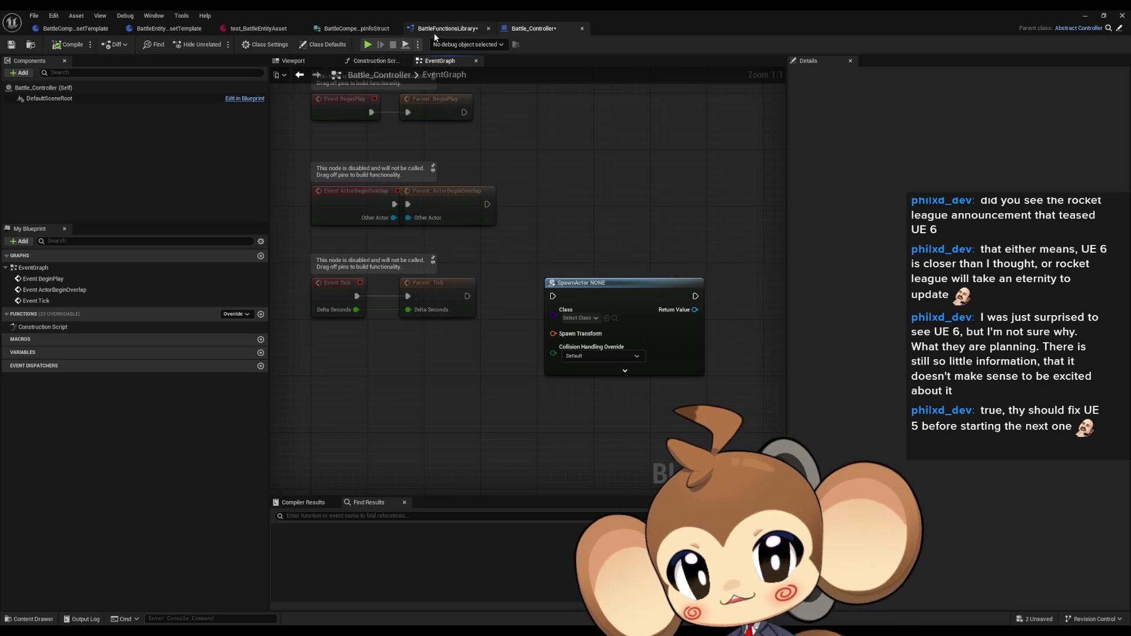
# - Glance over the other blueprint tabs, then return to Battle_Controller and delete SpawnActor
pyautogui.click(434, 31)
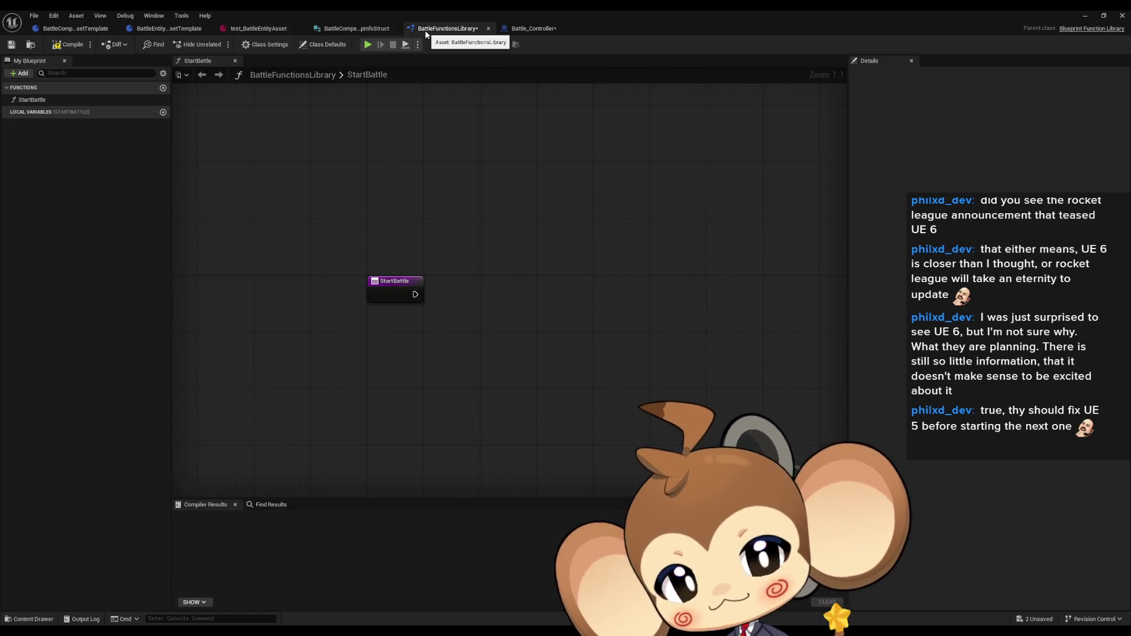
pyautogui.click(177, 29)
pyautogui.click(76, 28)
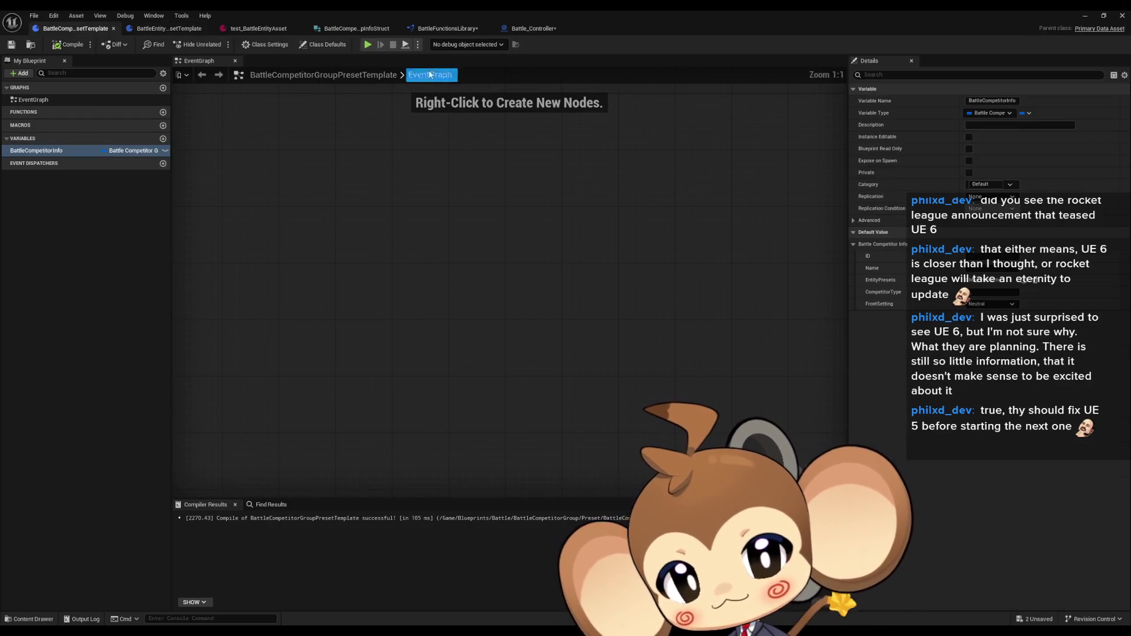
pyautogui.click(533, 28)
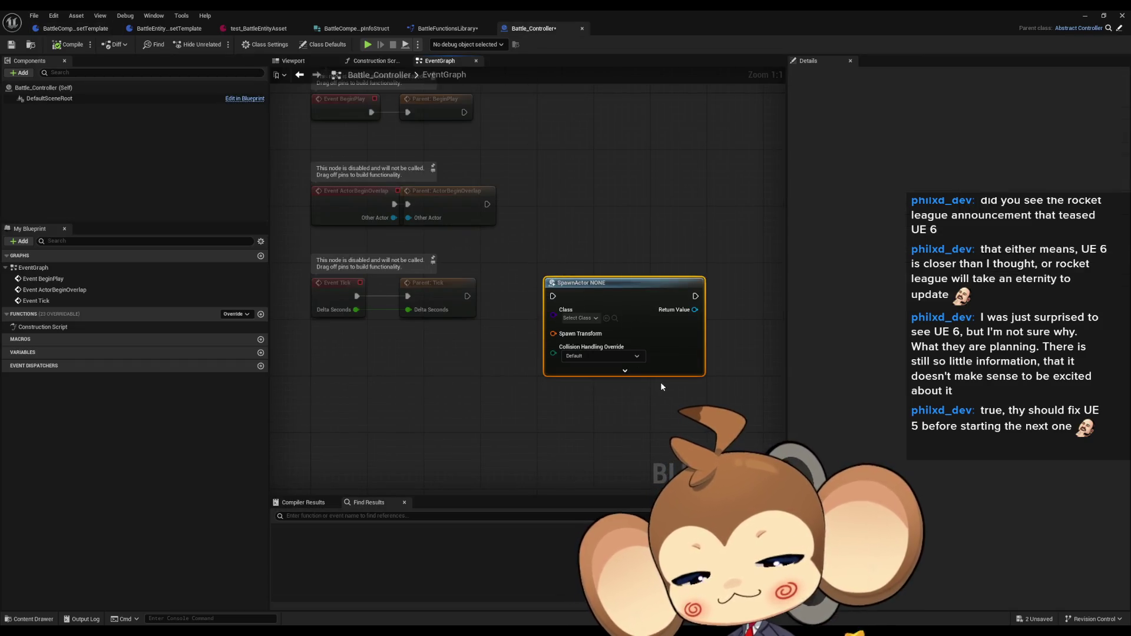
pyautogui.press('Delete')
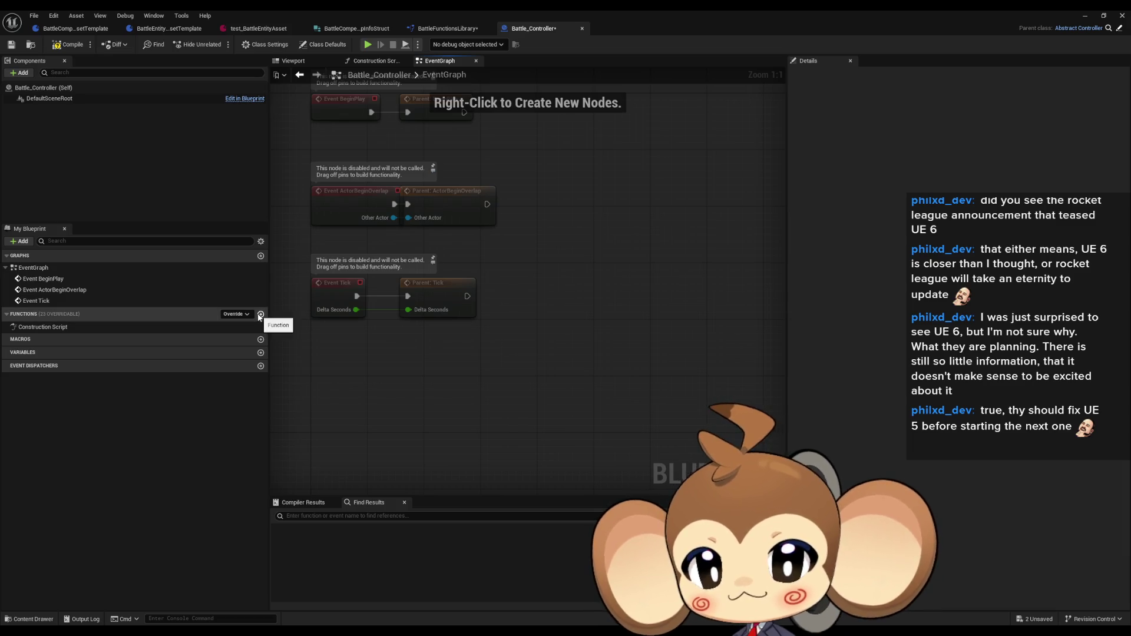
# - Create a Battle_Controller function named InitializeBattle and make room in its graph
pyautogui.click(260, 314)
pyautogui.write('In')
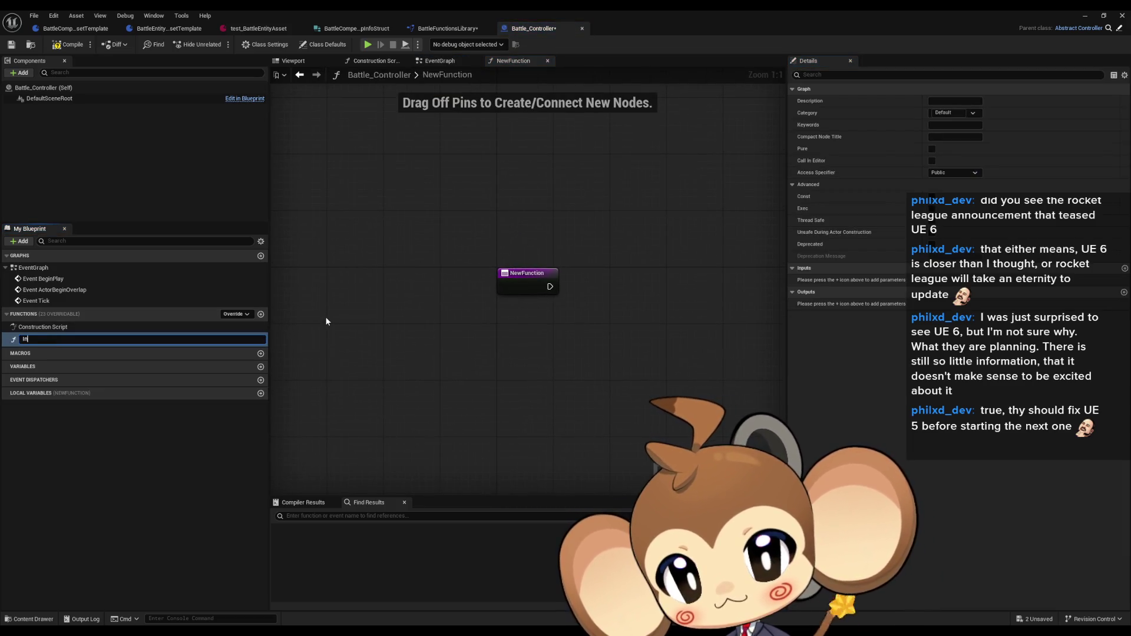
pyautogui.write('itiali')
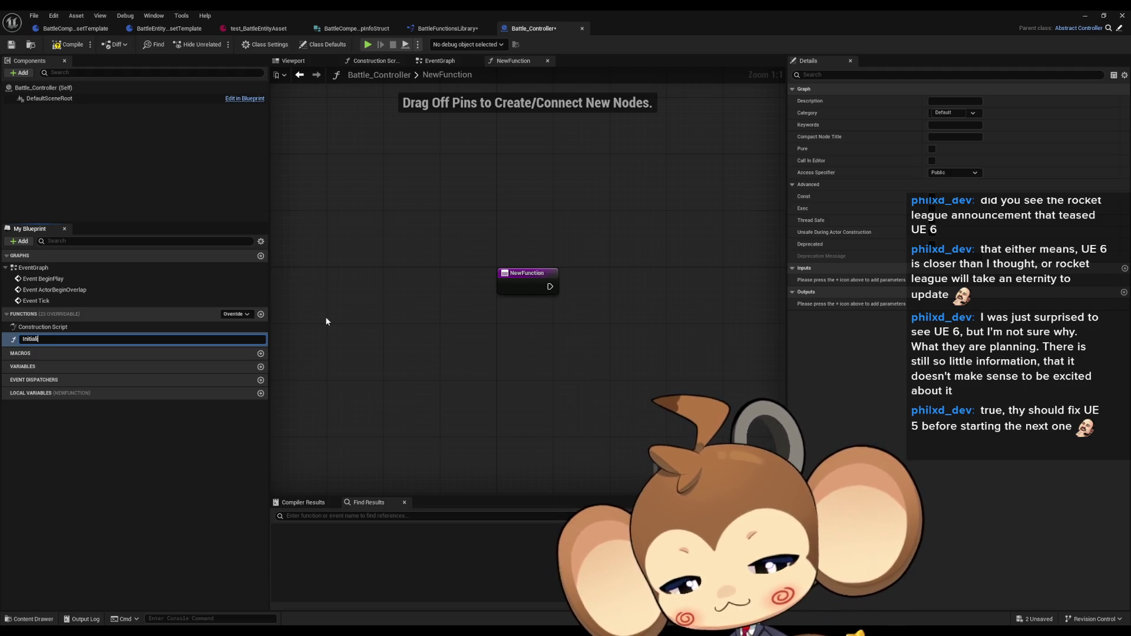
pyautogui.write('zeBattle')
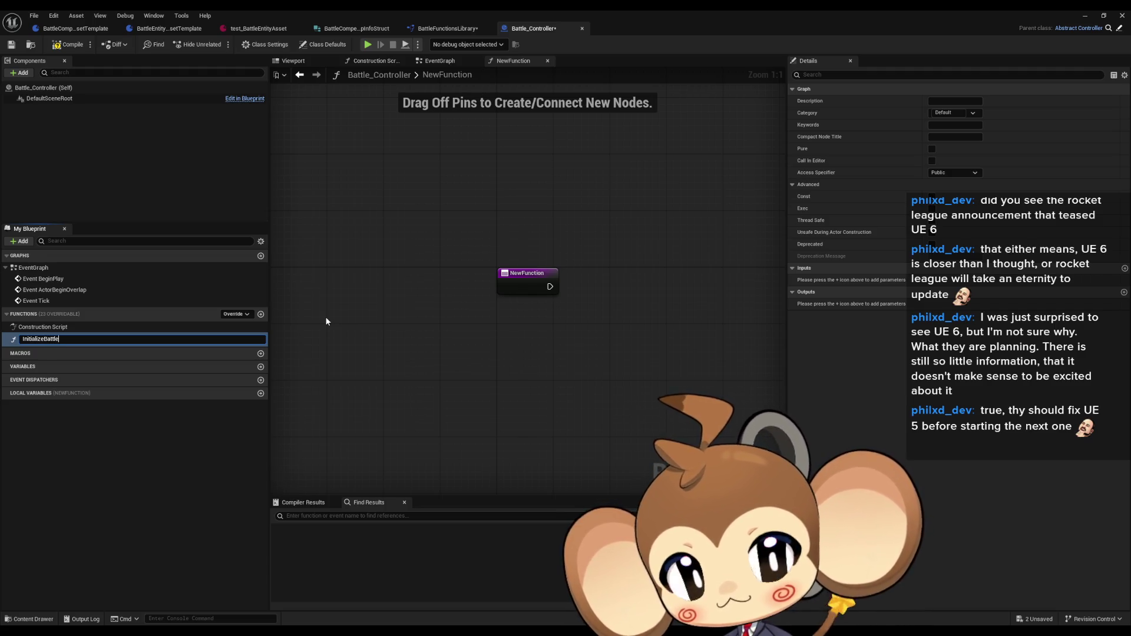
pyautogui.press('Return')
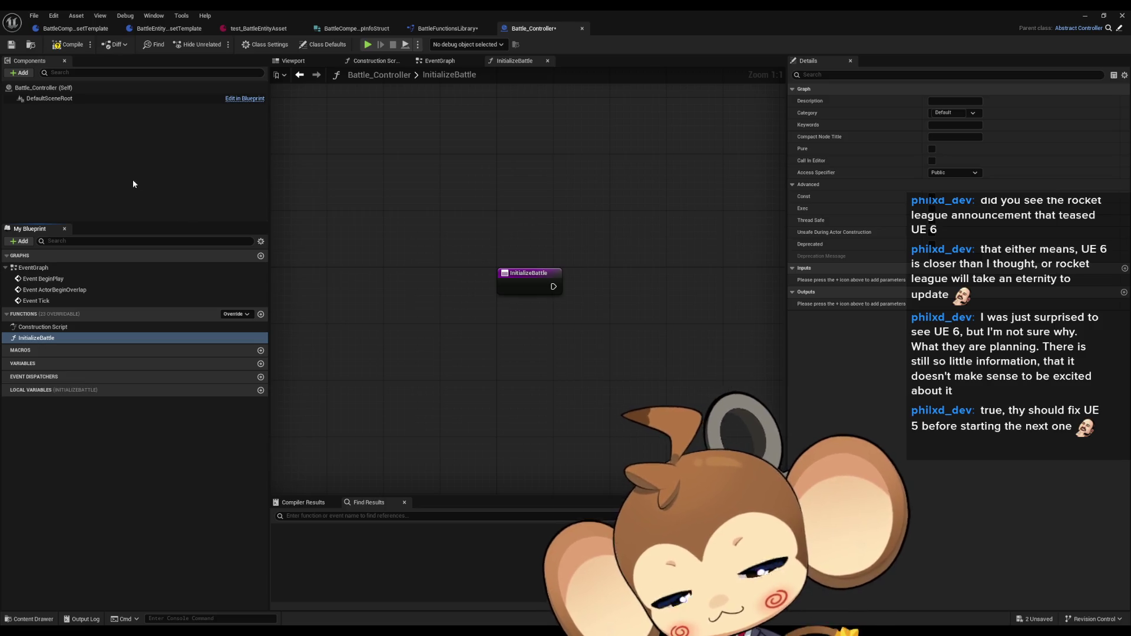
pyautogui.moveTo(586, 233); pyautogui.dragTo(468, 246)
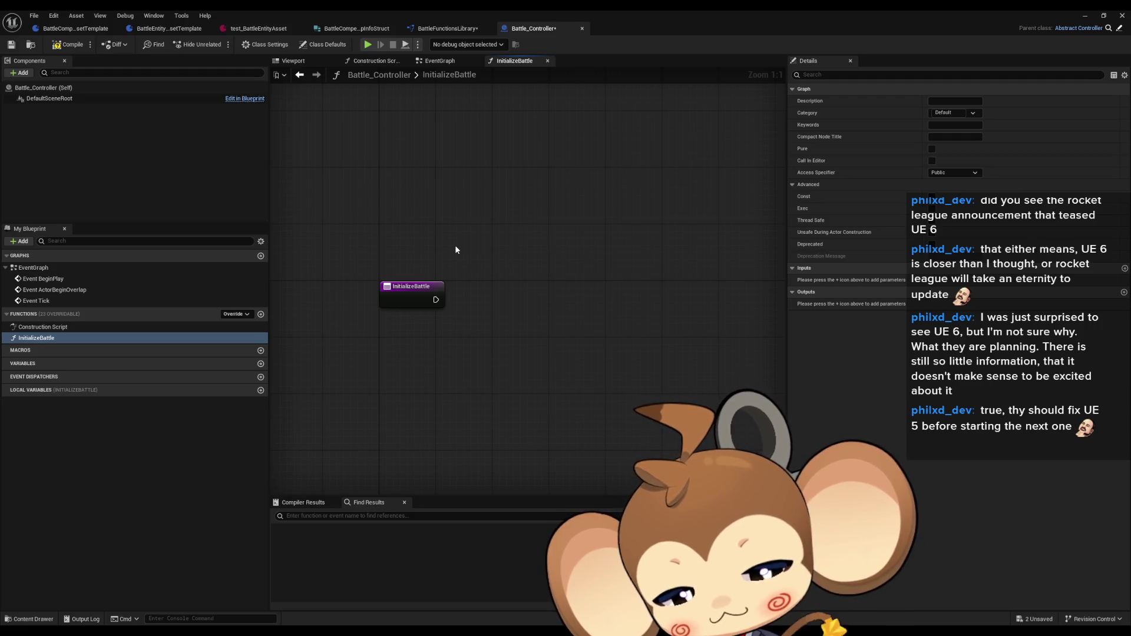
pyautogui.rightClick(552, 311)
# - Add a Find First Actor Of Class node to InitializeBattle
pyautogui.write('switch leve')
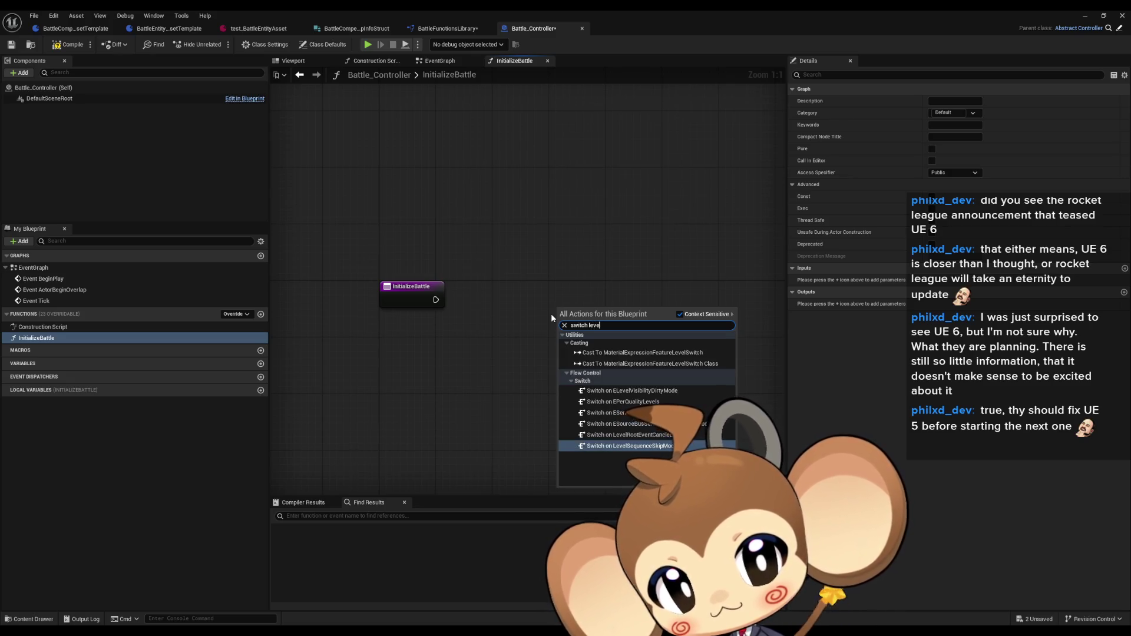
pyautogui.hotkey('ctrl', 'a')
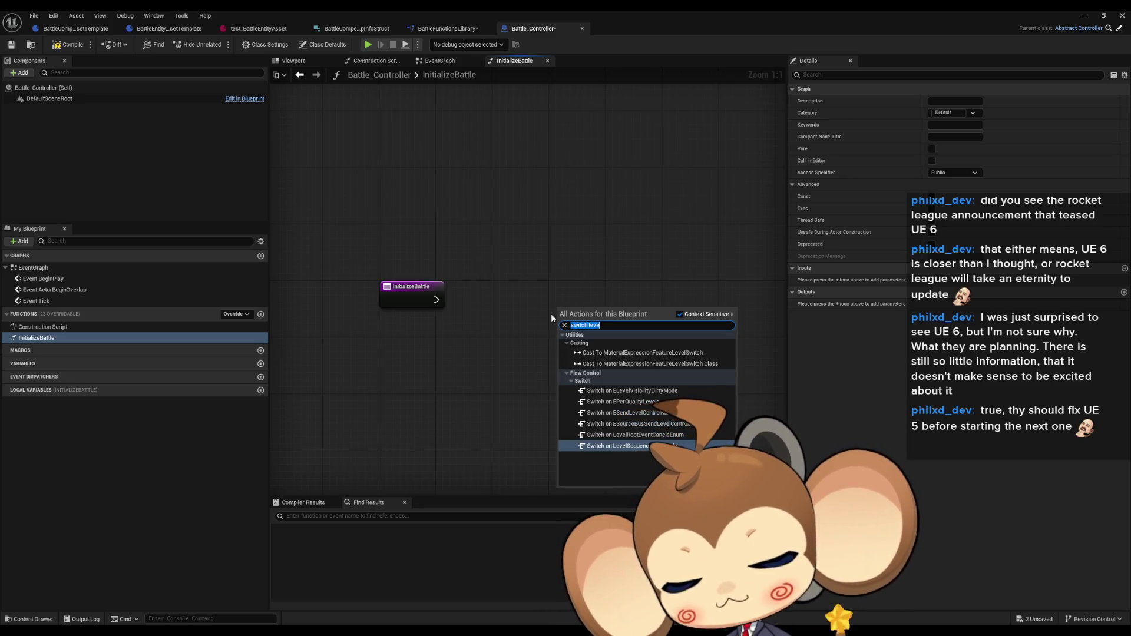
pyautogui.write('get level load')
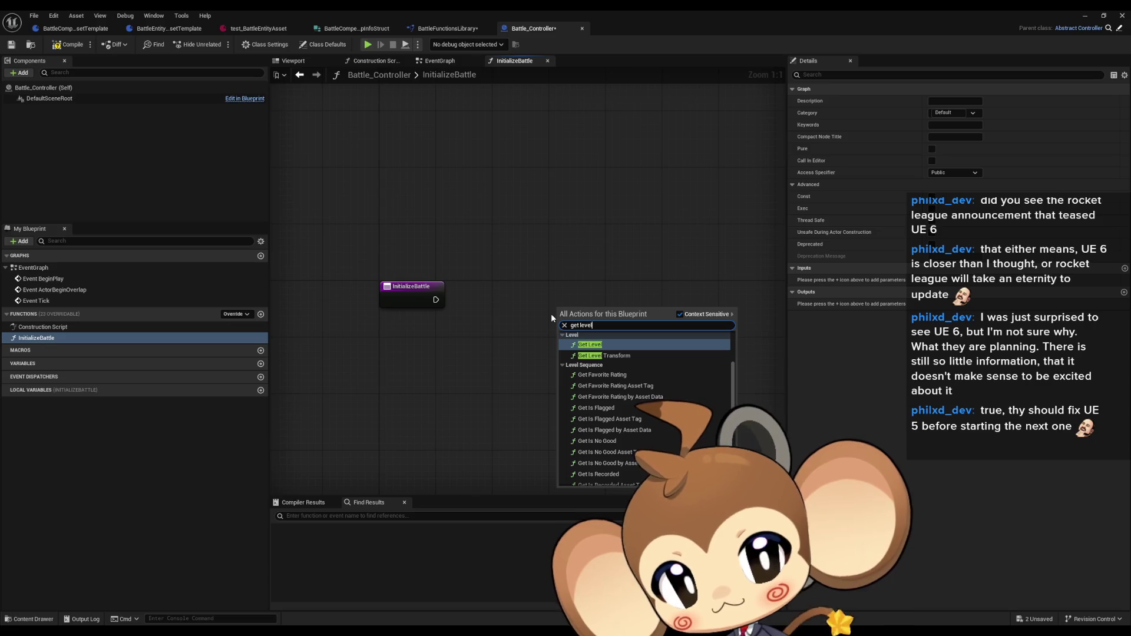
pyautogui.hotkey('ctrl', 'a')
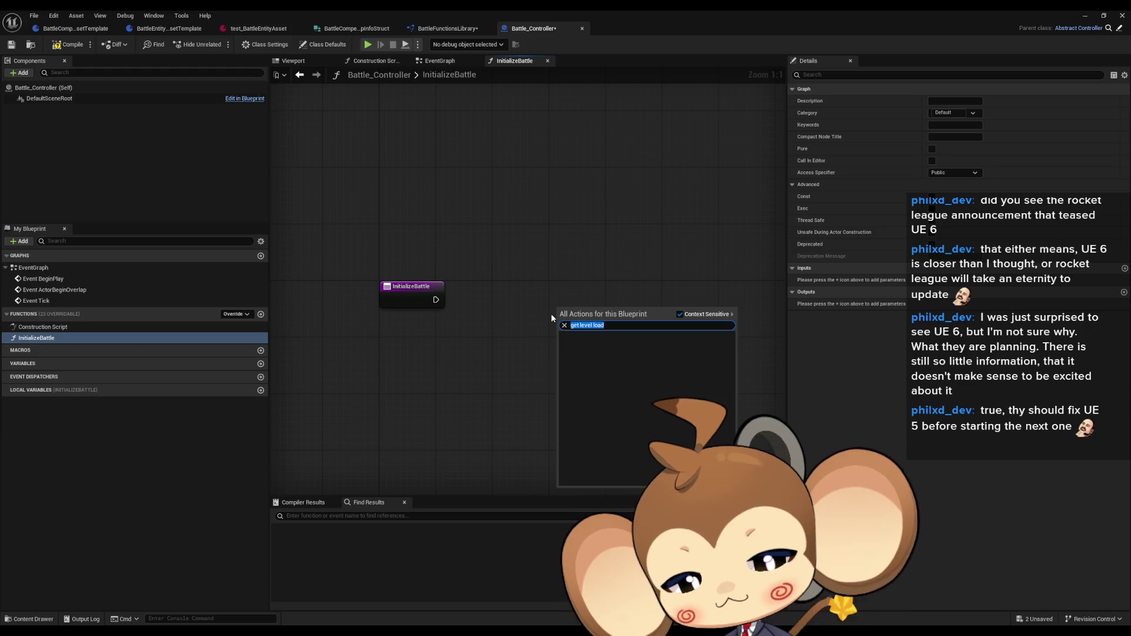
pyautogui.write('find first')
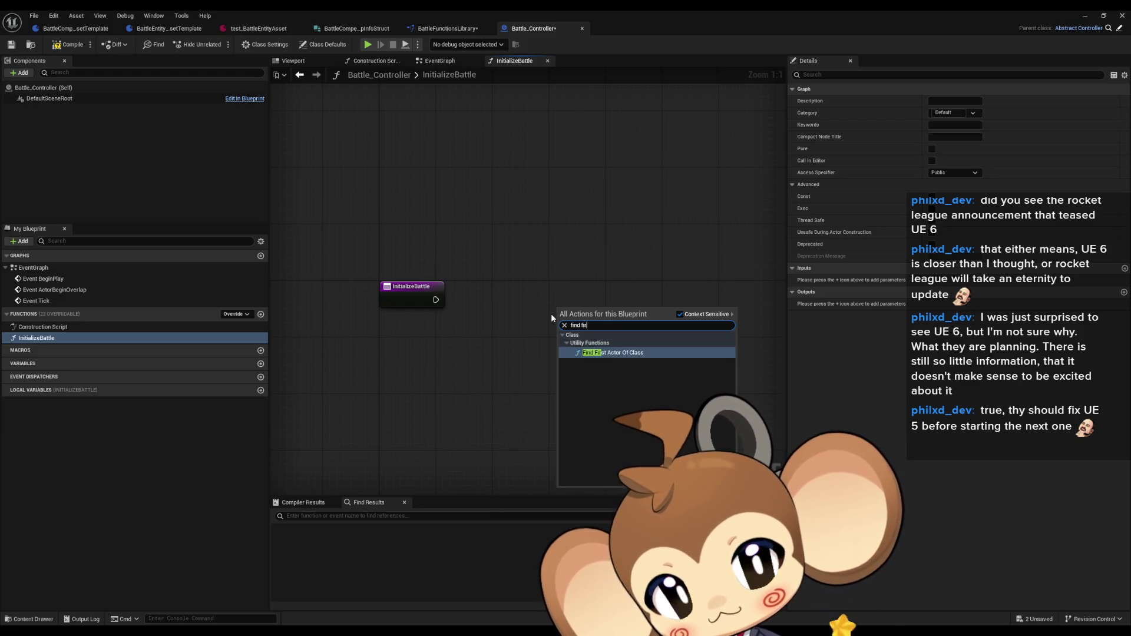
pyautogui.press('Return')
pyautogui.moveTo(612, 307); pyautogui.dragTo(444, 301)
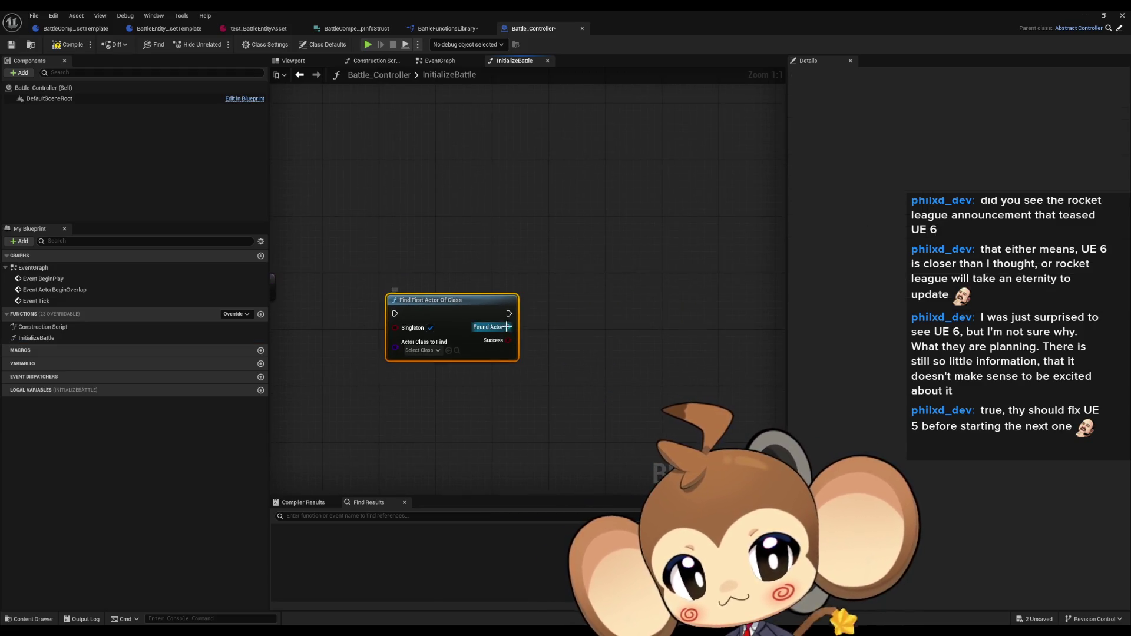
# - Chain Cast To LevelLoadingController from Found Actor, then Switch Level from the cast result
pyautogui.moveTo(507, 327); pyautogui.dragTo(572, 335)
pyautogui.write('cast level lo')
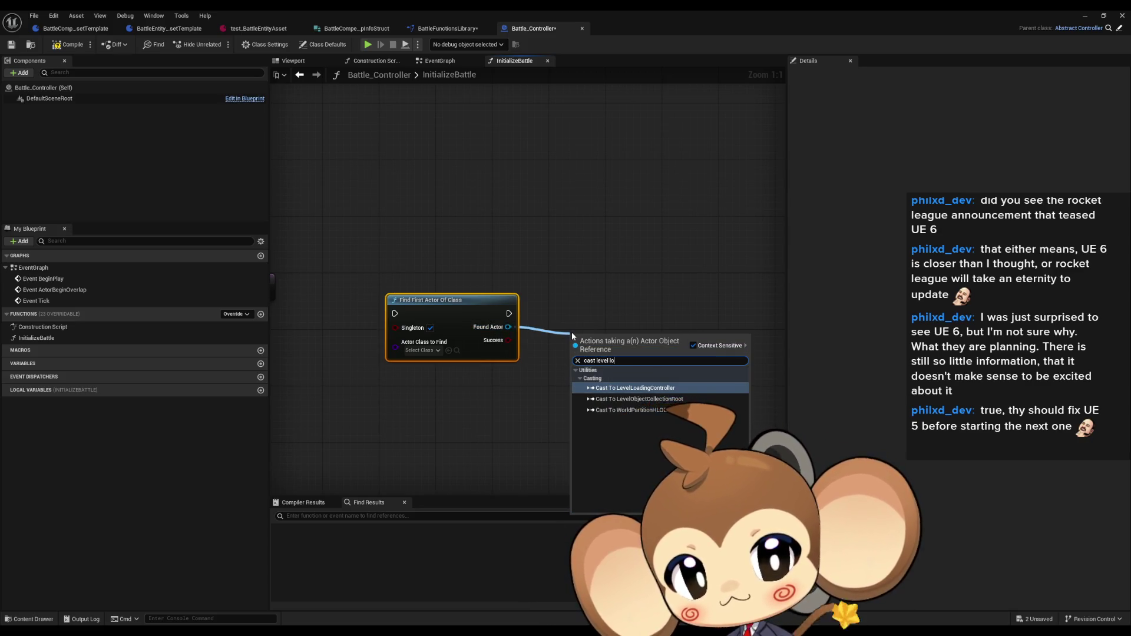
pyautogui.press('Return')
pyautogui.moveTo(576, 314); pyautogui.dragTo(562, 307)
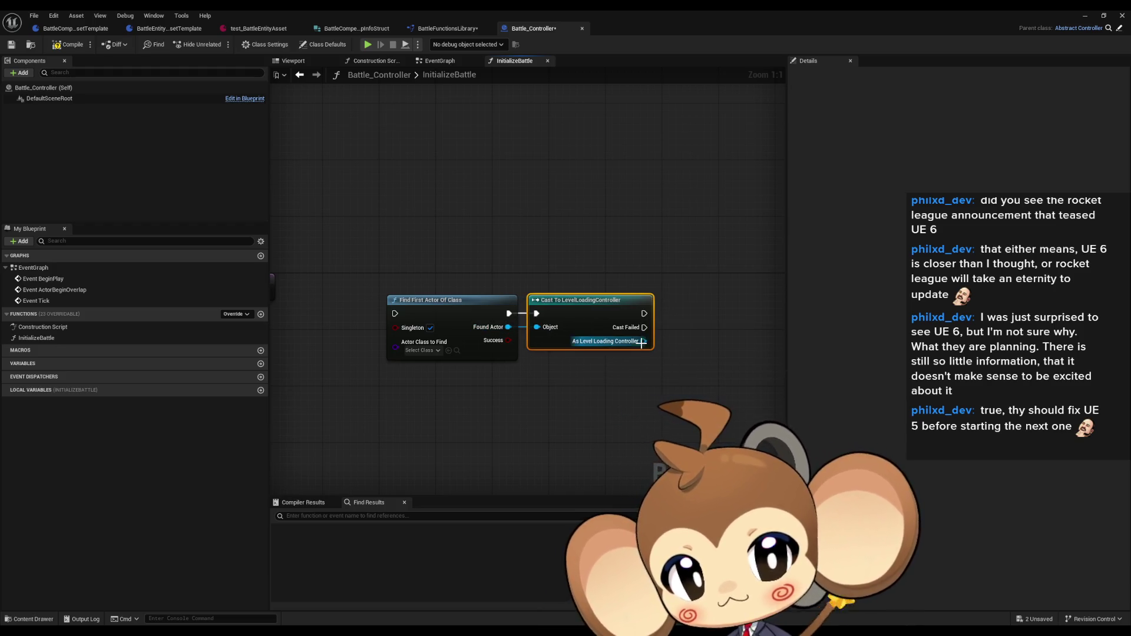
pyautogui.moveTo(641, 342); pyautogui.dragTo(696, 345)
pyautogui.write('sw')
pyautogui.press('Return')
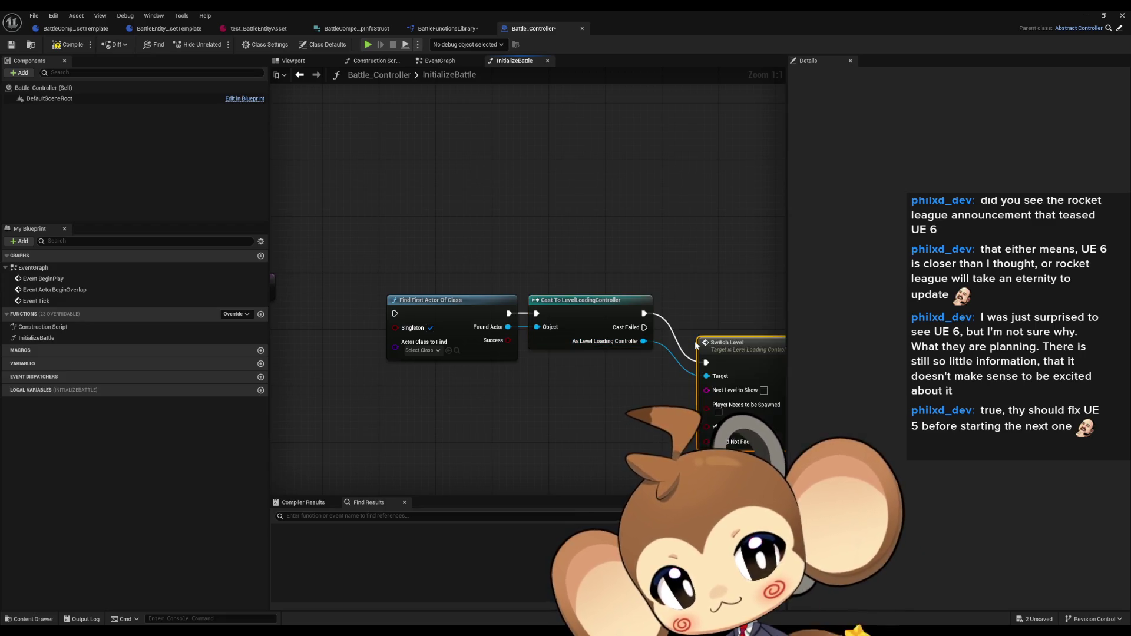
pyautogui.moveTo(698, 343)
pyautogui.mouseDown()
pyautogui.moveTo(664, 330)
pyautogui.moveTo(664, 294)
pyautogui.mouseUp()
pyautogui.moveTo(580, 411); pyautogui.dragTo(522, 418)
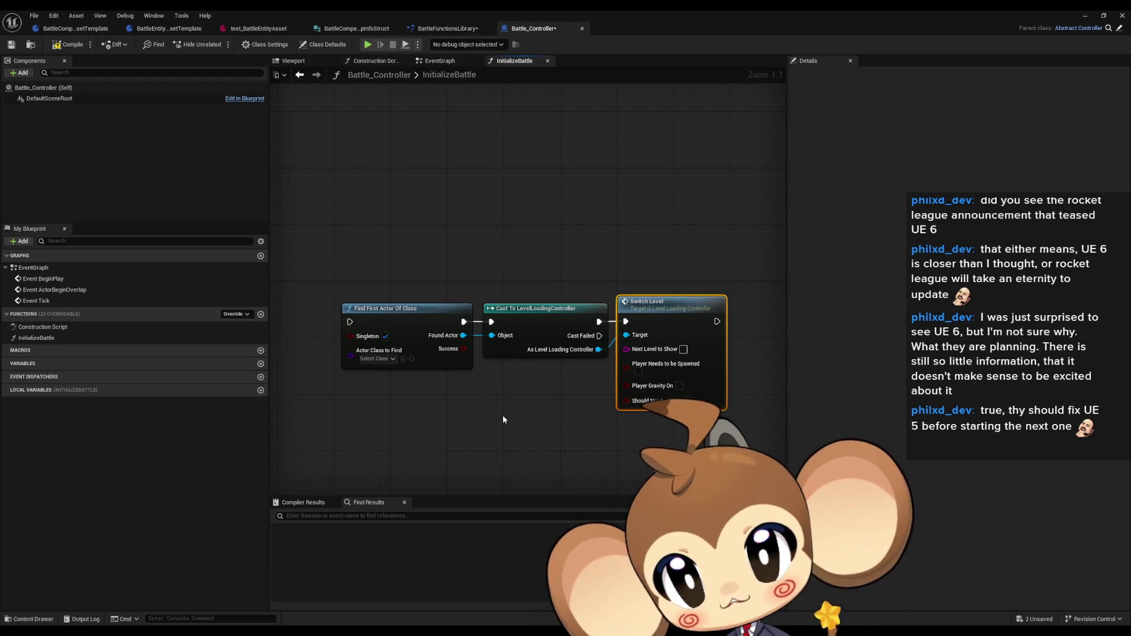
pyautogui.doubleClick(654, 9)
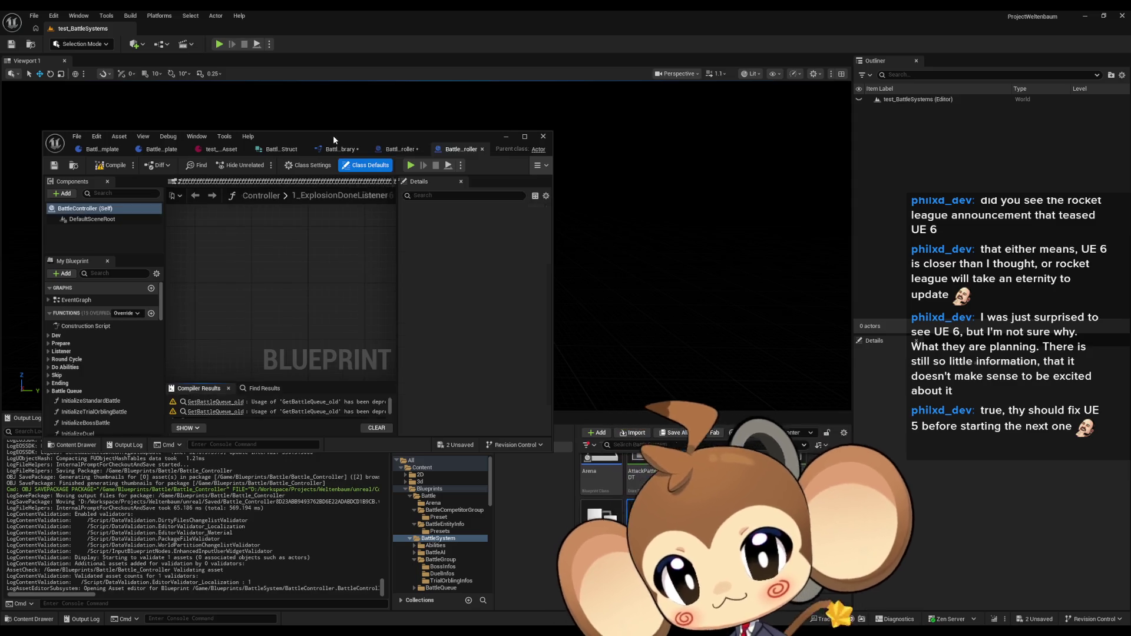
# - Maximize BattleController and review 1_ExplosionDoneListener up to the Branch and BQContains Tag nodes
pyautogui.doubleClick(334, 135)
pyautogui.scroll(6, 535, 351)
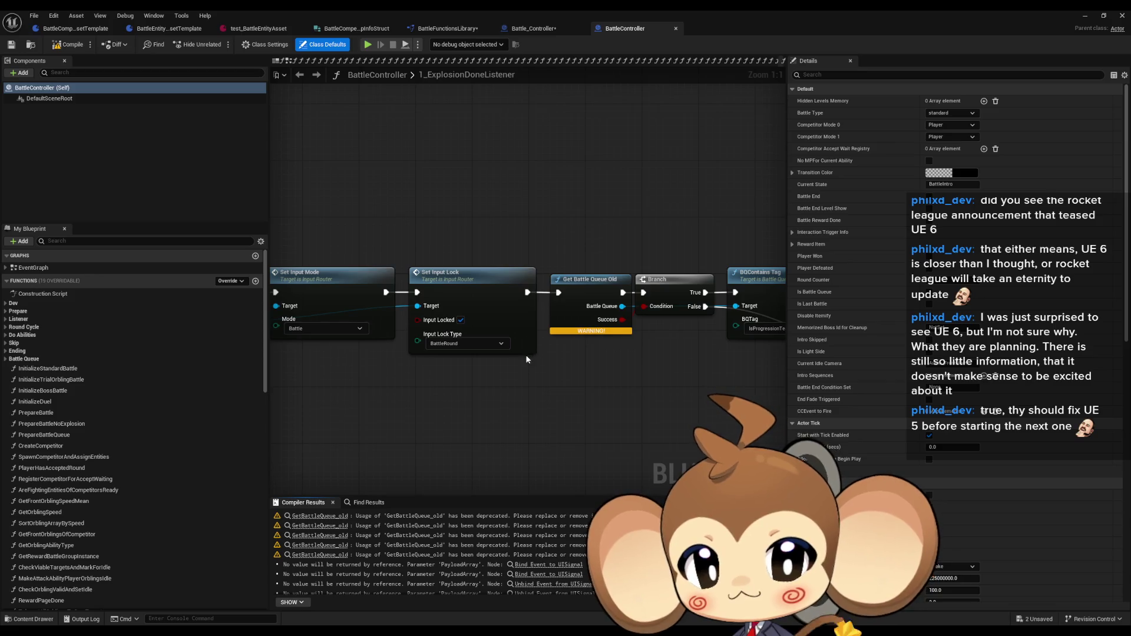
pyautogui.moveTo(573, 331)
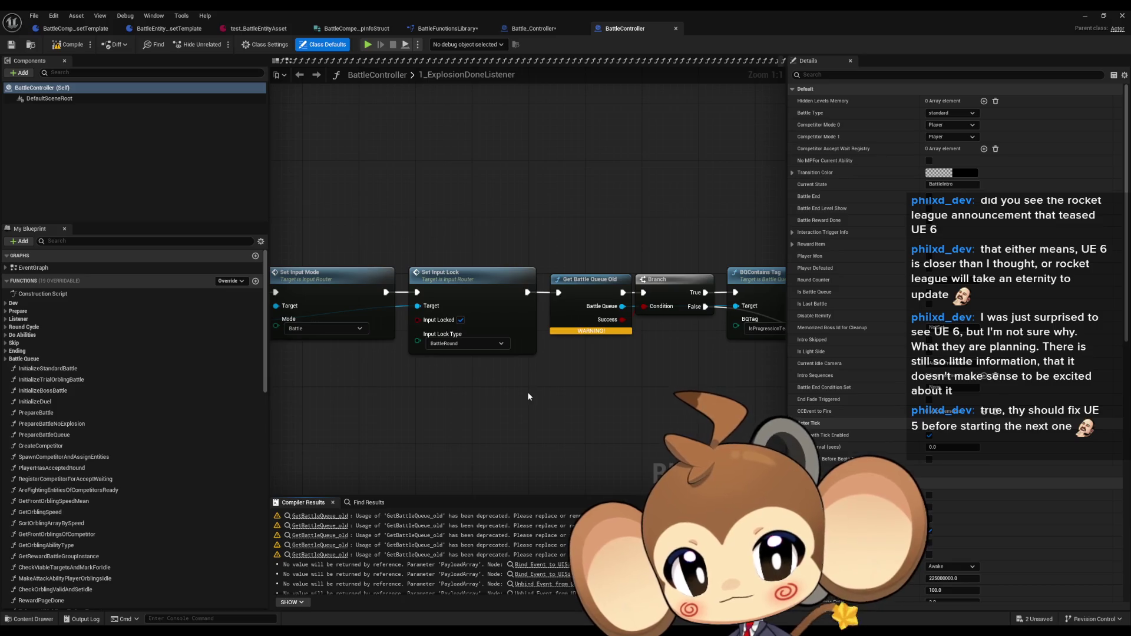
pyautogui.scroll(-2, 526, 392)
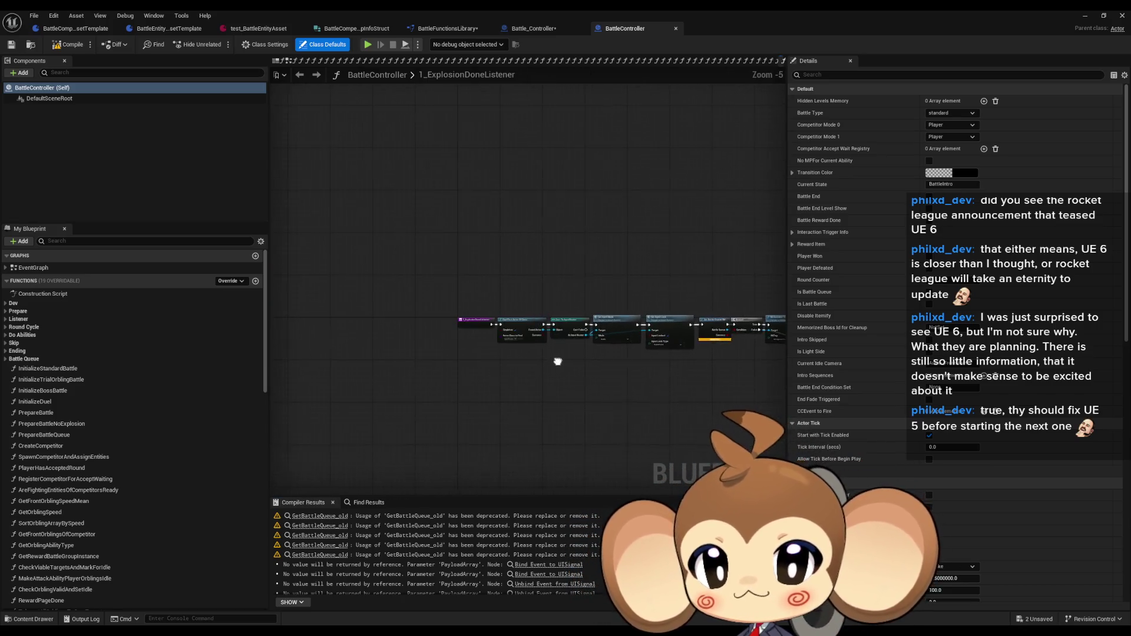
pyautogui.scroll(1, 540, 350)
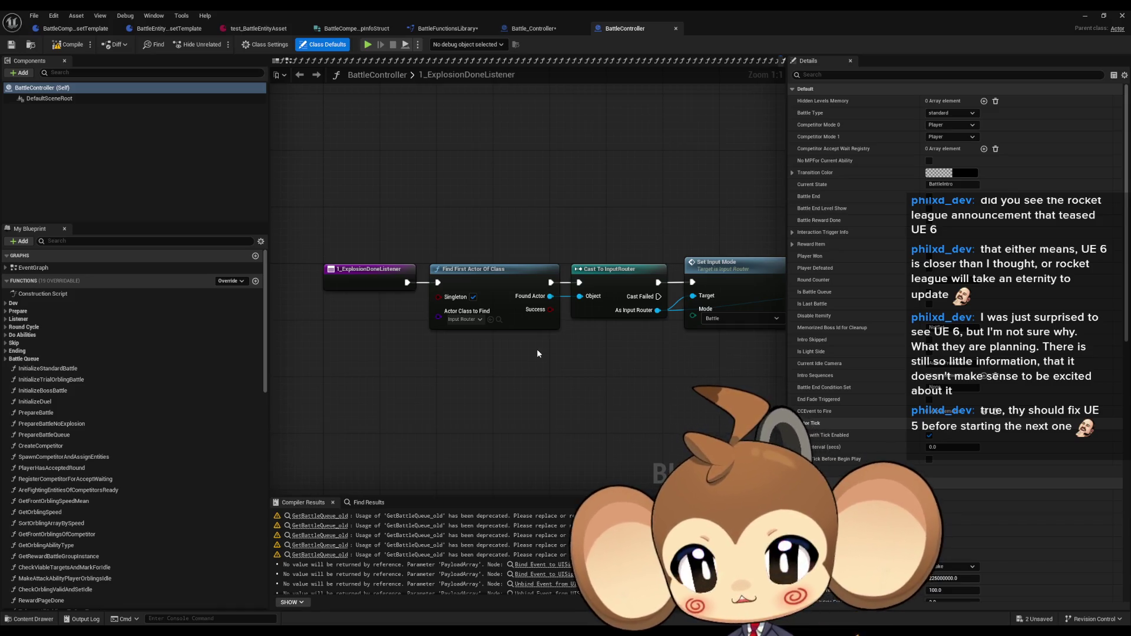
pyautogui.moveTo(536, 348); pyautogui.dragTo(153, 312)
pyautogui.moveTo(304, 342); pyautogui.dragTo(277, 340)
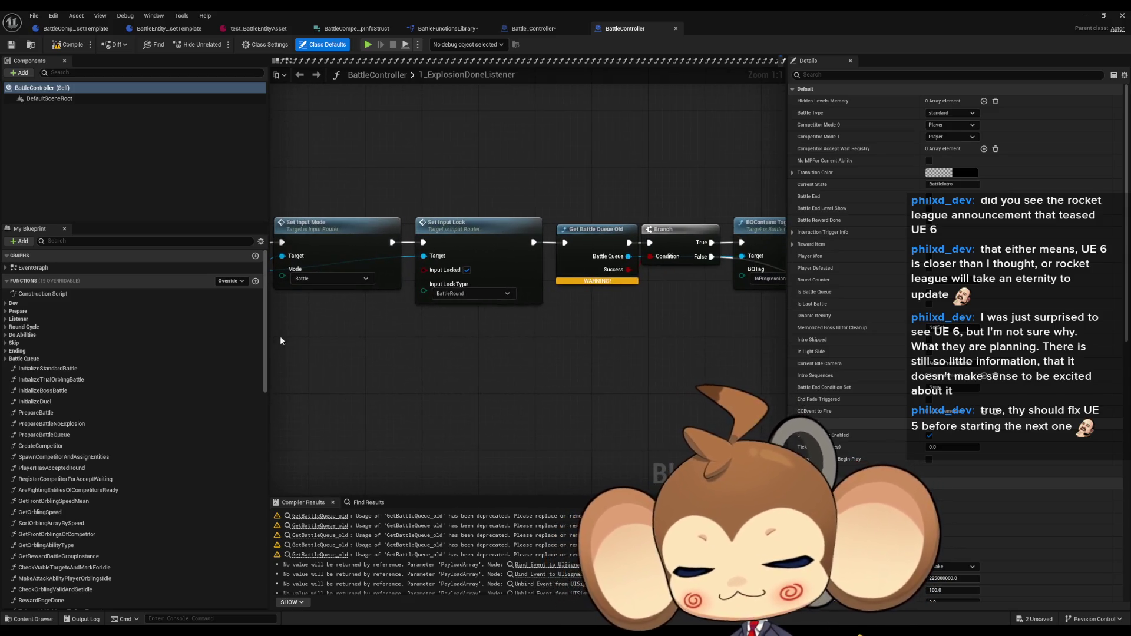
pyautogui.moveTo(478, 337); pyautogui.dragTo(280, 344)
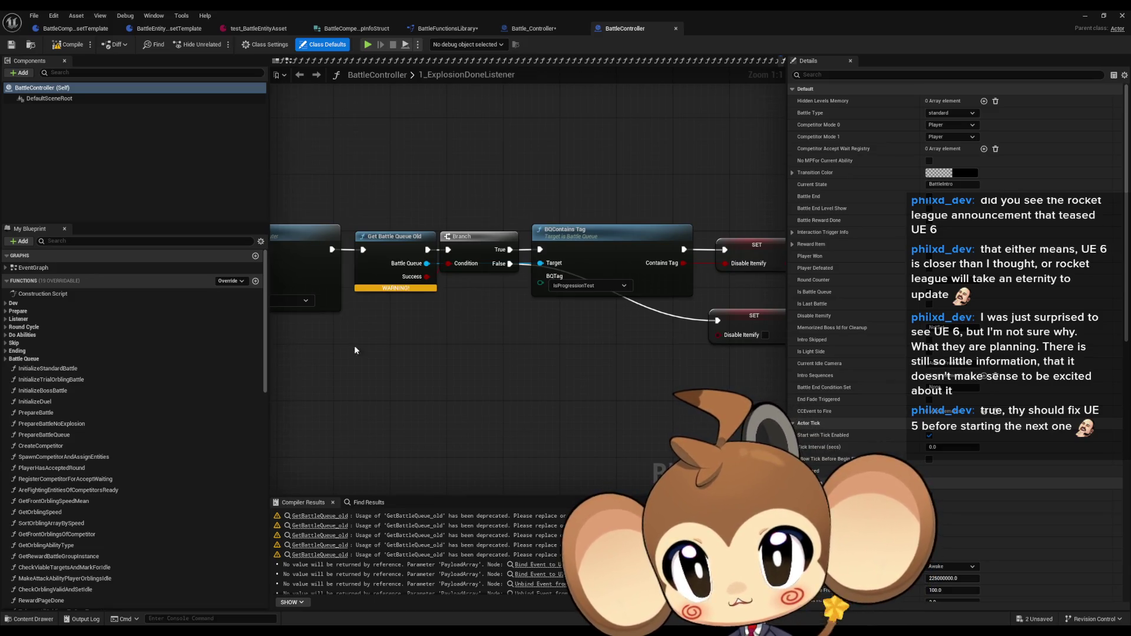
# - Review the Find First Actor, Cast To InputRouter and Set Input Mode nodes, then open PrepareBattle
pyautogui.moveTo(664, 315); pyautogui.dragTo(571, 323)
pyautogui.moveTo(766, 360); pyautogui.dragTo(478, 345)
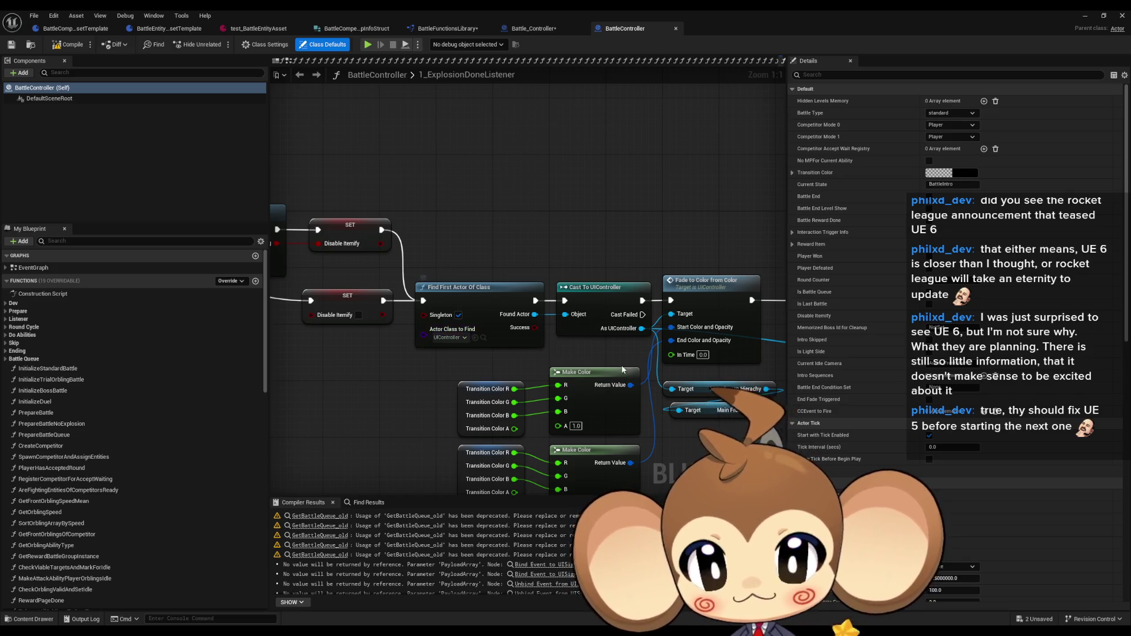
pyautogui.moveTo(678, 374); pyautogui.dragTo(582, 364)
pyautogui.moveTo(305, 336); pyautogui.dragTo(769, 381)
pyautogui.moveTo(527, 365); pyautogui.dragTo(755, 377)
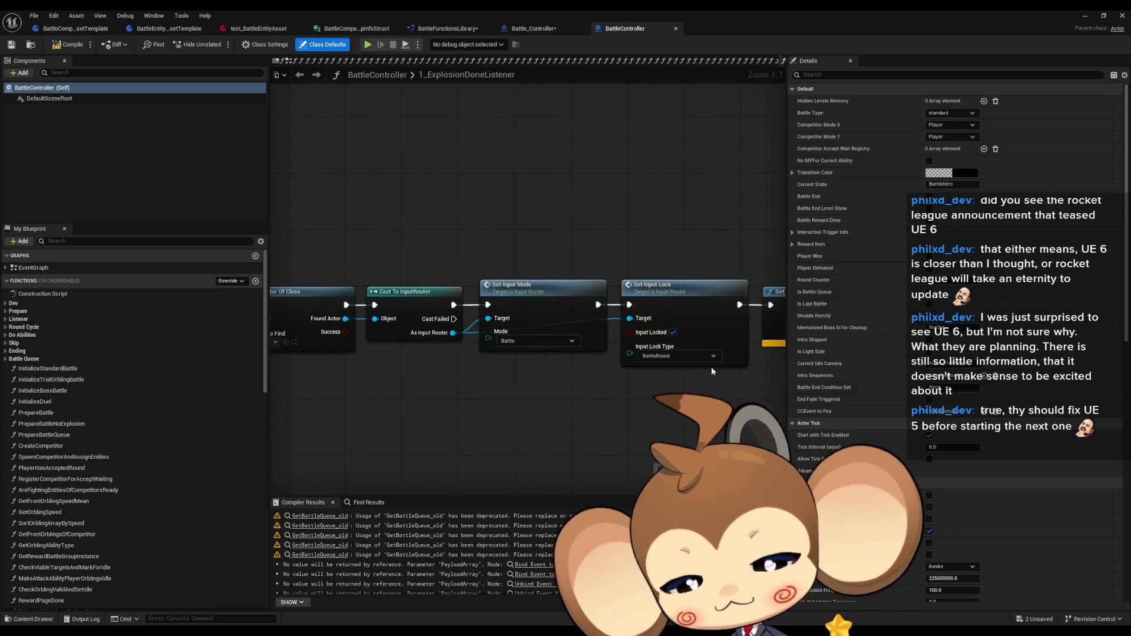
pyautogui.moveTo(593, 389); pyautogui.dragTo(652, 360)
pyautogui.moveTo(592, 388); pyautogui.dragTo(759, 383)
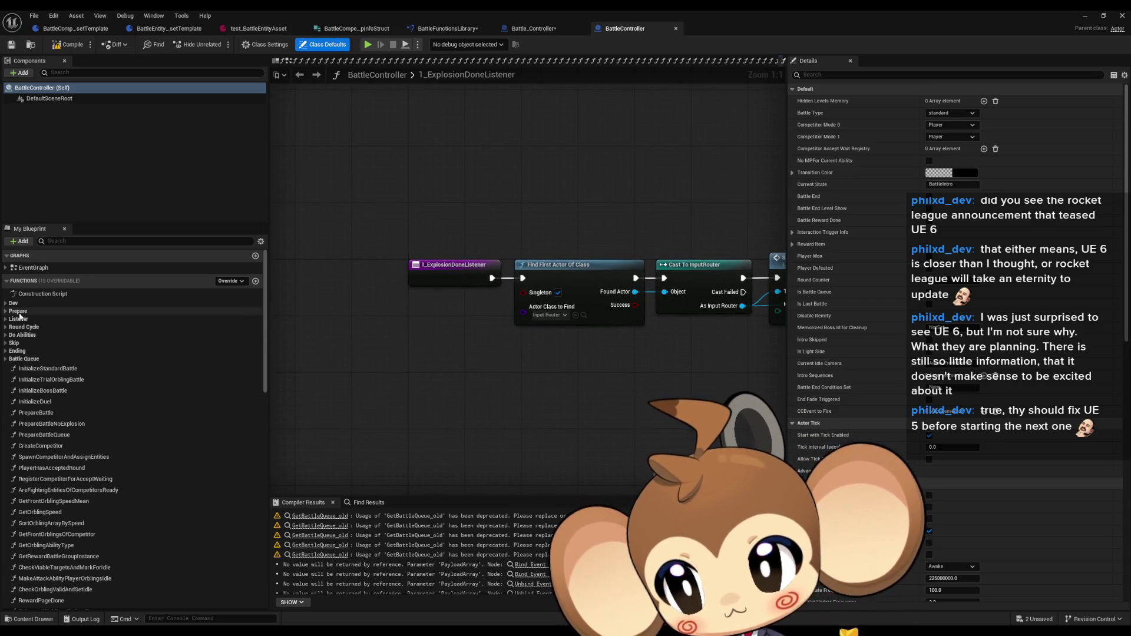
pyautogui.doubleClick(36, 412)
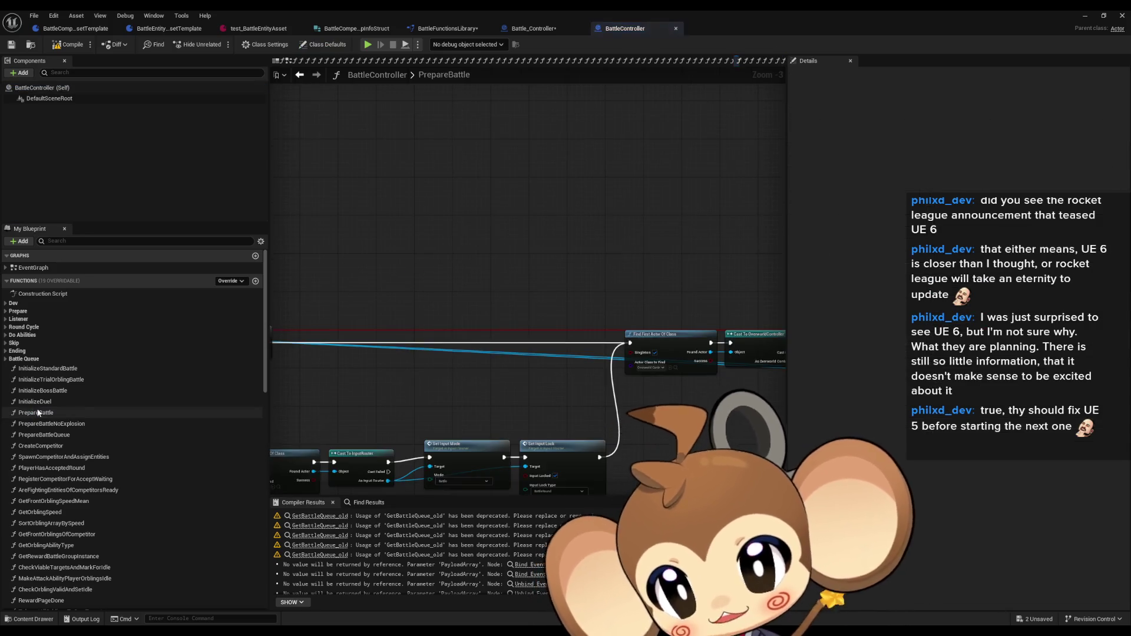
# - Inspect the variables set by Reset Battle Controller Variables, then go back to PrepareBattle
pyautogui.scroll(10, 503, 351)
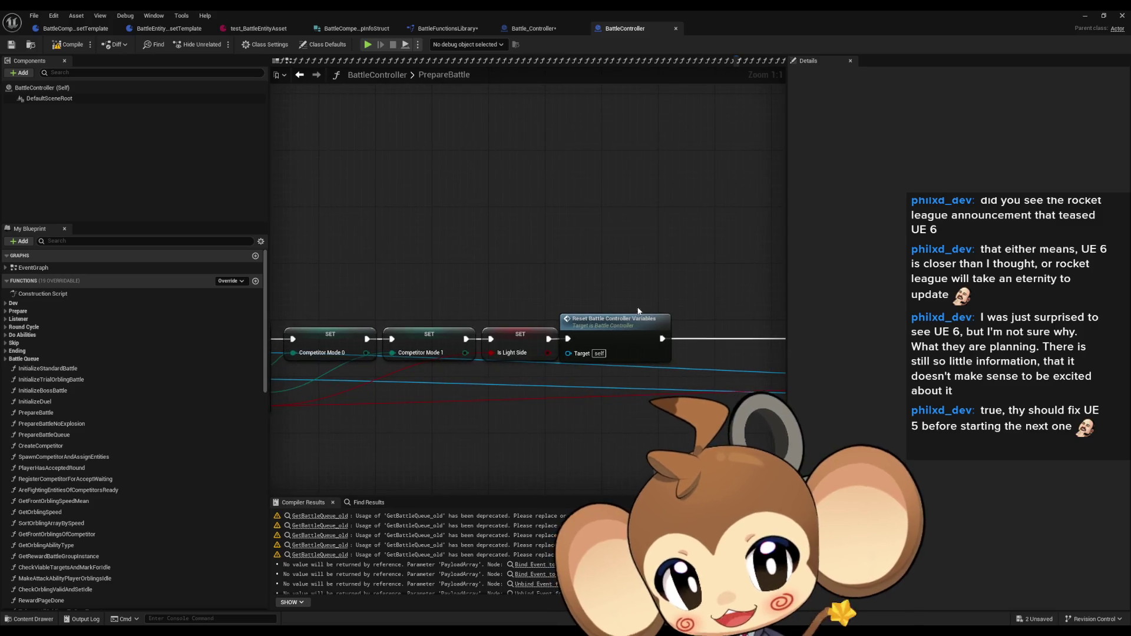
pyautogui.moveTo(634, 295); pyautogui.dragTo(664, 403)
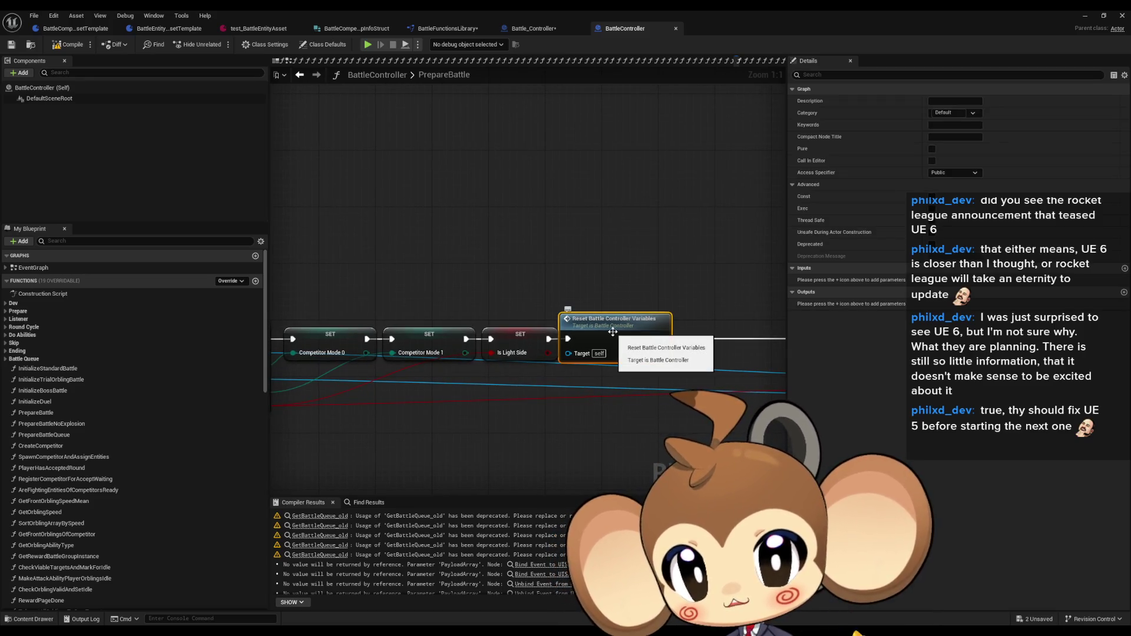
pyautogui.moveTo(612, 332)
pyautogui.mouseDown()
pyautogui.moveTo(315, 333)
pyautogui.moveTo(400, 341)
pyautogui.mouseUp()
pyautogui.doubleClick(399, 342)
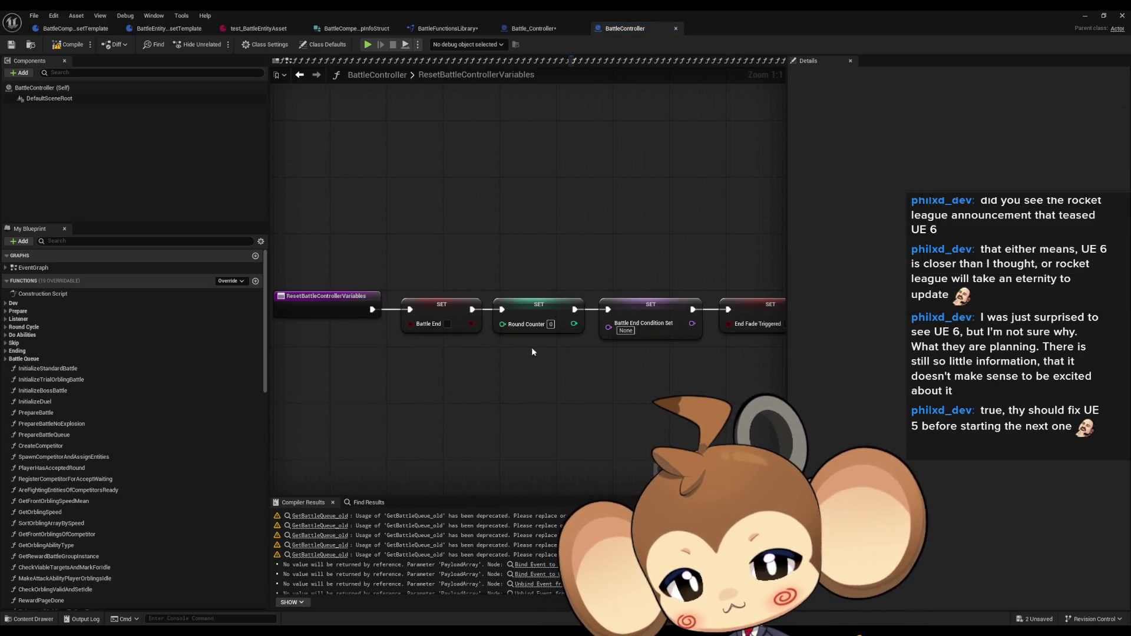
pyautogui.moveTo(529, 348); pyautogui.dragTo(412, 351)
pyautogui.click(299, 75)
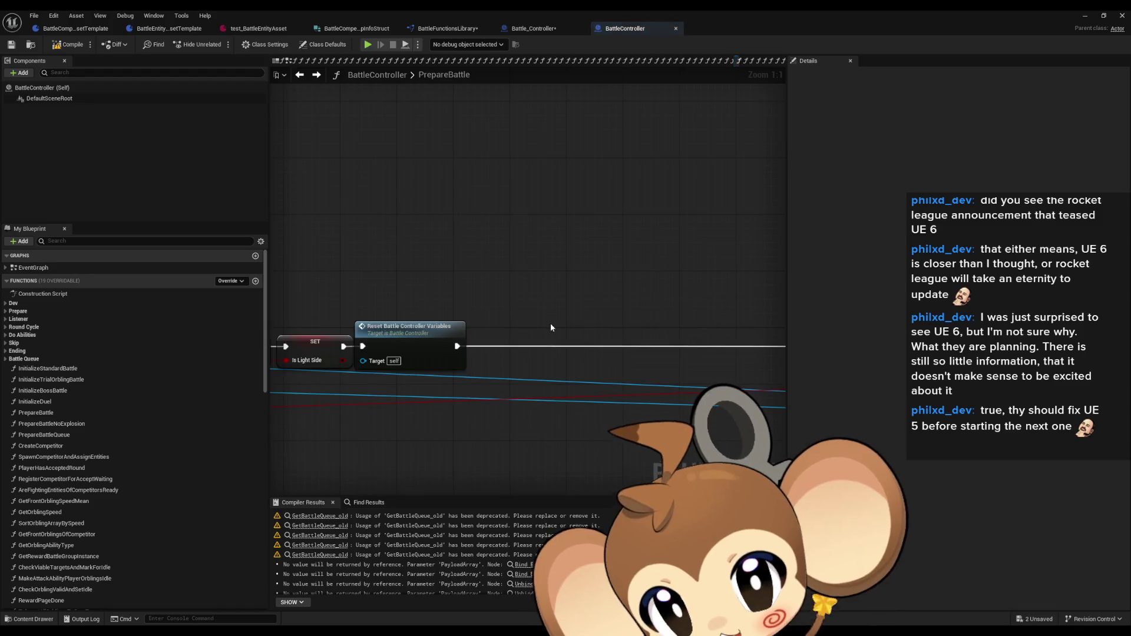
# - Survey PrepareBattle's Find First Actor, SpawnActor, Branch and sphere effect nodes
pyautogui.scroll(4, 544, 314)
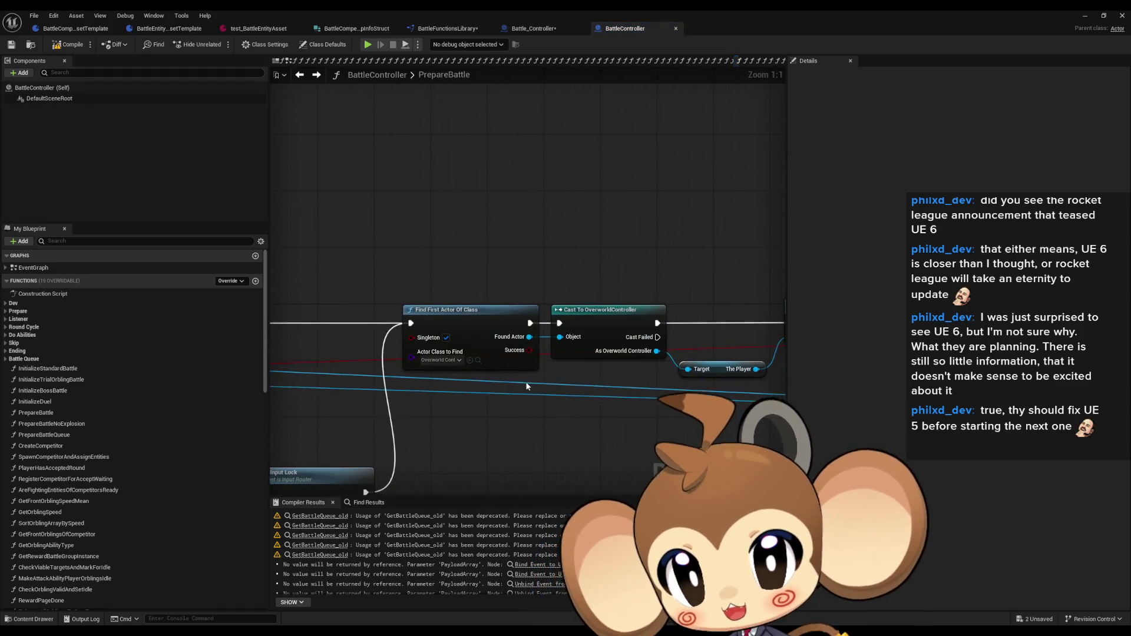
pyautogui.moveTo(538, 386); pyautogui.dragTo(503, 384)
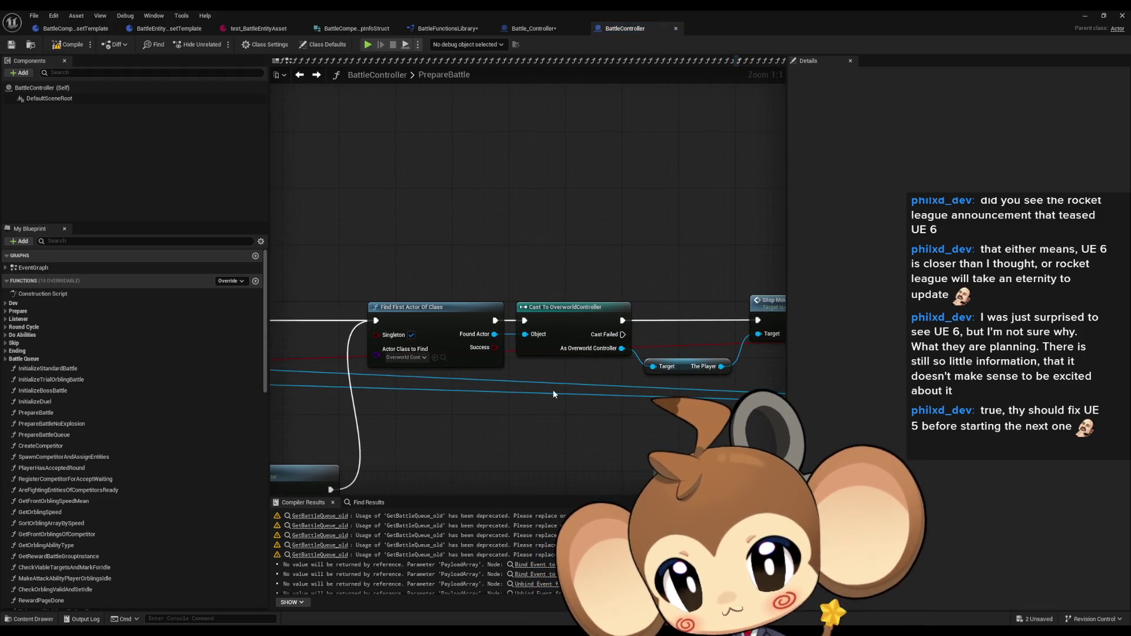
pyautogui.scroll(-3, 553, 388)
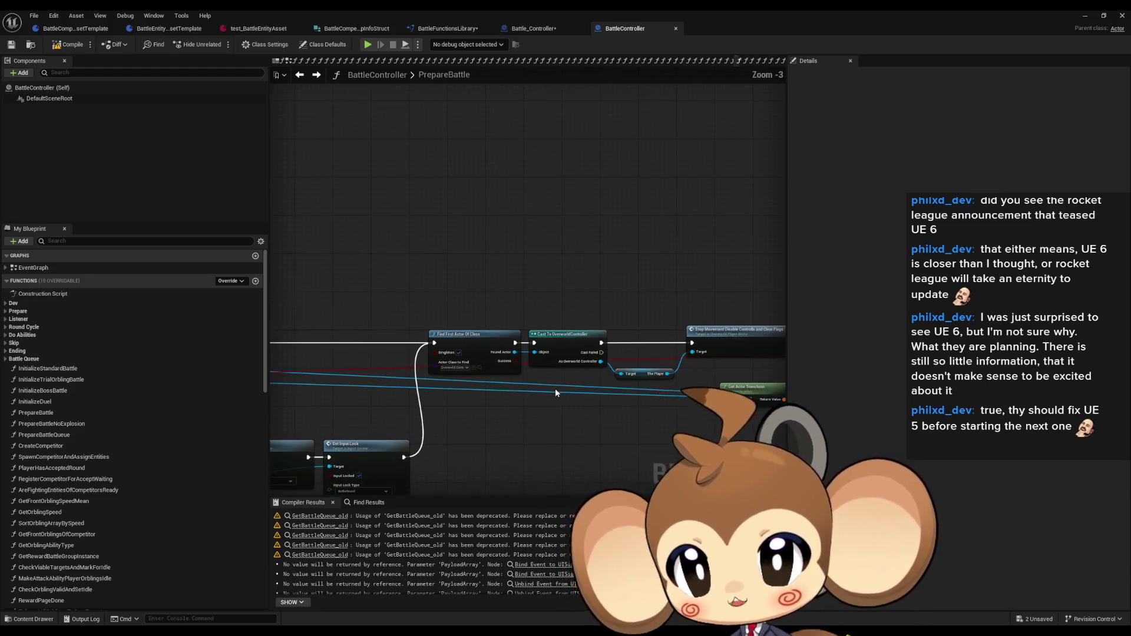
pyautogui.moveTo(556, 391); pyautogui.dragTo(379, 380)
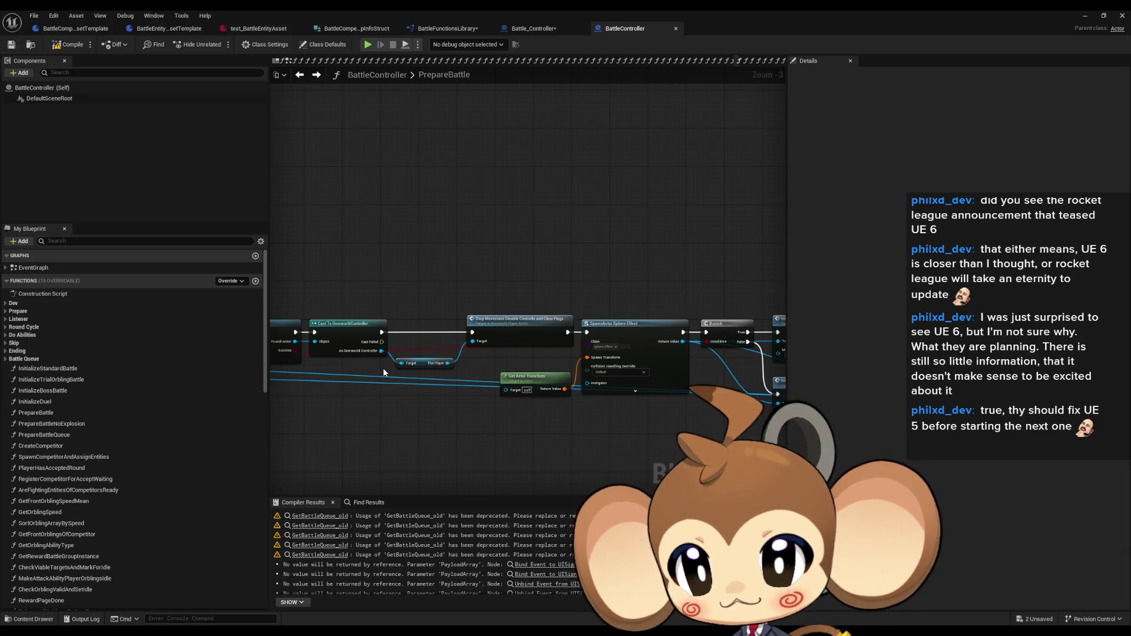
pyautogui.scroll(-2, 412, 377)
pyautogui.moveTo(643, 421)
pyautogui.mouseDown()
pyautogui.moveTo(553, 421)
pyautogui.moveTo(496, 405)
pyautogui.mouseUp()
pyautogui.scroll(6, 534, 352)
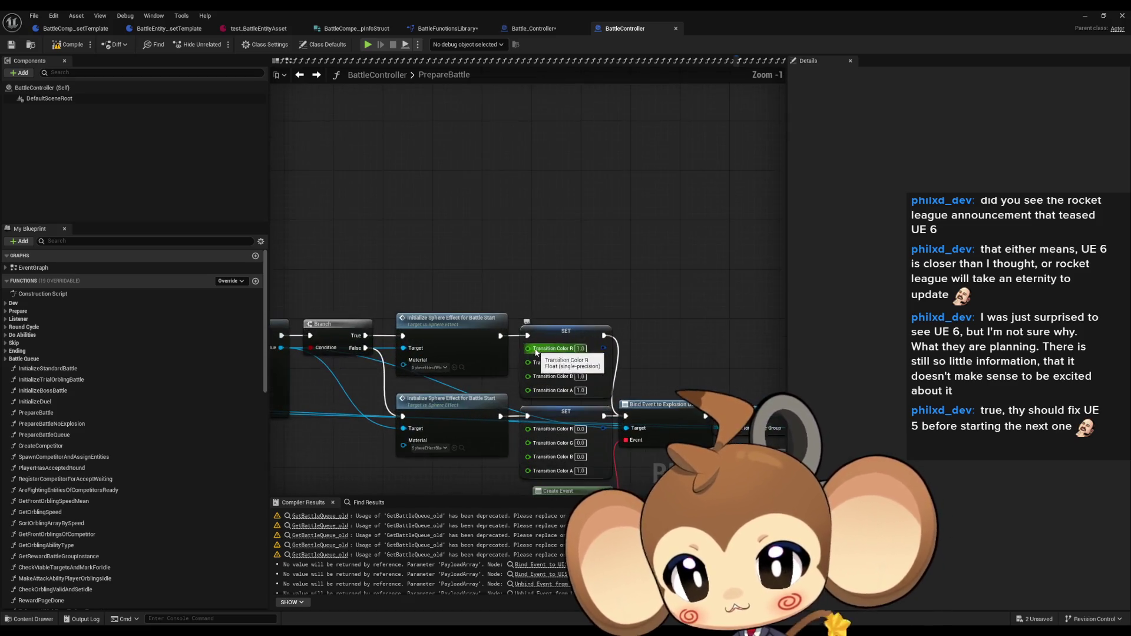
pyautogui.moveTo(543, 310); pyautogui.dragTo(536, 259)
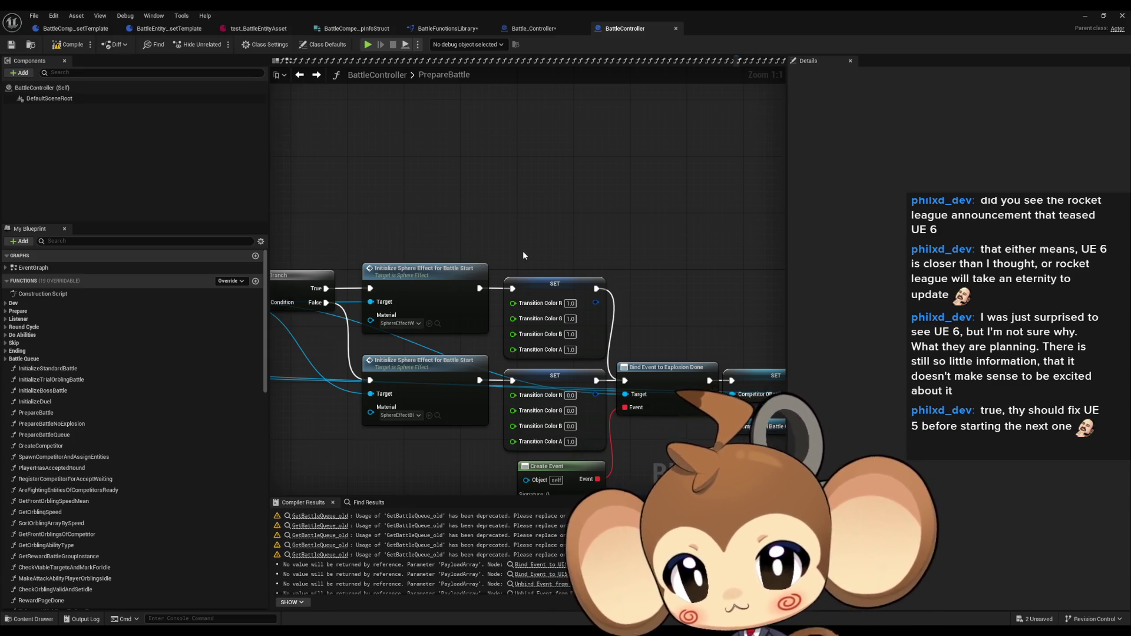
pyautogui.scroll(-4, 521, 255)
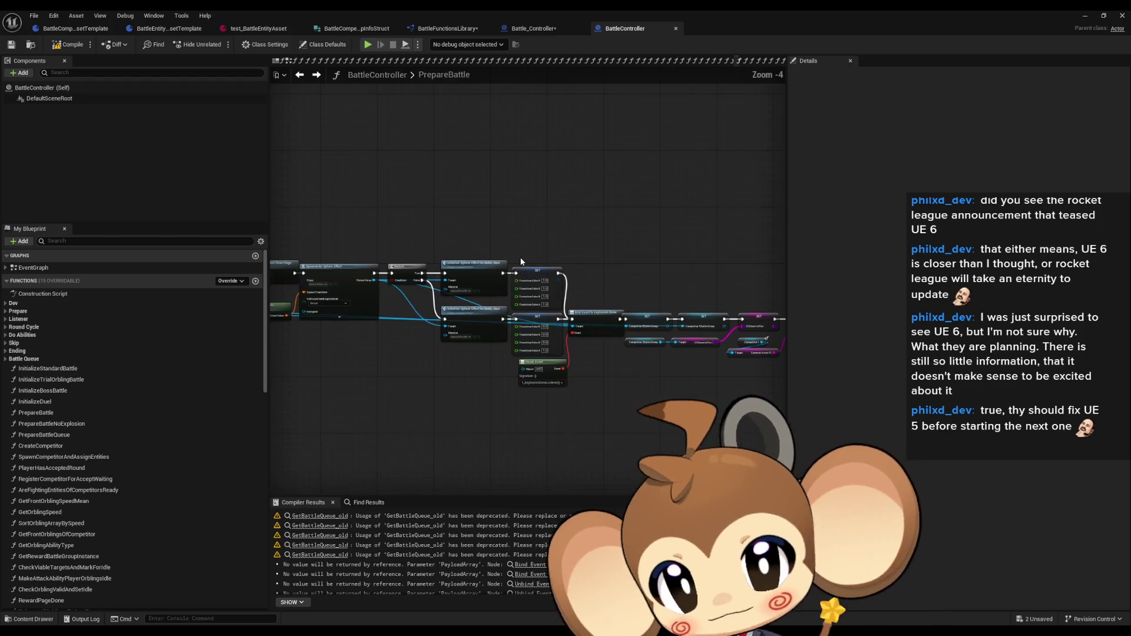
pyautogui.moveTo(581, 260); pyautogui.dragTo(588, 367)
pyautogui.scroll(5, 588, 368)
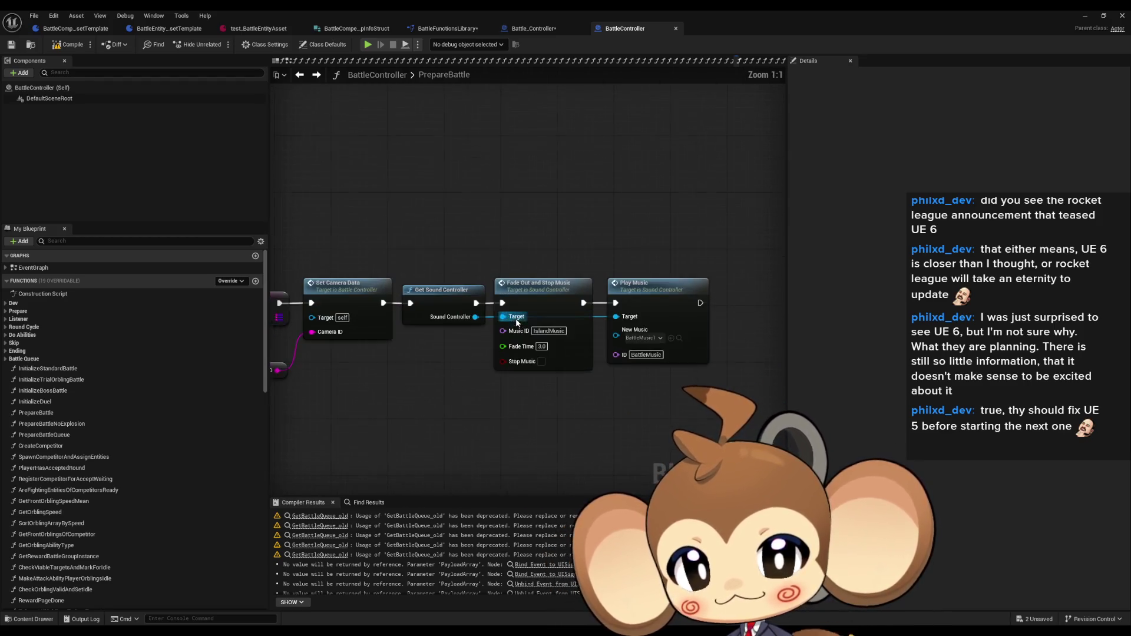
# - Check the Fade Out and Stop Music node, then open 1_ExplosionDoneListener from the Listener category
pyautogui.click(574, 362)
pyautogui.moveTo(469, 356); pyautogui.dragTo(538, 369)
pyautogui.moveTo(391, 228)
pyautogui.mouseDown()
pyautogui.moveTo(429, 330)
pyautogui.moveTo(661, 316)
pyautogui.mouseUp()
pyautogui.moveTo(488, 330); pyautogui.dragTo(602, 314)
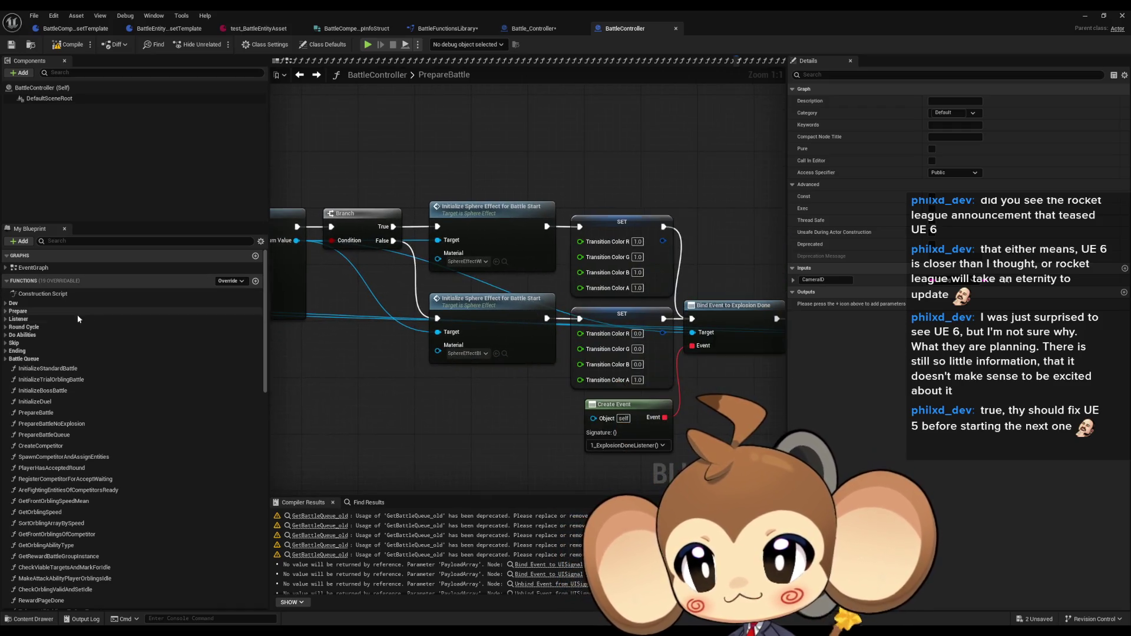
pyautogui.click(6, 319)
pyautogui.click(6, 310)
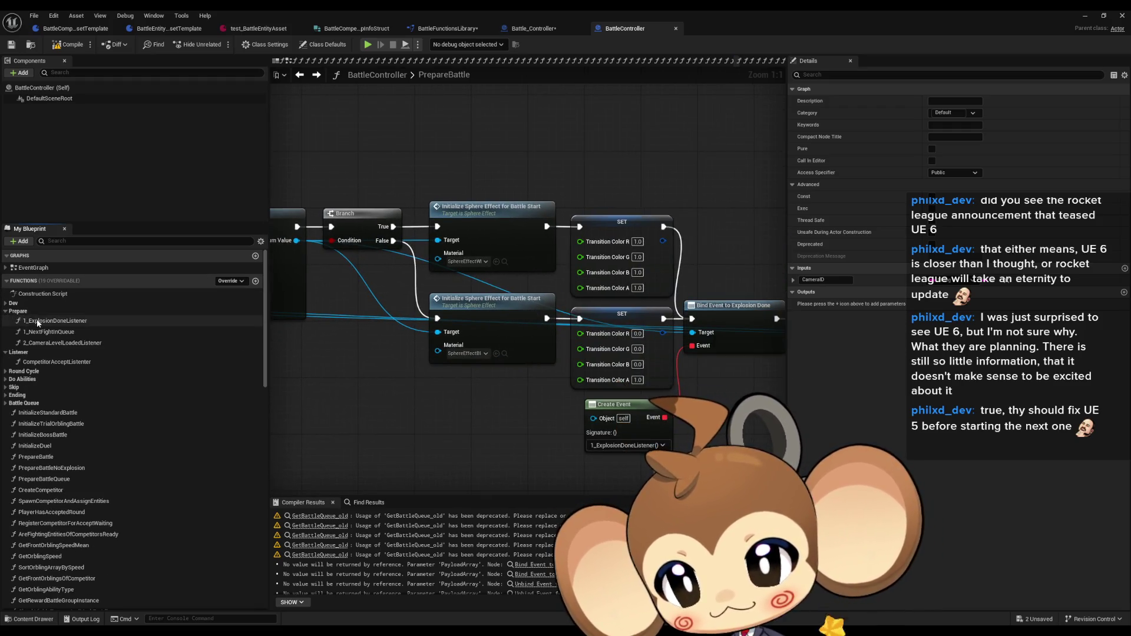
pyautogui.doubleClick(37, 321)
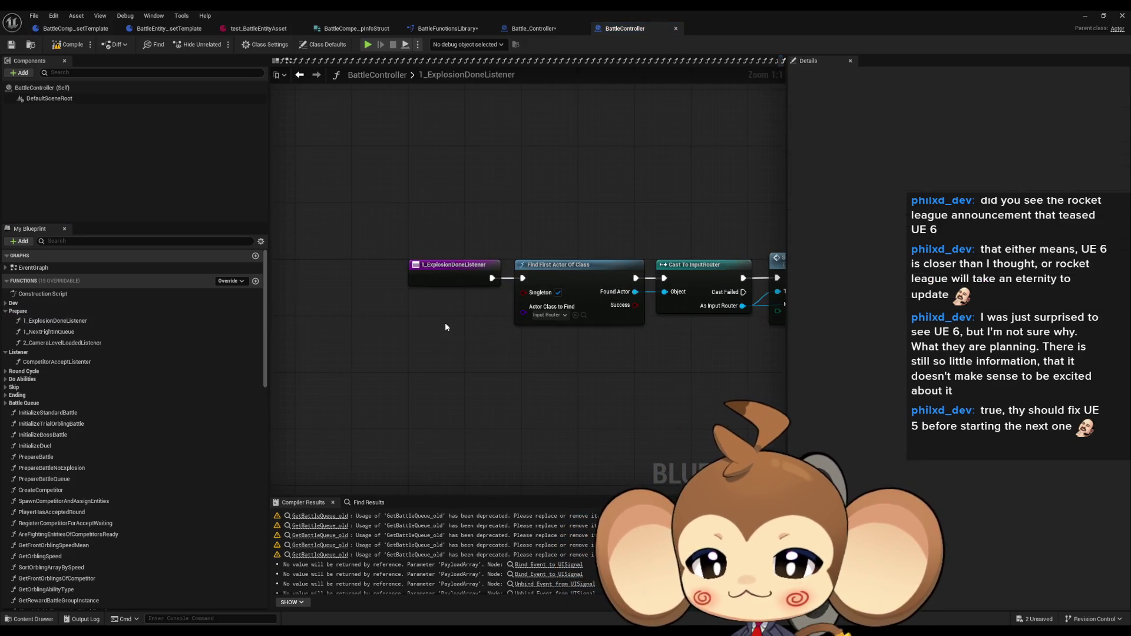
pyautogui.scroll(-3, 676, 336)
pyautogui.moveTo(676, 336); pyautogui.dragTo(399, 335)
pyautogui.scroll(-3, 638, 366)
pyautogui.moveTo(628, 351); pyautogui.dragTo(413, 275)
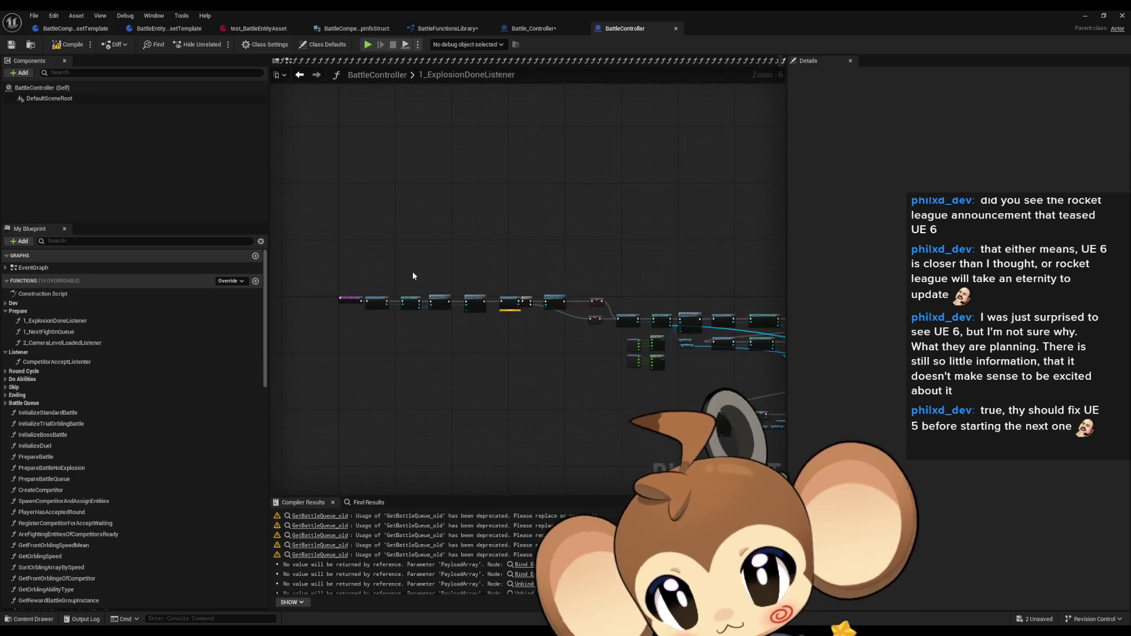
pyautogui.scroll(5, 413, 275)
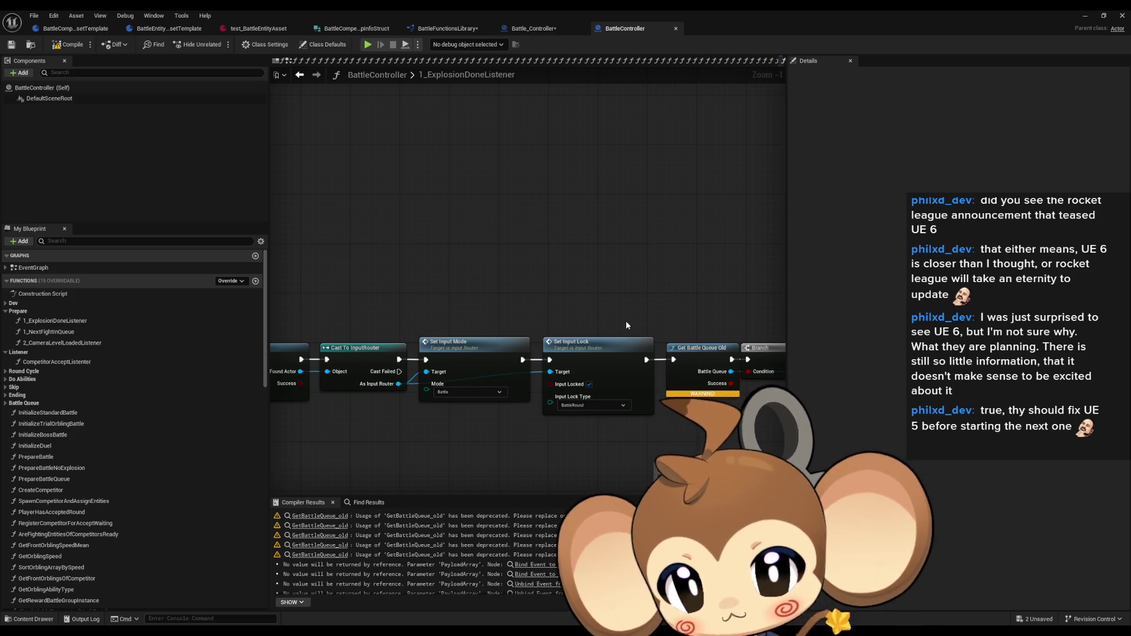
pyautogui.moveTo(625, 325); pyautogui.dragTo(563, 302)
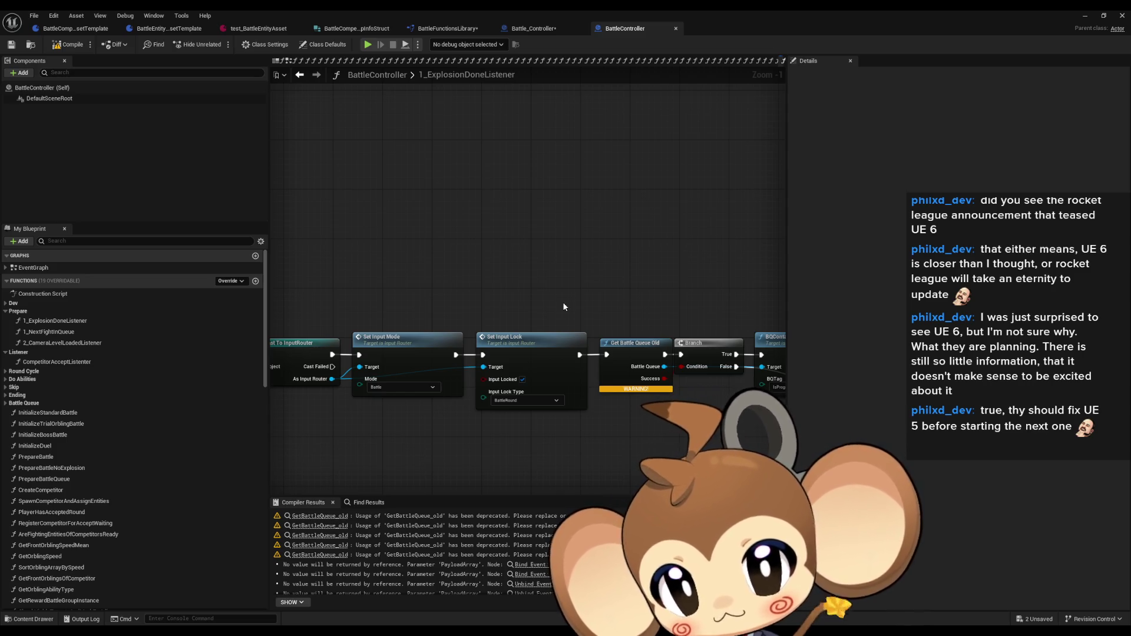
pyautogui.moveTo(572, 301)
pyautogui.mouseDown()
pyautogui.moveTo(488, 275)
pyautogui.moveTo(83, 238)
pyautogui.mouseUp()
pyautogui.moveTo(436, 264); pyautogui.dragTo(270, 243)
pyautogui.scroll(-3, 671, 274)
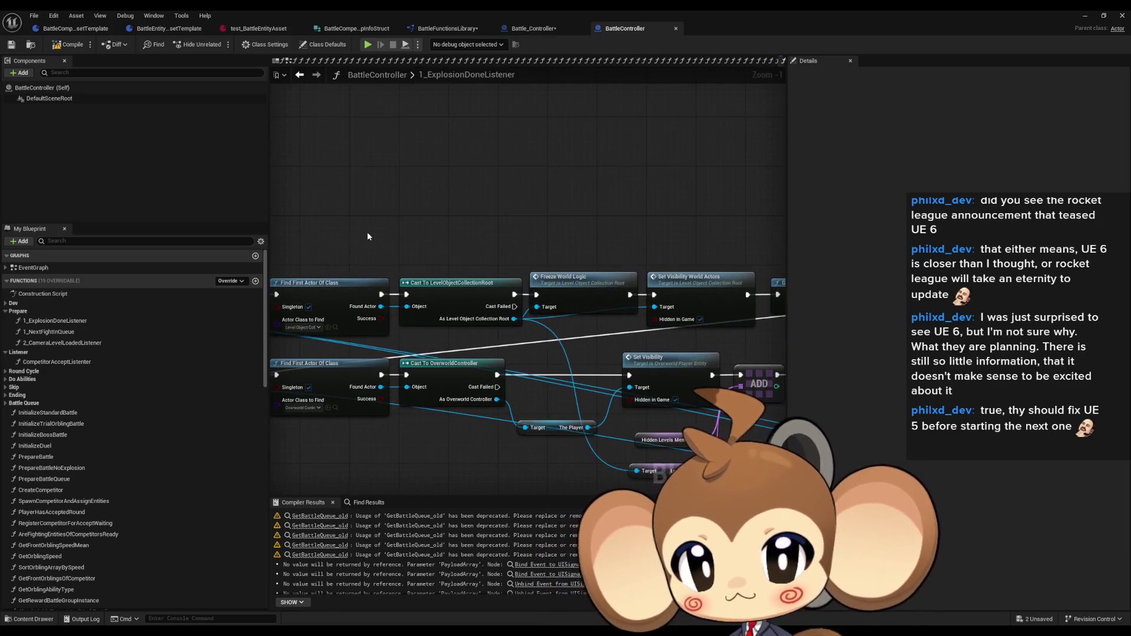
pyautogui.scroll(-1, 593, 273)
pyautogui.scroll(5, 593, 273)
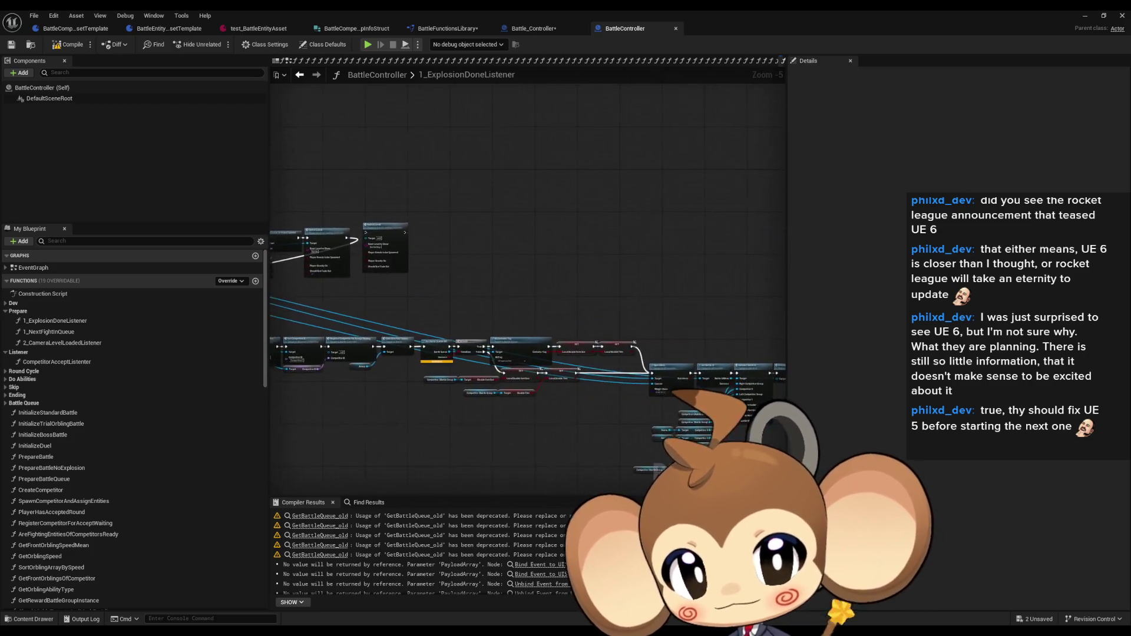
pyautogui.scroll(-1, 471, 378)
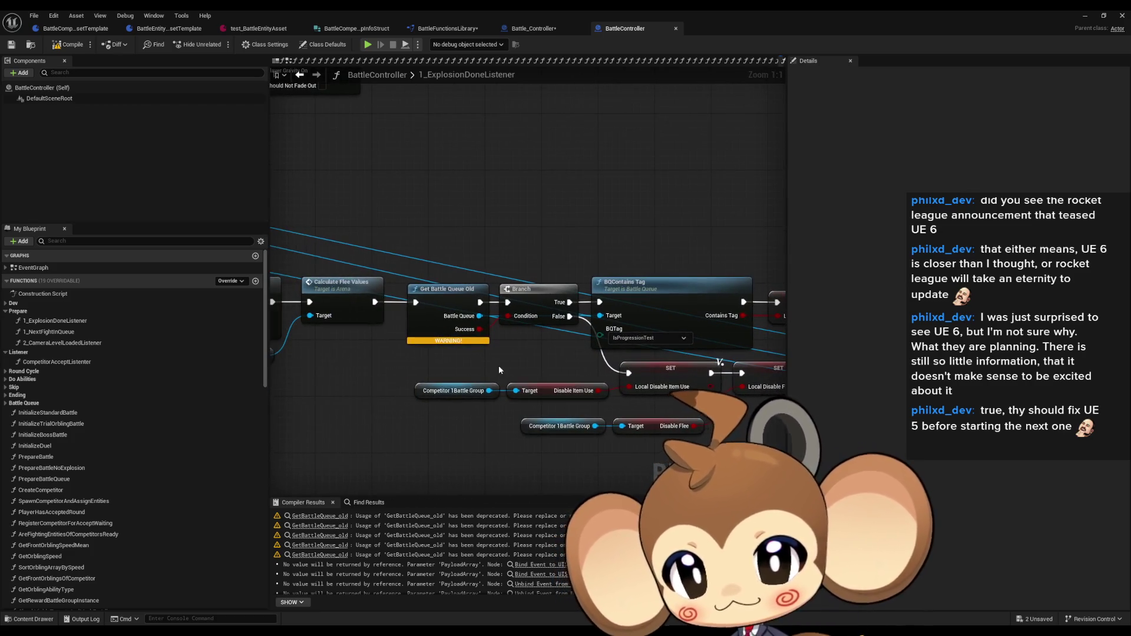
pyautogui.moveTo(656, 367)
pyautogui.mouseDown()
pyautogui.moveTo(539, 355)
pyautogui.moveTo(412, 277)
pyautogui.moveTo(381, 317)
pyautogui.moveTo(359, 322)
pyautogui.moveTo(201, 326)
pyautogui.mouseUp()
pyautogui.scroll(1, 443, 321)
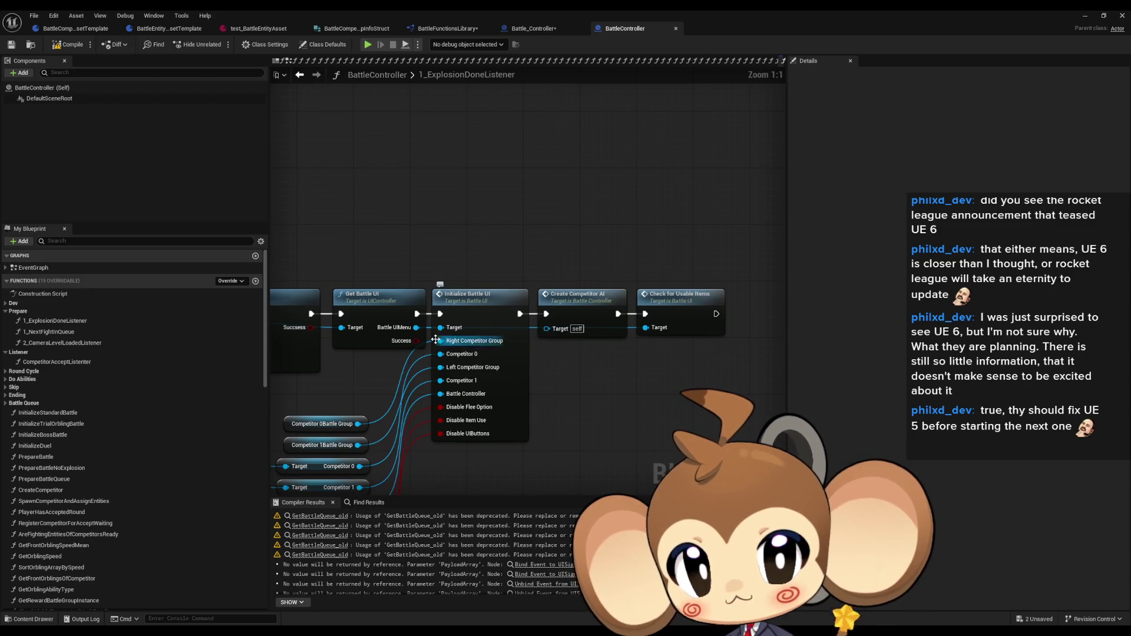
pyautogui.moveTo(362, 351)
pyautogui.mouseDown()
pyautogui.moveTo(395, 349)
pyautogui.moveTo(386, 338)
pyautogui.mouseUp()
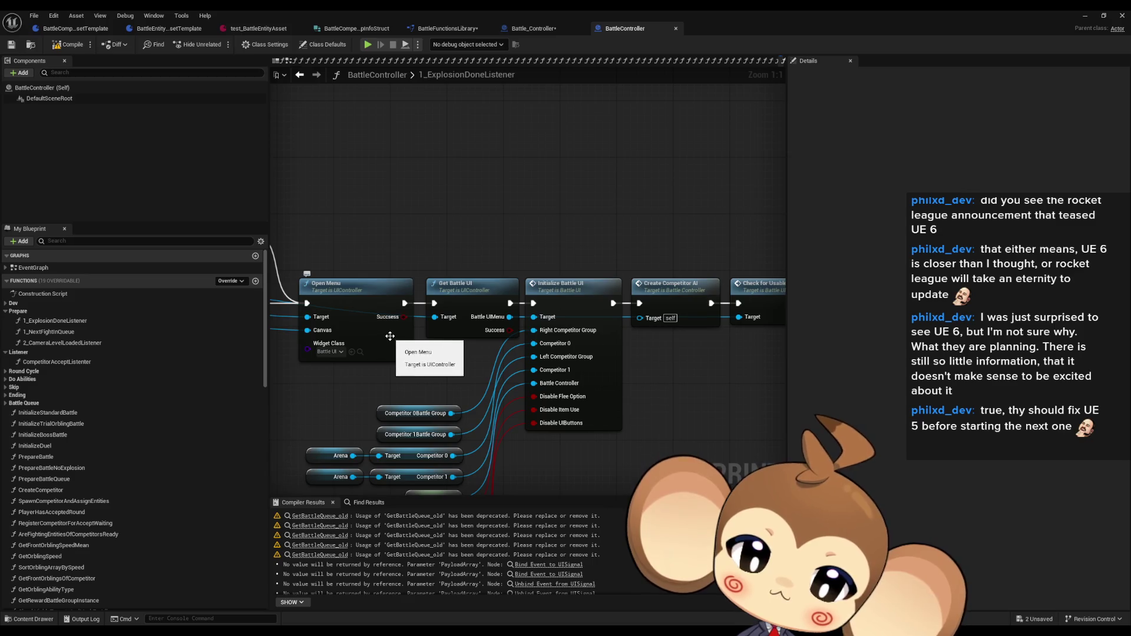
pyautogui.click(583, 318)
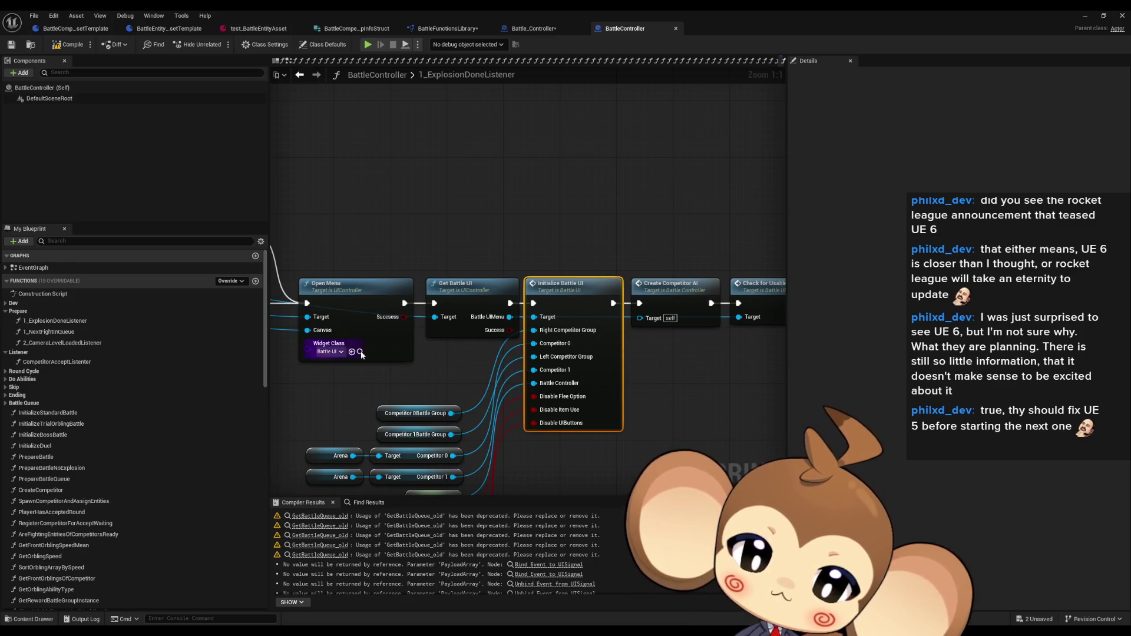
pyautogui.scroll(-5, 387, 348)
pyautogui.scroll(5, 387, 348)
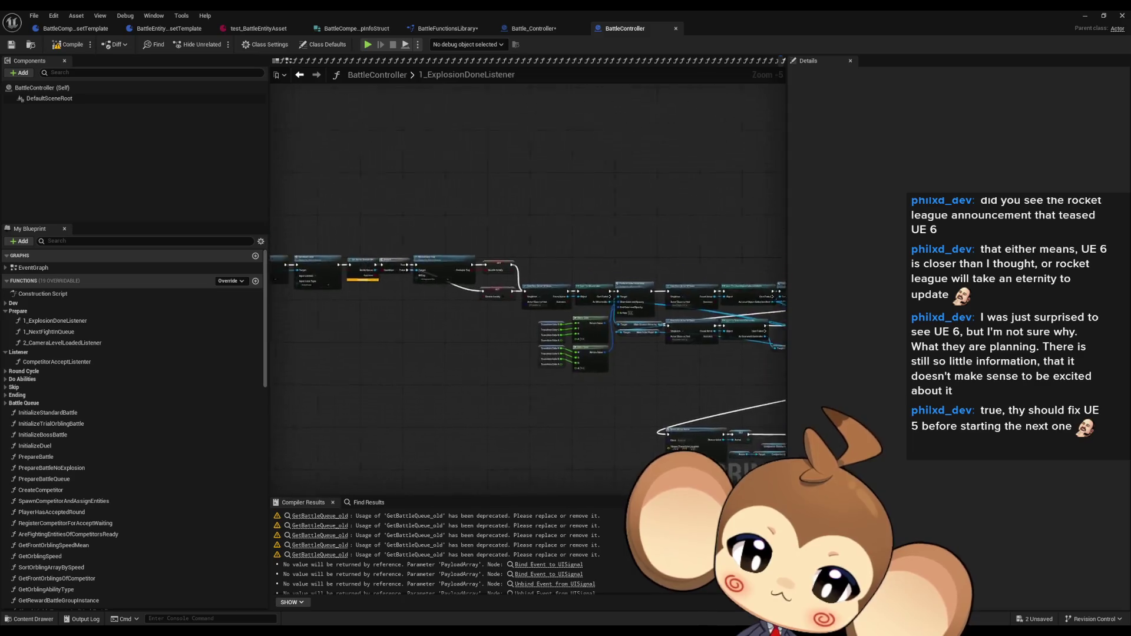
pyautogui.moveTo(532, 270)
pyautogui.mouseDown()
pyautogui.moveTo(610, 294)
pyautogui.moveTo(800, 305)
pyautogui.mouseUp()
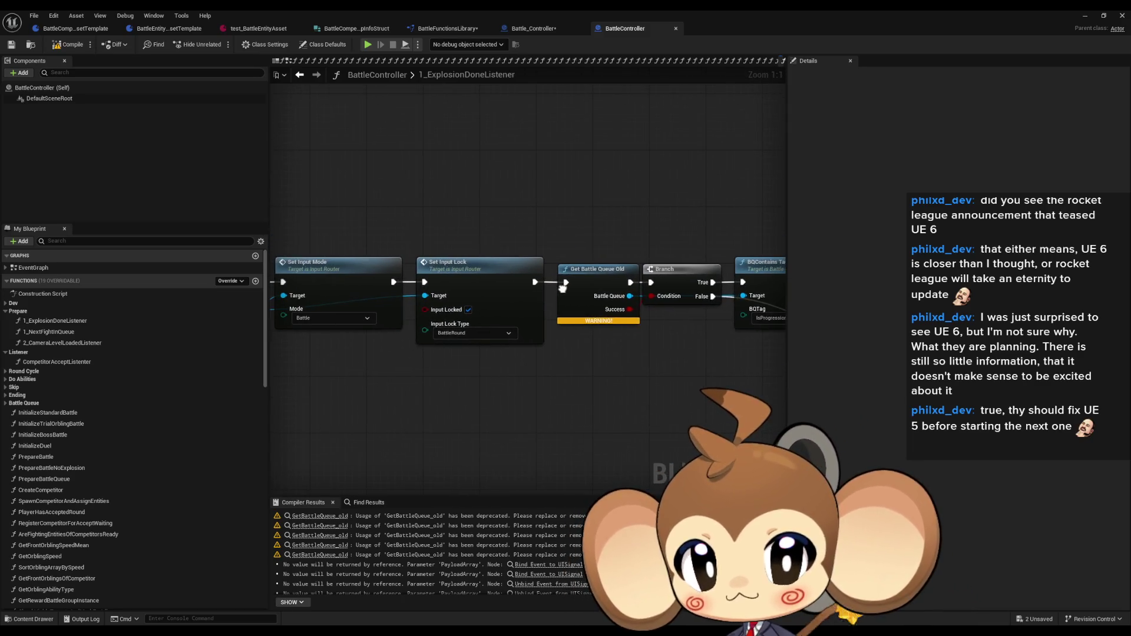
pyautogui.moveTo(435, 366)
pyautogui.mouseDown()
pyautogui.moveTo(762, 365)
pyautogui.moveTo(269, 340)
pyautogui.mouseUp()
pyautogui.moveTo(666, 374); pyautogui.dragTo(273, 340)
pyautogui.moveTo(371, 325); pyautogui.dragTo(195, 295)
pyautogui.moveTo(623, 235); pyautogui.dragTo(452, 218)
pyautogui.moveTo(533, 235); pyautogui.dragTo(554, 218)
pyautogui.click(595, 412)
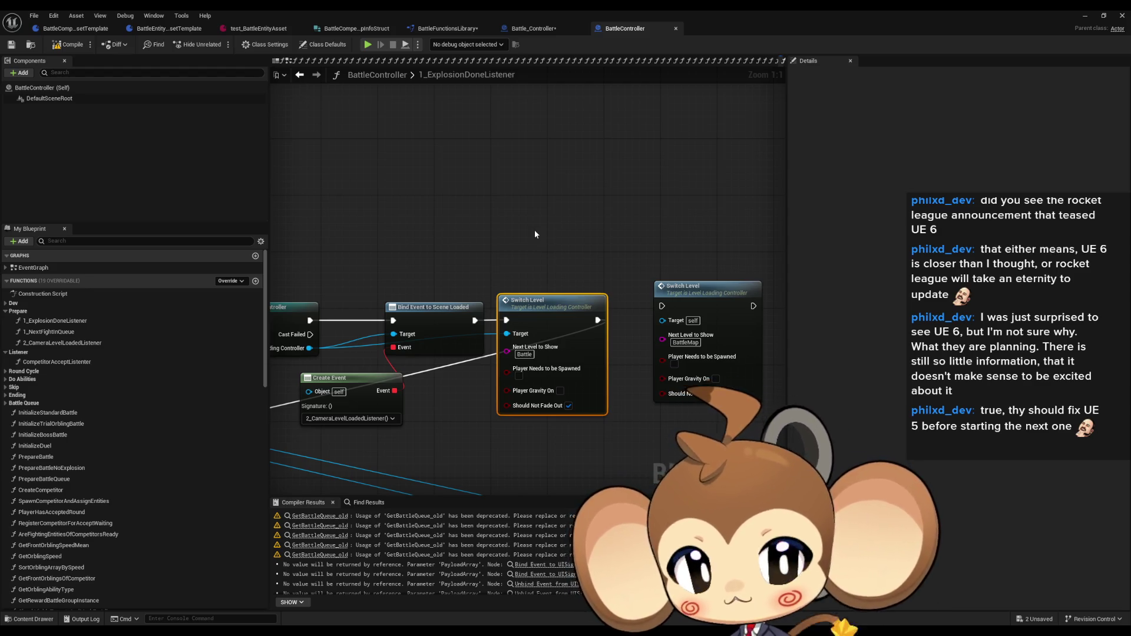
# - In Battle_Controller, add a new function named 1_PrepareAfterFadeSignal
pyautogui.click(535, 30)
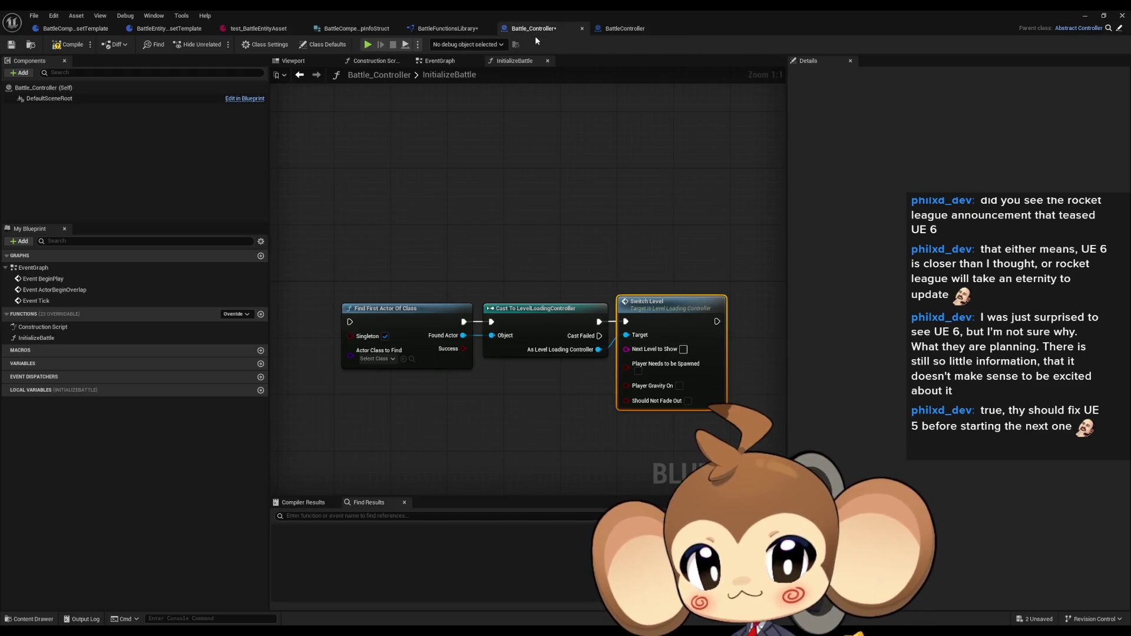
pyautogui.moveTo(546, 164); pyautogui.dragTo(503, 171)
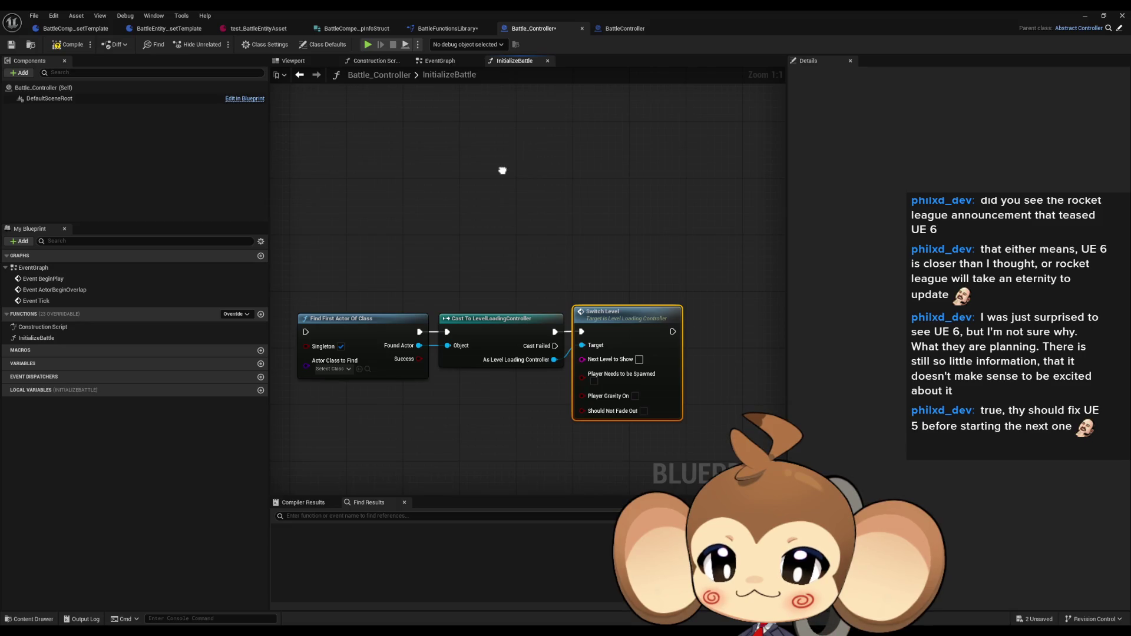
pyautogui.moveTo(502, 170)
pyautogui.mouseDown()
pyautogui.moveTo(636, 200)
pyautogui.moveTo(674, 186)
pyautogui.moveTo(509, 214)
pyautogui.mouseUp()
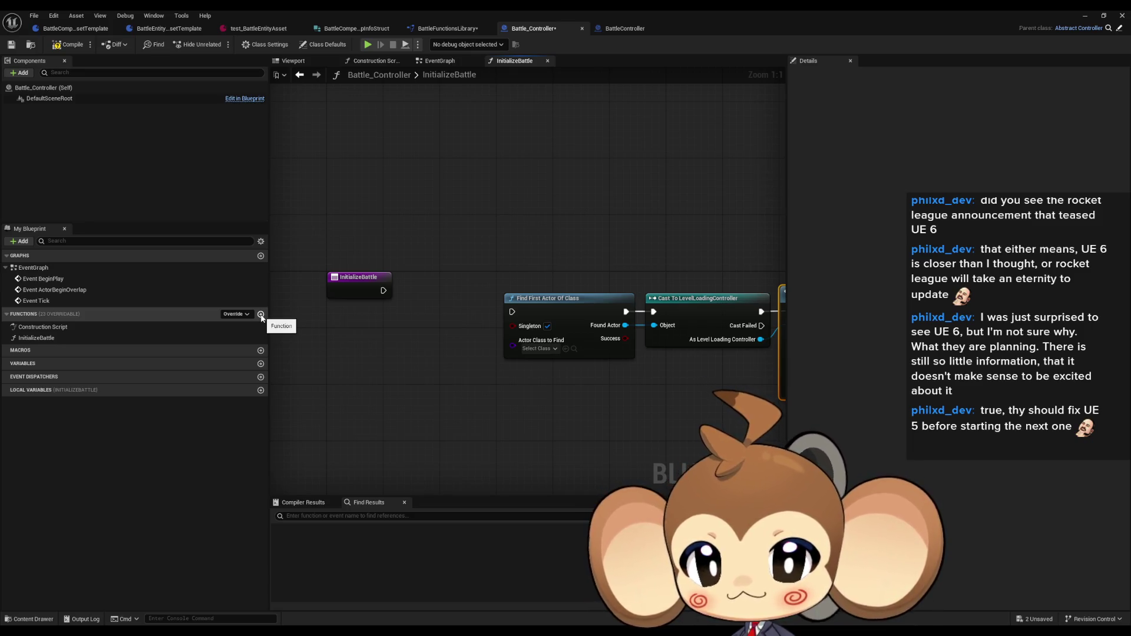
pyautogui.click(261, 315)
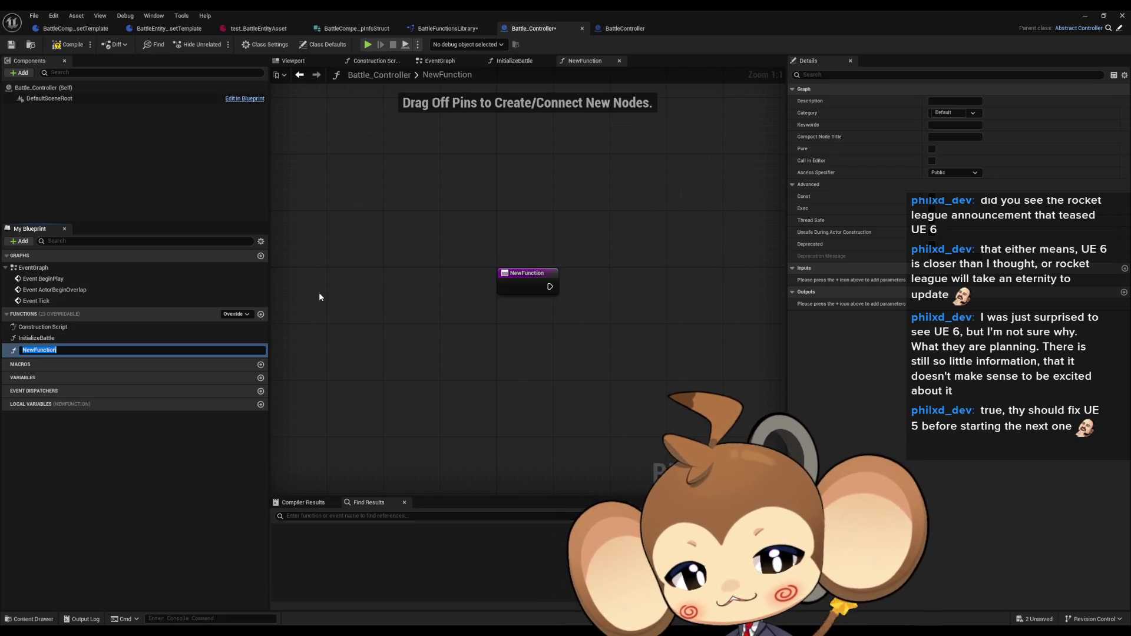
pyautogui.write('I')
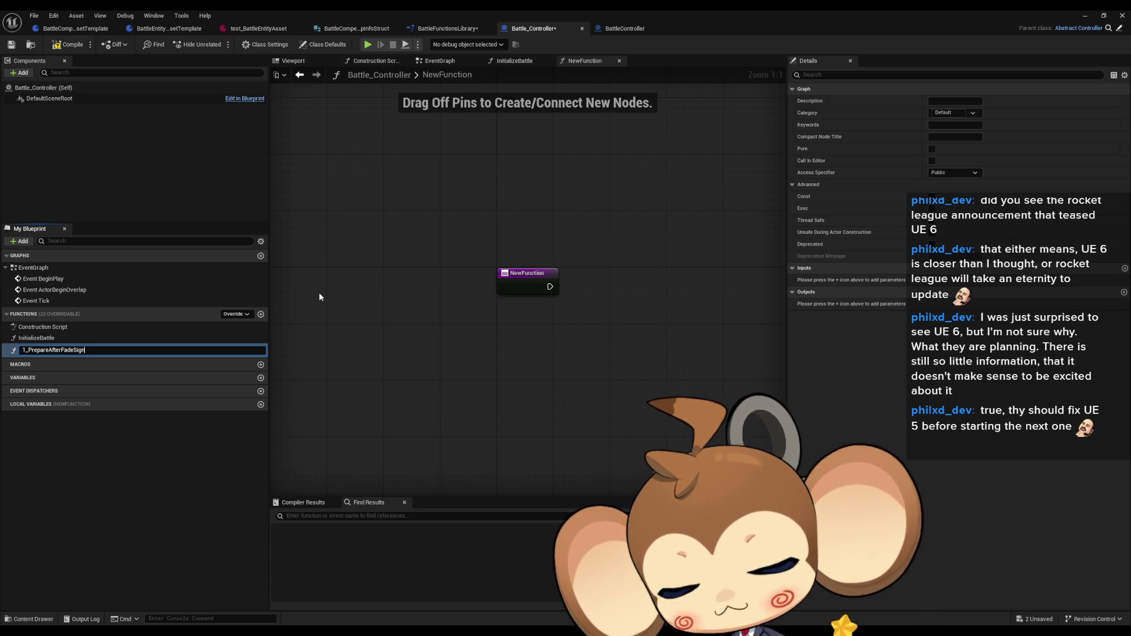
pyautogui.write('al')
pyautogui.press('Return')
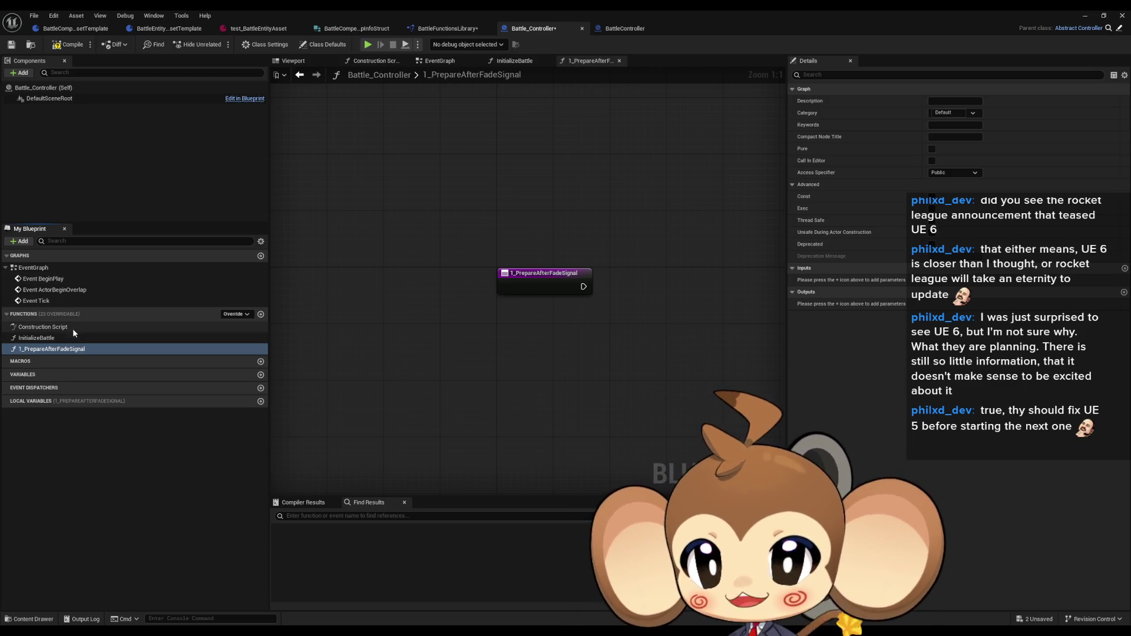
# - Cut InitializeBattle's find, cast and Switch Level nodes and paste them into 1_PrepareAfterFadeSignal
pyautogui.doubleClick(64, 337)
pyautogui.moveTo(588, 285)
pyautogui.mouseDown()
pyautogui.moveTo(409, 283)
pyautogui.moveTo(654, 313)
pyautogui.mouseUp()
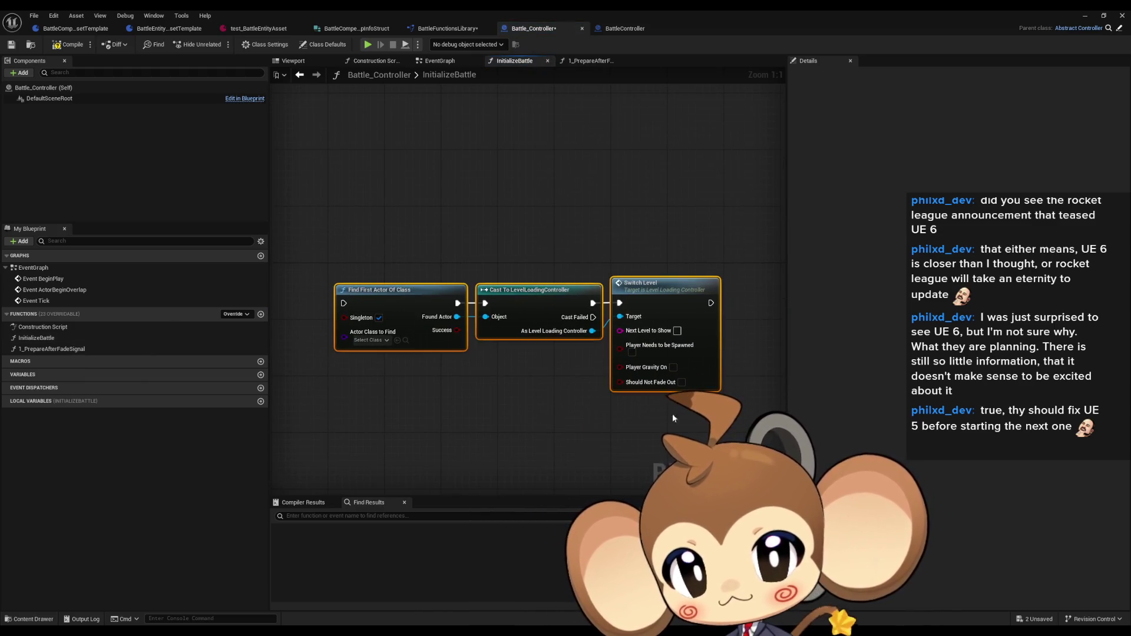
pyautogui.hotkey('ctrl', 'x')
pyautogui.click(50, 349)
pyautogui.doubleClick(50, 349)
pyautogui.moveTo(571, 373); pyautogui.dragTo(413, 373)
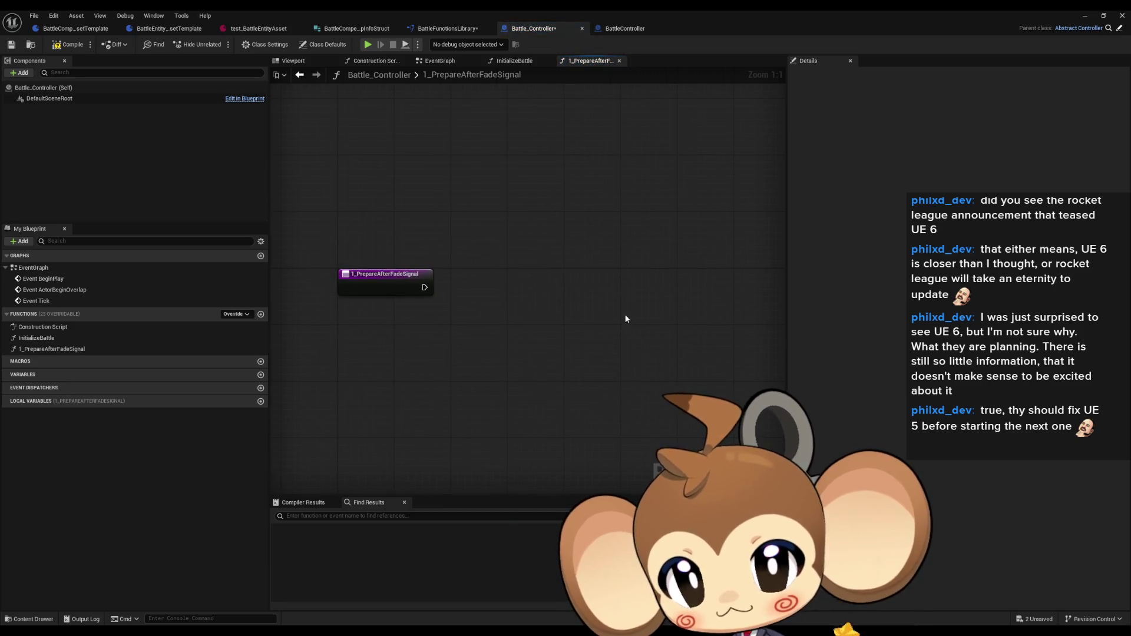
pyautogui.hotkey('ctrl', 'v')
pyautogui.moveTo(550, 302); pyautogui.dragTo(559, 280)
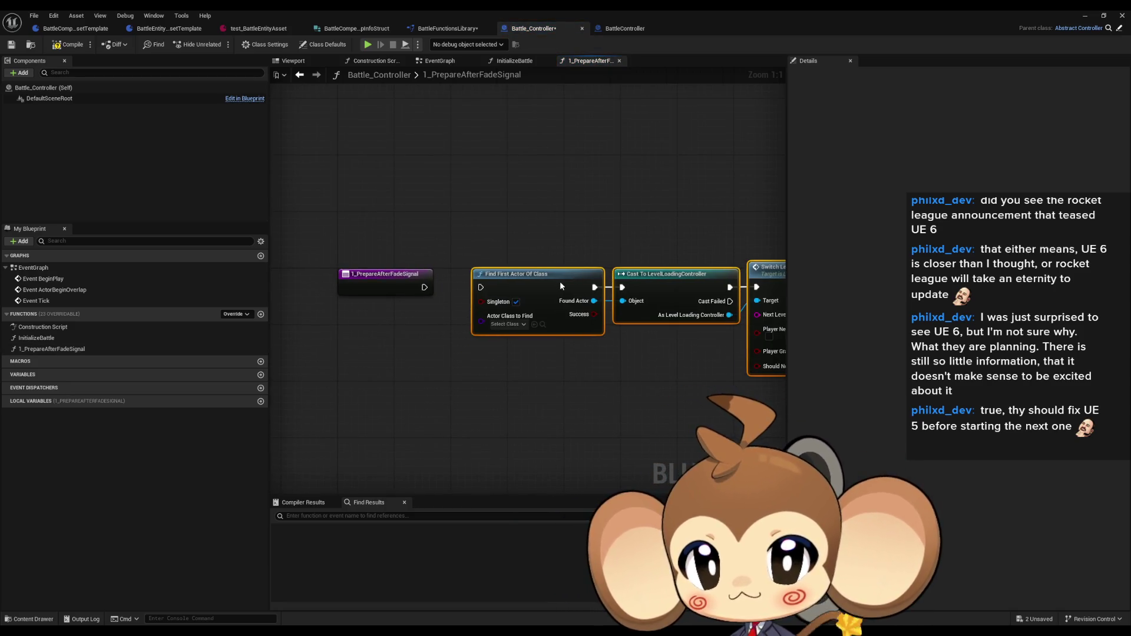
pyautogui.moveTo(507, 331); pyautogui.dragTo(456, 327)
# - Set Actor Class to Find to LevelLoadingController, enable Should Not Fade Out, and set Next Level to Battle
pyautogui.click(457, 322)
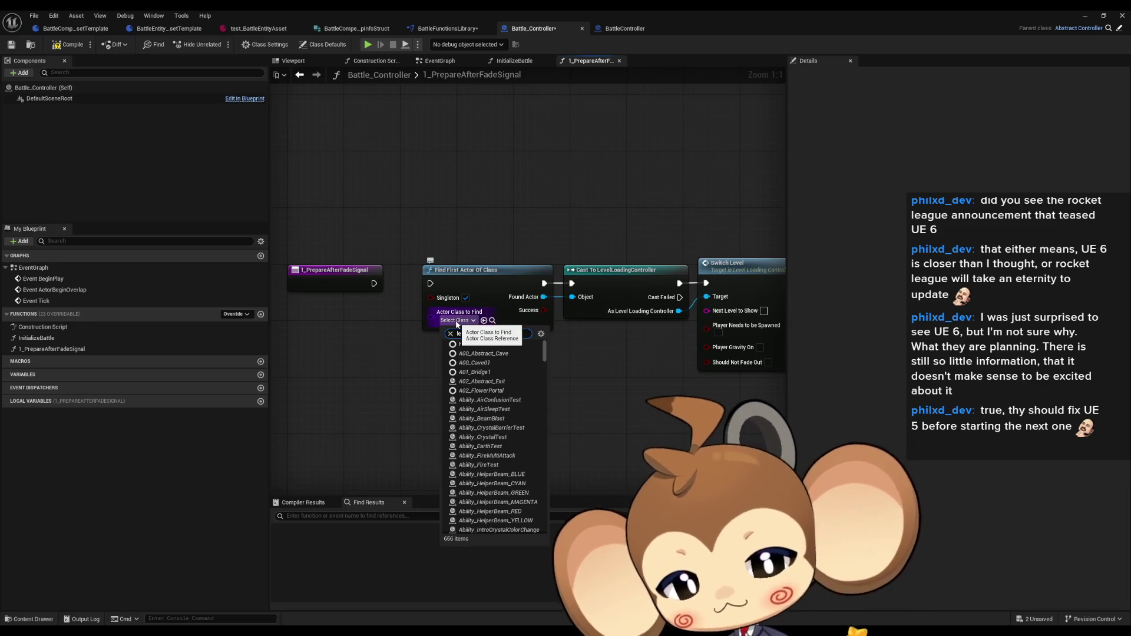
pyautogui.write('level')
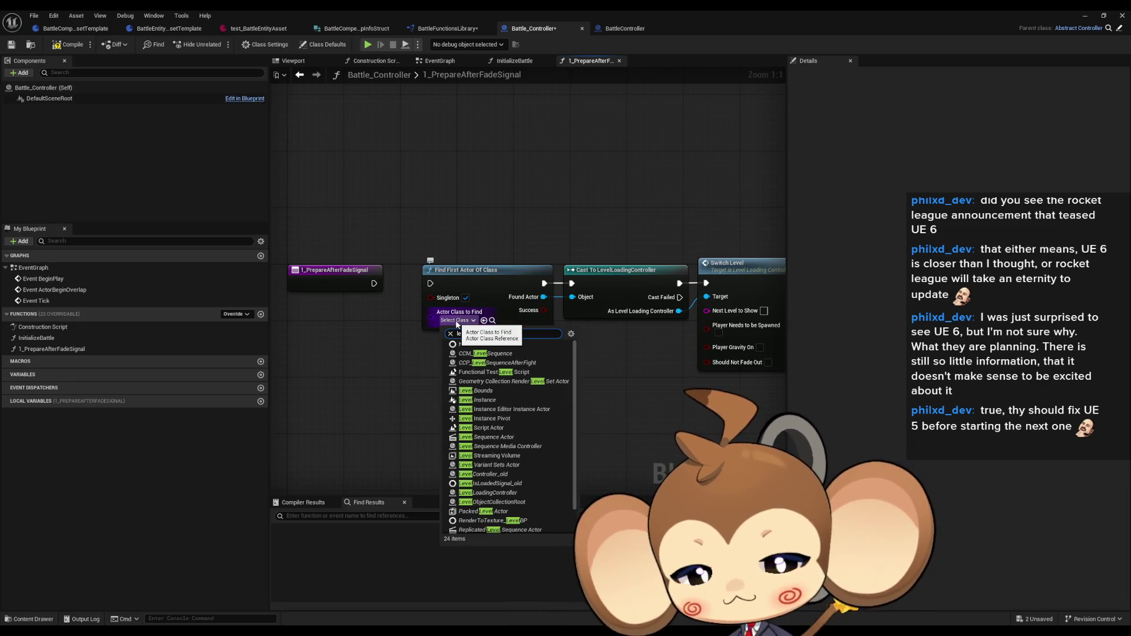
pyautogui.write(' load')
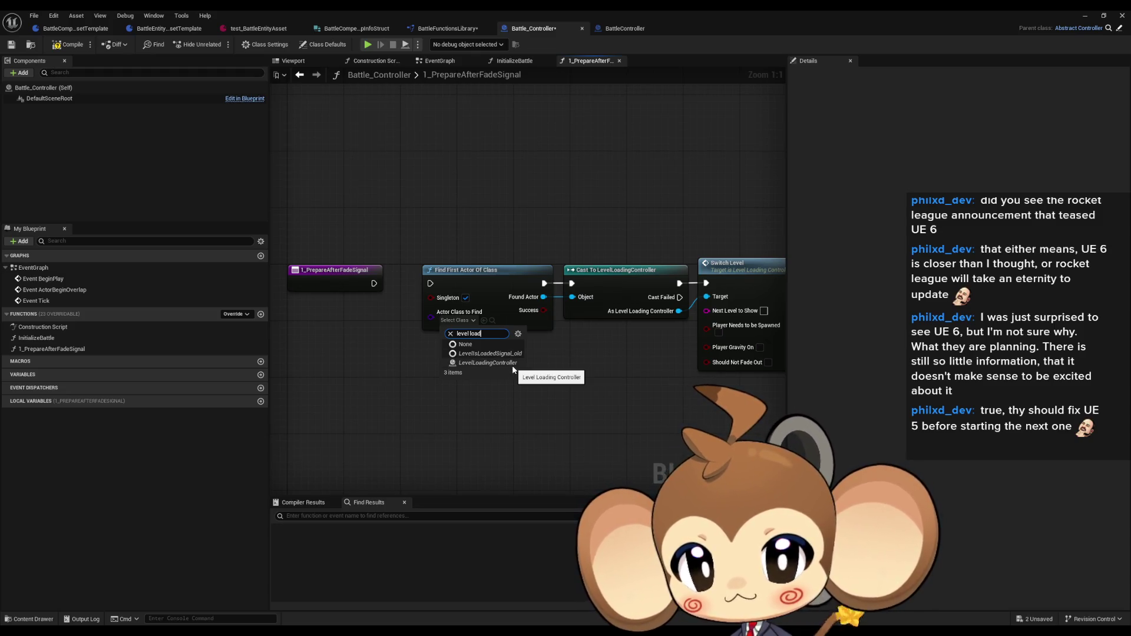
pyautogui.click(512, 362)
pyautogui.moveTo(513, 370); pyautogui.dragTo(385, 374)
pyautogui.click(640, 367)
pyautogui.click(637, 315)
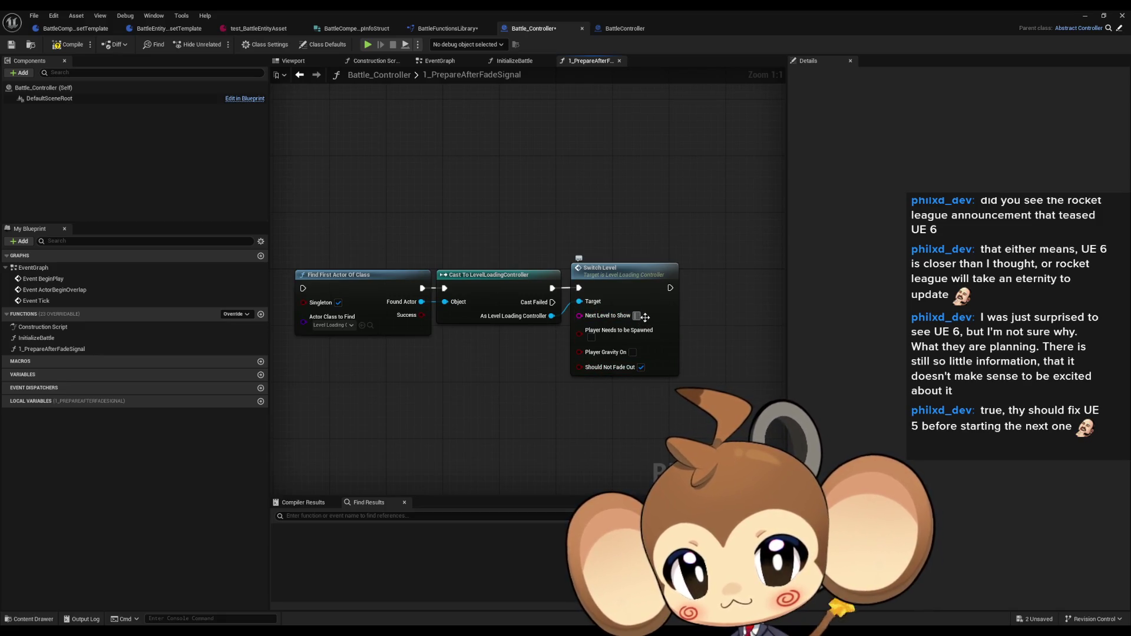
pyautogui.write('Battle')
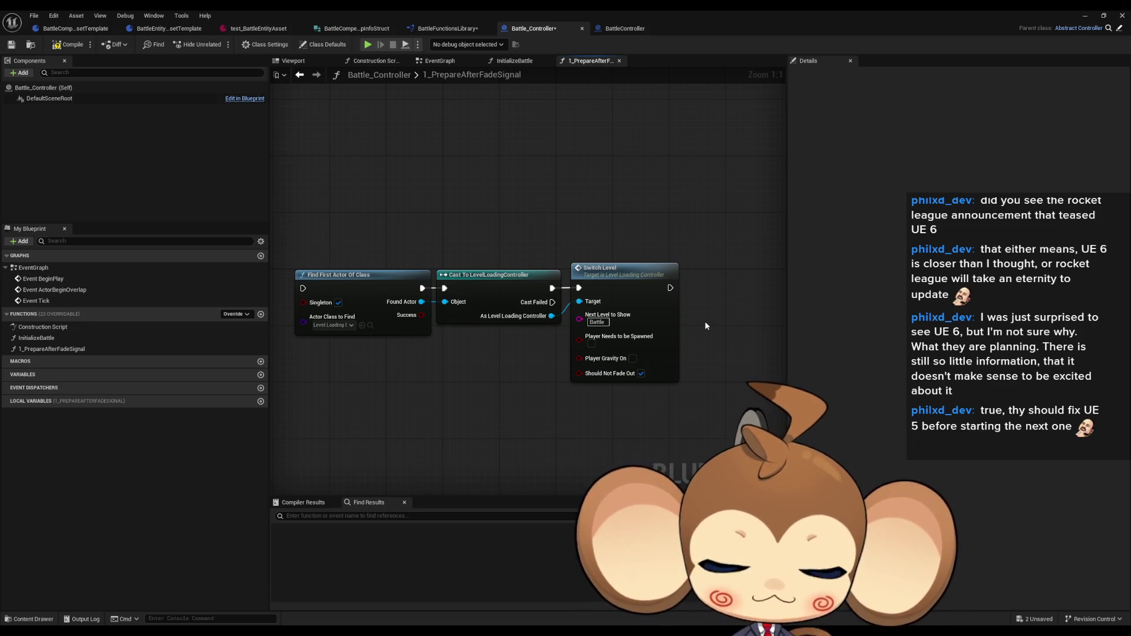
pyautogui.moveTo(529, 377); pyautogui.dragTo(571, 369)
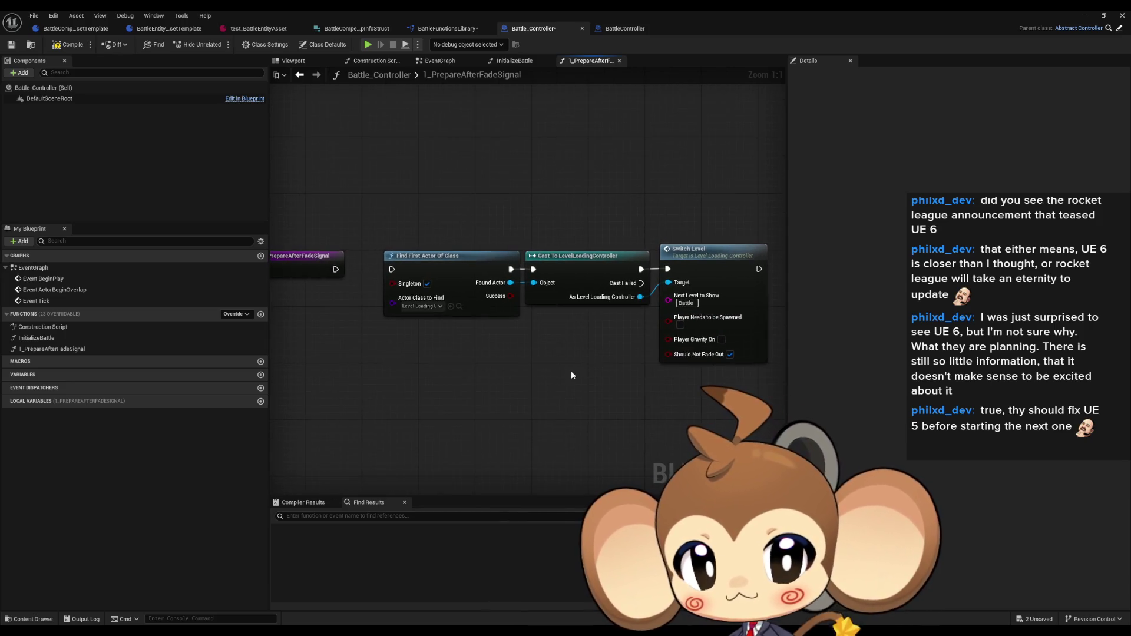
# - Create a String variable BattleLevelNameOverride and drag it into the 1_PrepareAfterFadeSignal graph
pyautogui.click(261, 375)
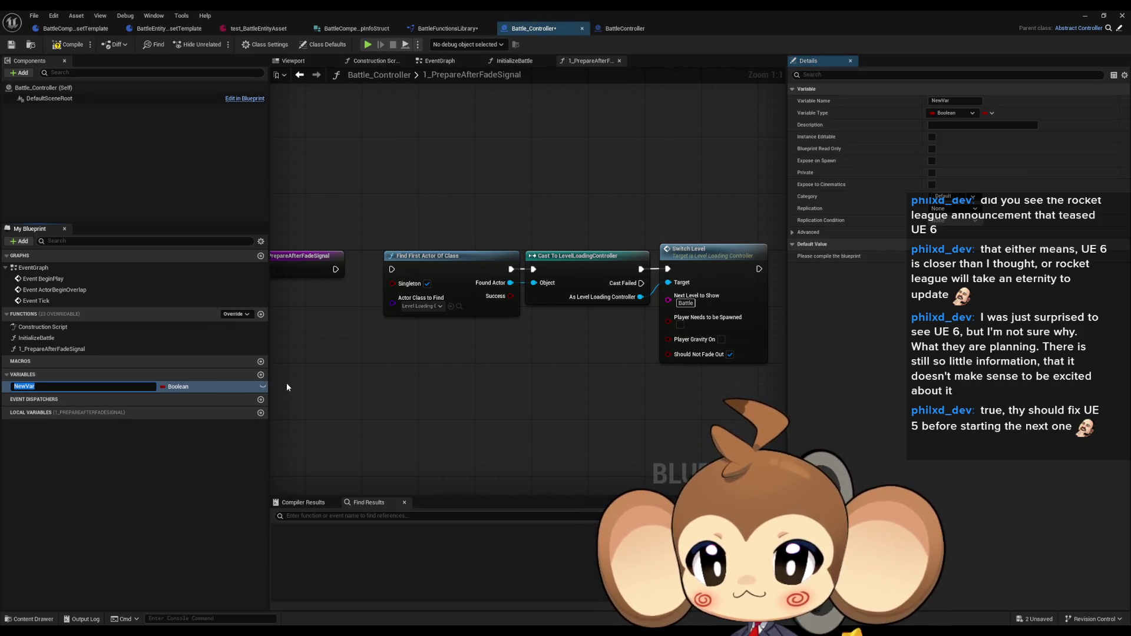
pyautogui.write('BattleLevelID')
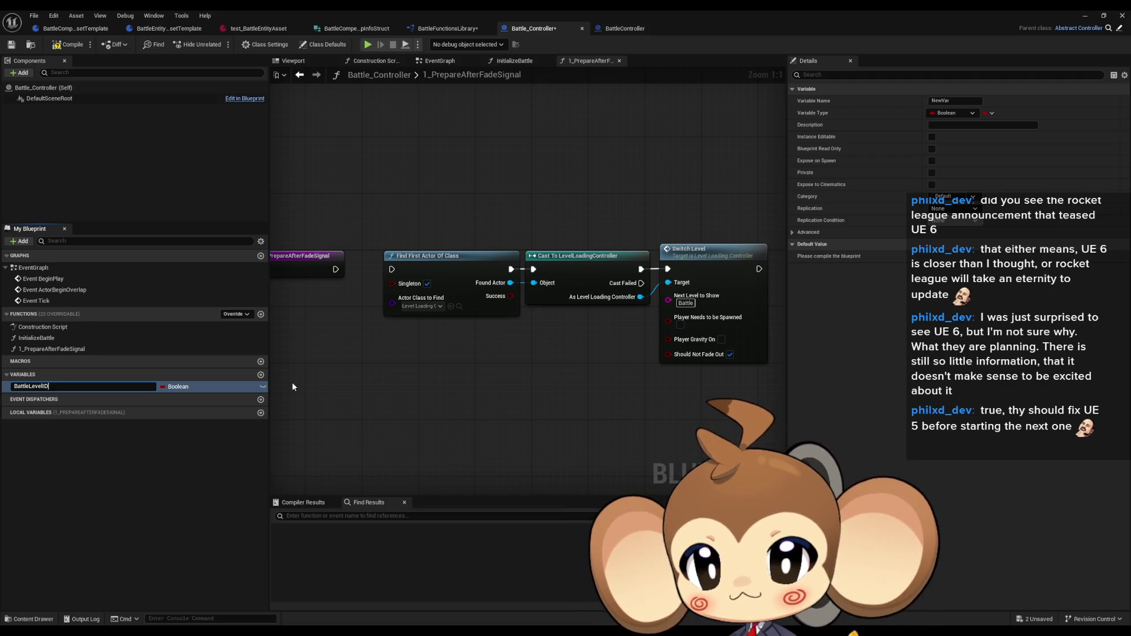
pyautogui.write('Override')
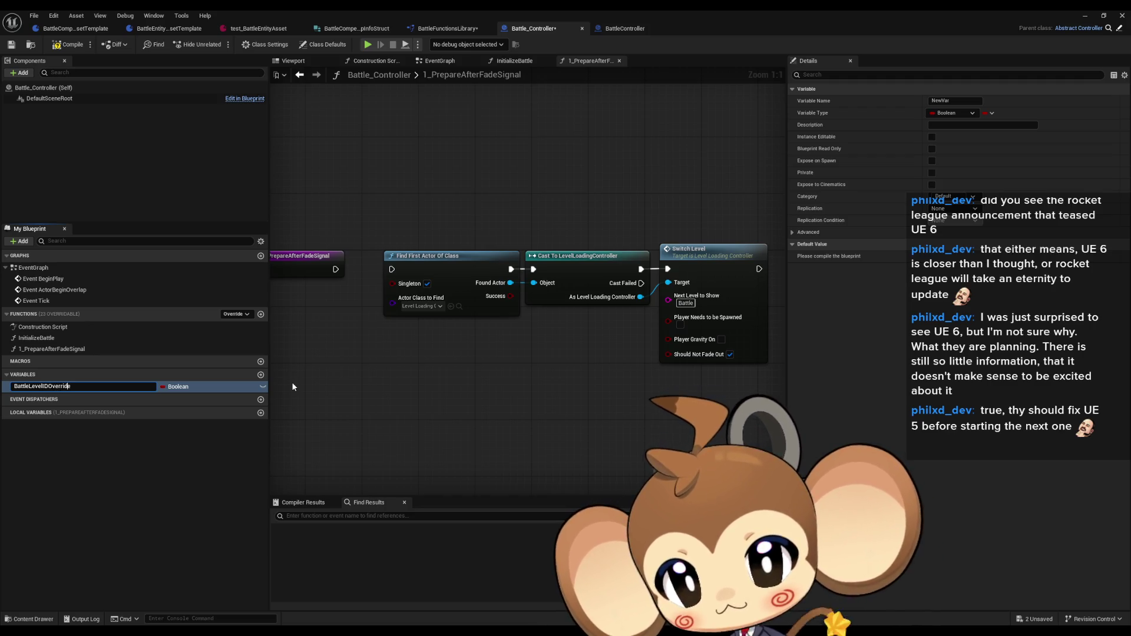
pyautogui.press('BackSpace')
pyautogui.press('BackSpace')
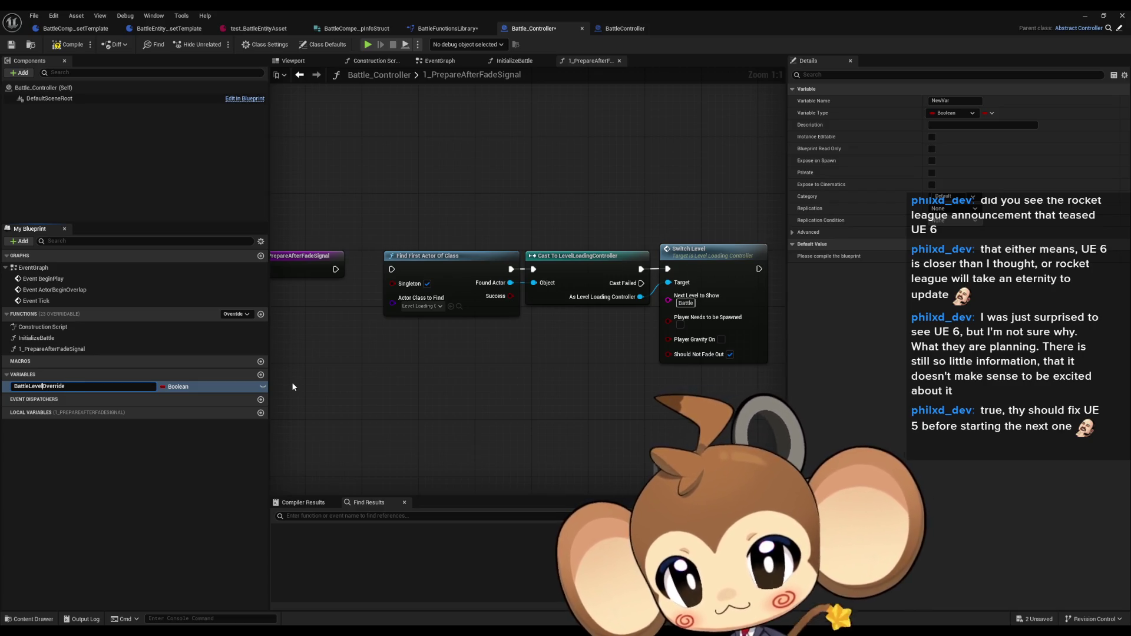
pyautogui.write('Name')
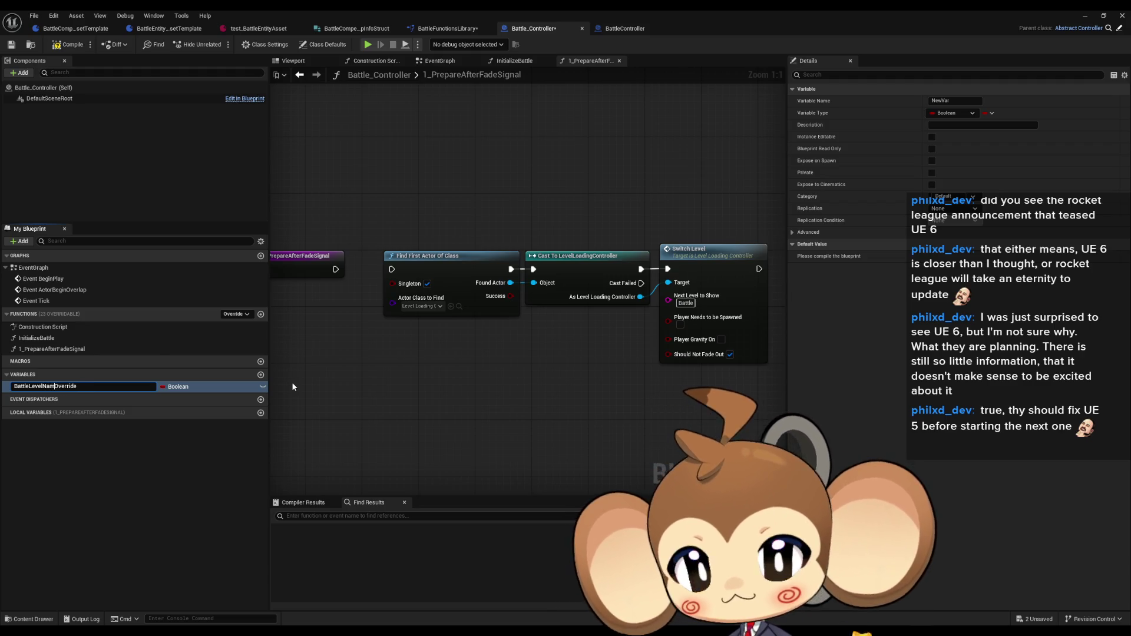
pyautogui.press('Return')
pyautogui.click(178, 387)
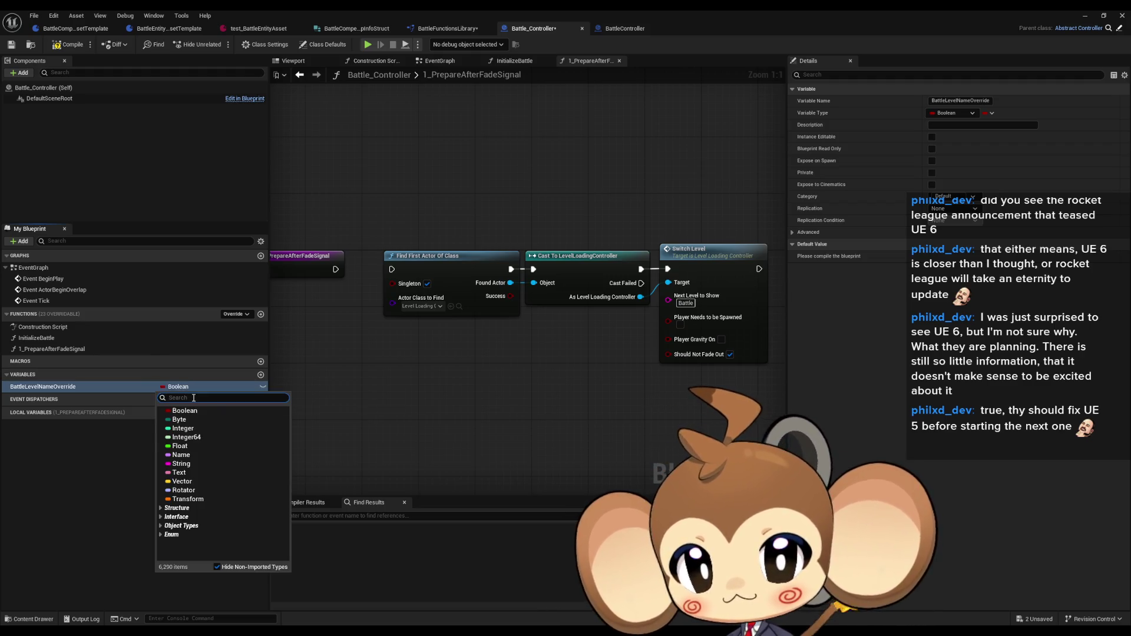
pyautogui.click(181, 464)
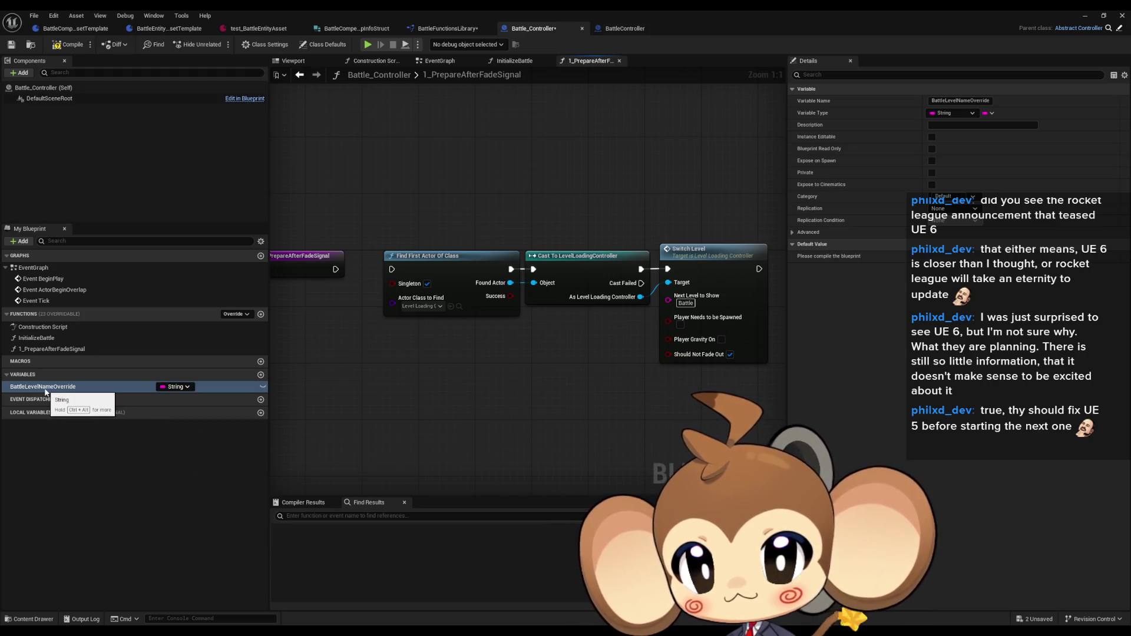
pyautogui.moveTo(45, 392)
pyautogui.mouseDown()
pyautogui.moveTo(463, 382)
pyautogui.moveTo(478, 396)
pyautogui.moveTo(520, 396)
pyautogui.mouseUp()
# - Place the BattleLevelNameOverride getter, check it with Is Empty, and Branch on the result
pyautogui.click(501, 390)
pyautogui.write('if')
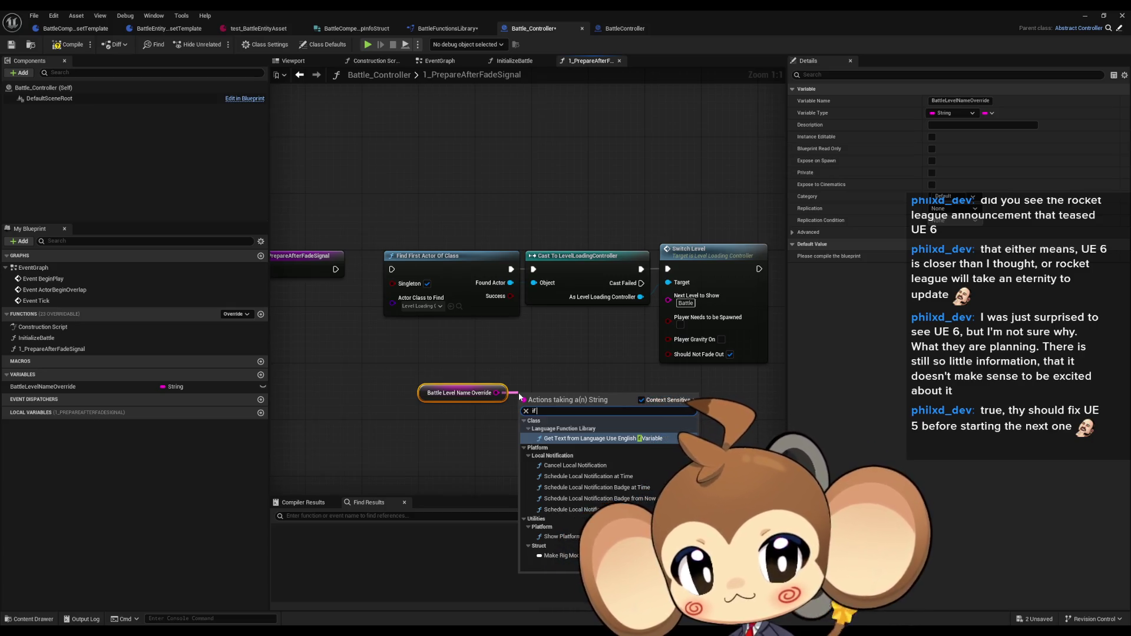
pyautogui.press('BackSpace')
pyautogui.press('BackSpace')
pyautogui.write('empty')
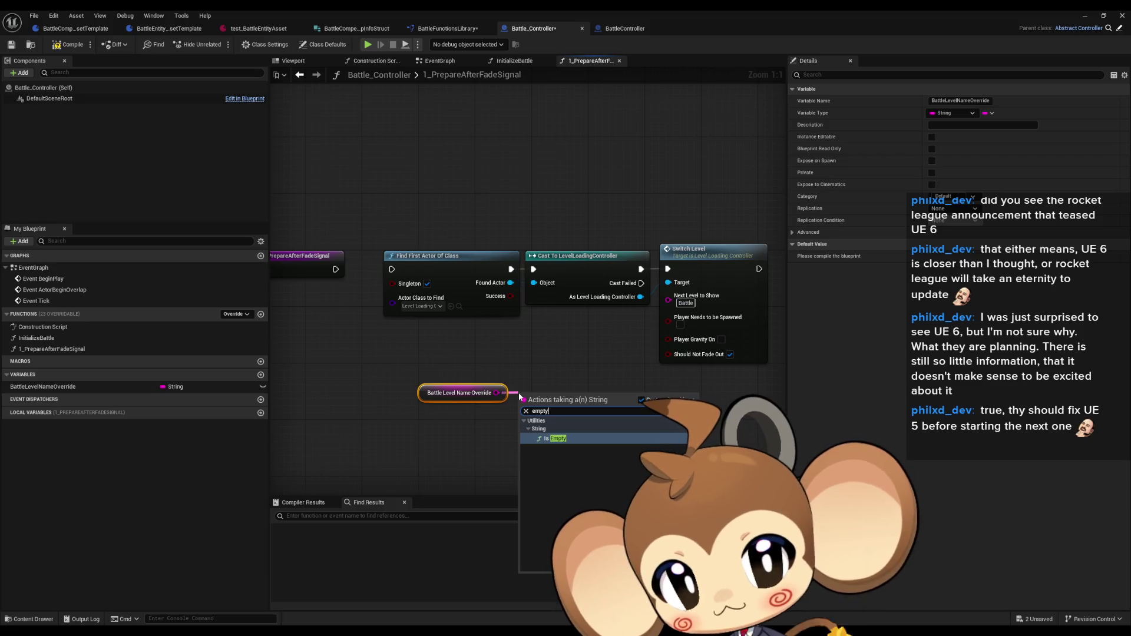
pyautogui.press('Return')
pyautogui.moveTo(608, 412)
pyautogui.mouseDown()
pyautogui.moveTo(608, 390)
pyautogui.moveTo(622, 398)
pyautogui.moveTo(567, 241)
pyautogui.mouseUp()
pyautogui.write('branch')
pyautogui.press('Return')
# - Duplicate Switch Level, feed it the name override, and run it on the Branch's False path
pyautogui.click(594, 224)
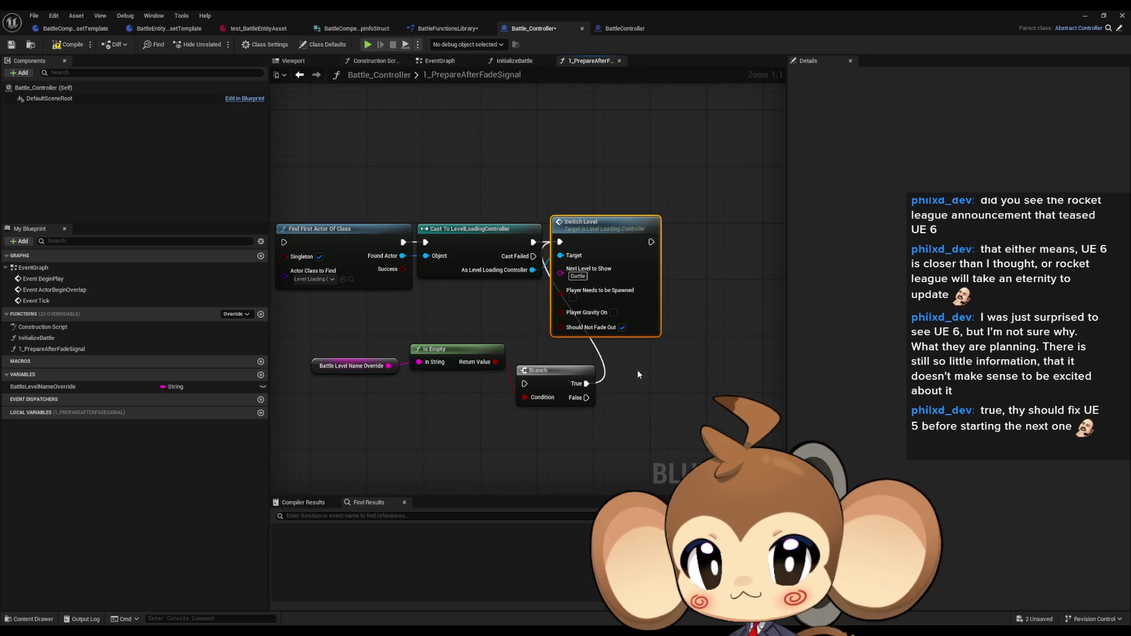
pyautogui.hotkey('ctrl', 'c')
pyautogui.hotkey('ctrl', 'v')
pyautogui.moveTo(630, 433); pyautogui.dragTo(532, 270)
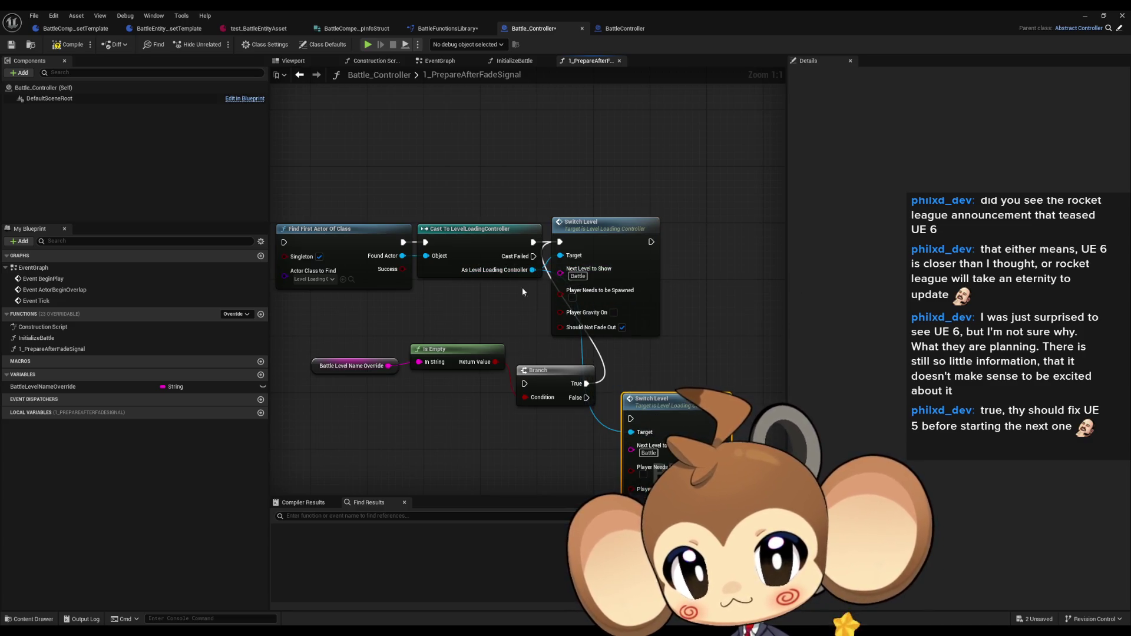
pyautogui.click(354, 366)
pyautogui.hotkey('ctrl', 'c')
pyautogui.hotkey('ctrl', 'v')
pyautogui.moveTo(616, 459); pyautogui.dragTo(578, 464)
pyautogui.moveTo(630, 418)
pyautogui.mouseDown()
pyautogui.moveTo(580, 283)
pyautogui.moveTo(543, 252)
pyautogui.mouseUp()
pyautogui.moveTo(601, 239); pyautogui.dragTo(663, 238)
pyautogui.moveTo(525, 383)
pyautogui.mouseDown()
pyautogui.moveTo(586, 246)
pyautogui.moveTo(533, 242)
pyautogui.mouseUp()
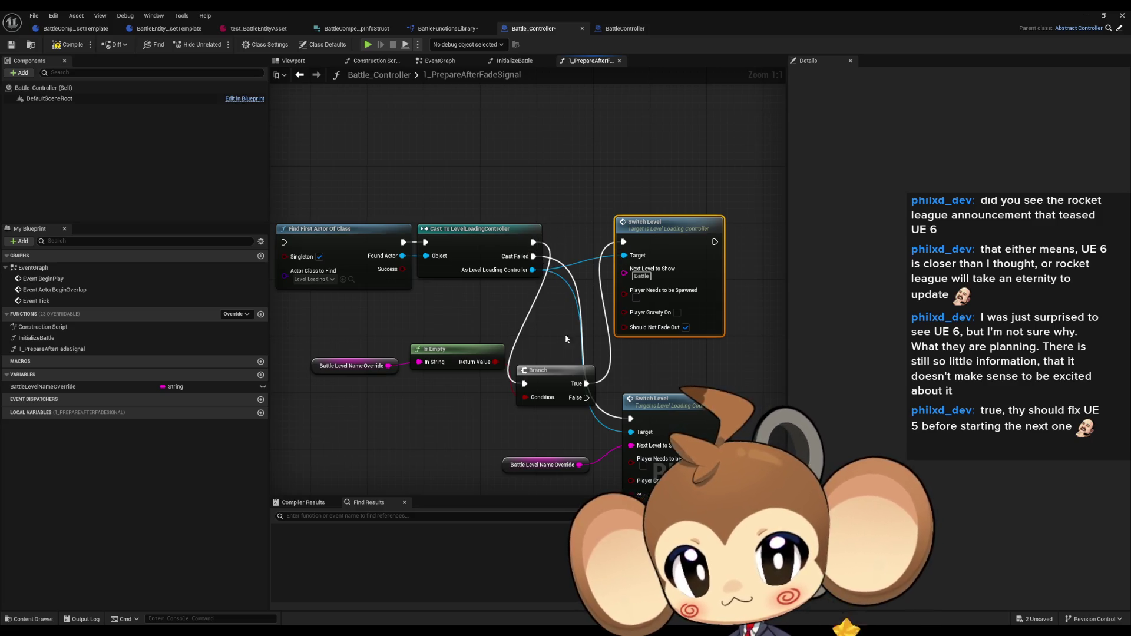
pyautogui.moveTo(586, 398); pyautogui.dragTo(631, 418)
# - Arrange the Branch, both Switch Level nodes, Is Empty and getters beside the cast
pyautogui.moveTo(550, 371)
pyautogui.mouseDown()
pyautogui.moveTo(589, 284)
pyautogui.moveTo(585, 231)
pyautogui.moveTo(691, 225)
pyautogui.mouseUp()
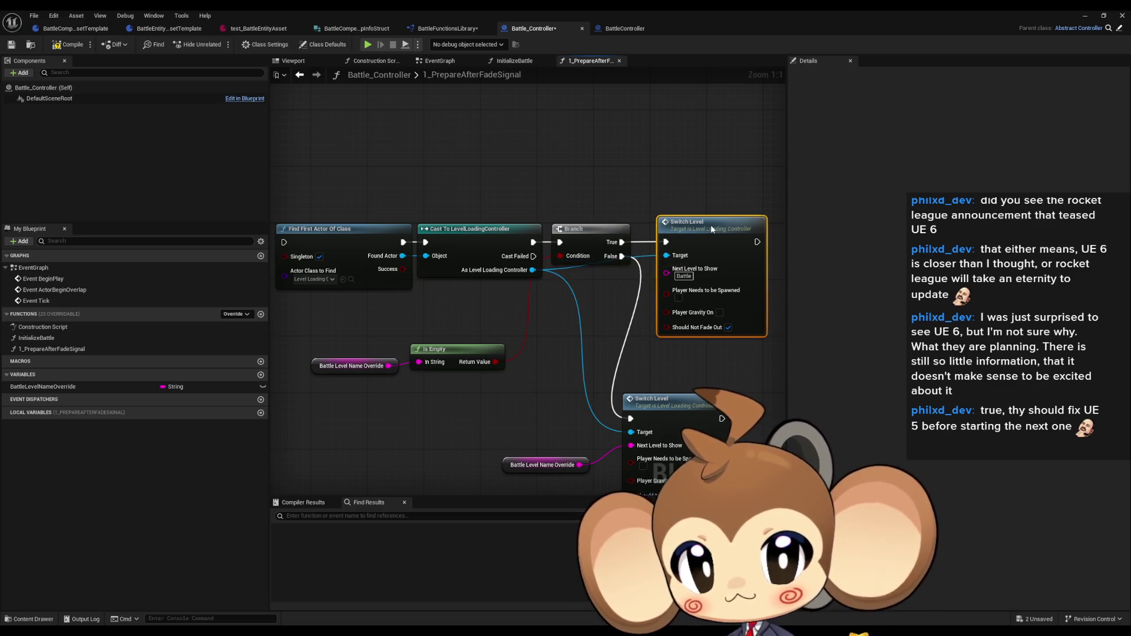
pyautogui.moveTo(673, 411)
pyautogui.mouseDown()
pyautogui.moveTo(715, 376)
pyautogui.moveTo(709, 360)
pyautogui.mouseUp()
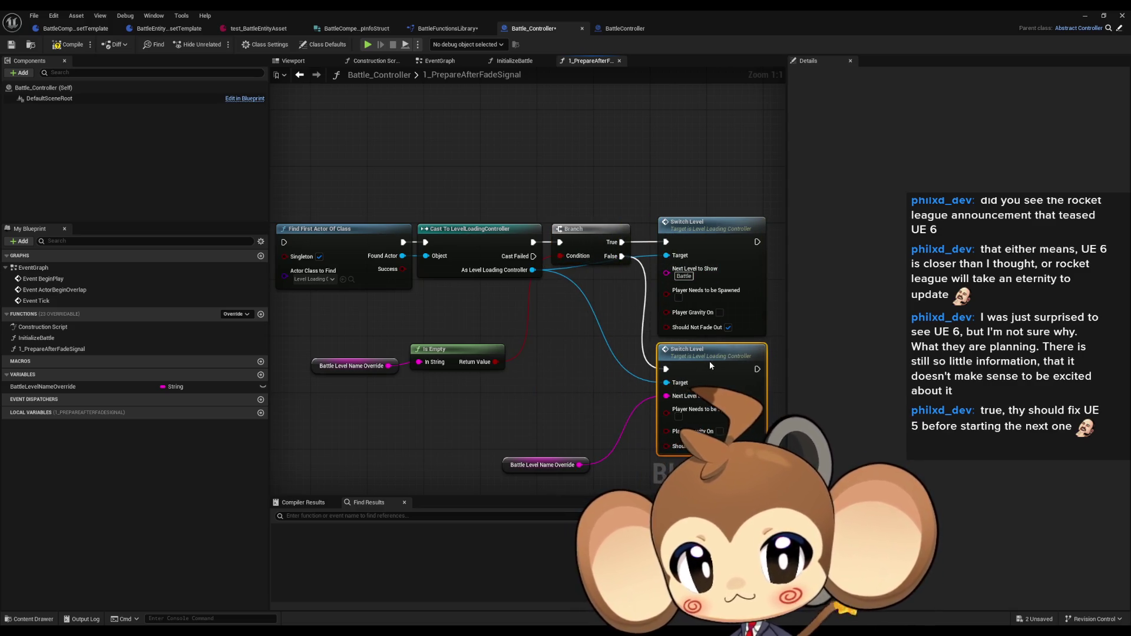
pyautogui.moveTo(533, 465); pyautogui.dragTo(589, 403)
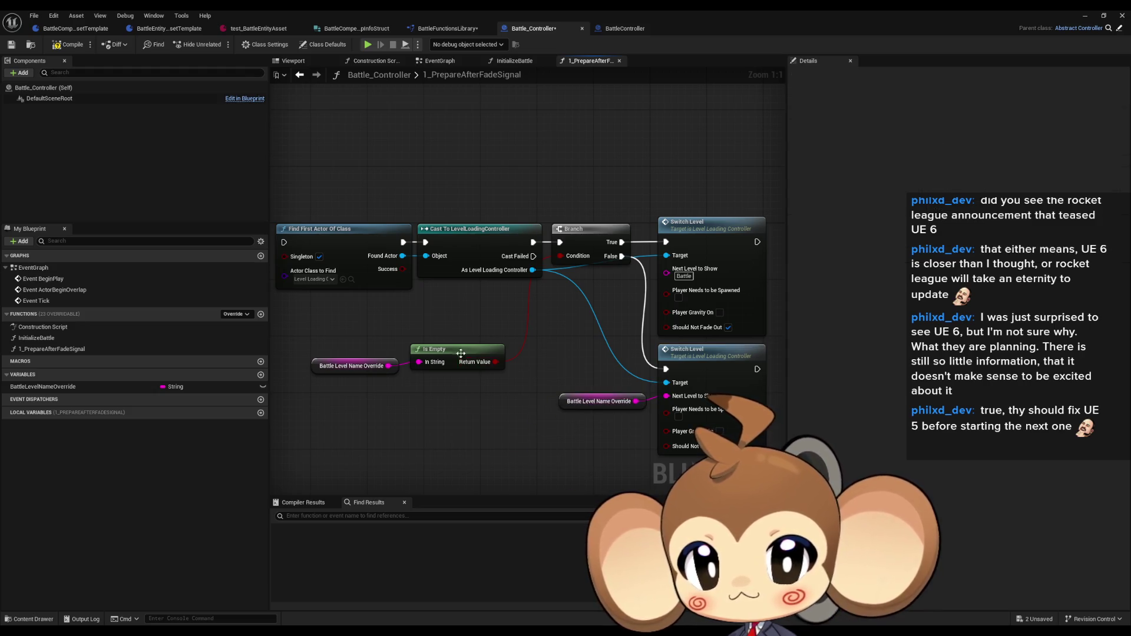
pyautogui.moveTo(454, 356); pyautogui.dragTo(490, 300)
pyautogui.click(439, 370)
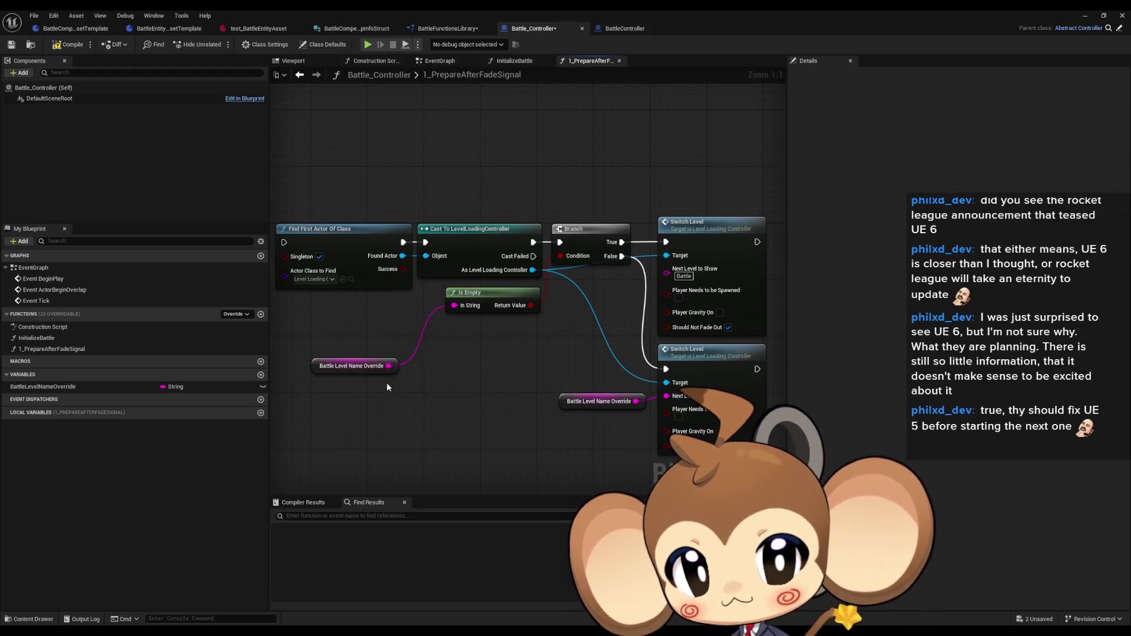
pyautogui.moveTo(329, 371); pyautogui.dragTo(371, 316)
pyautogui.click(412, 369)
pyautogui.moveTo(448, 370)
pyautogui.mouseDown()
pyautogui.moveTo(617, 363)
pyautogui.moveTo(473, 336)
pyautogui.mouseUp()
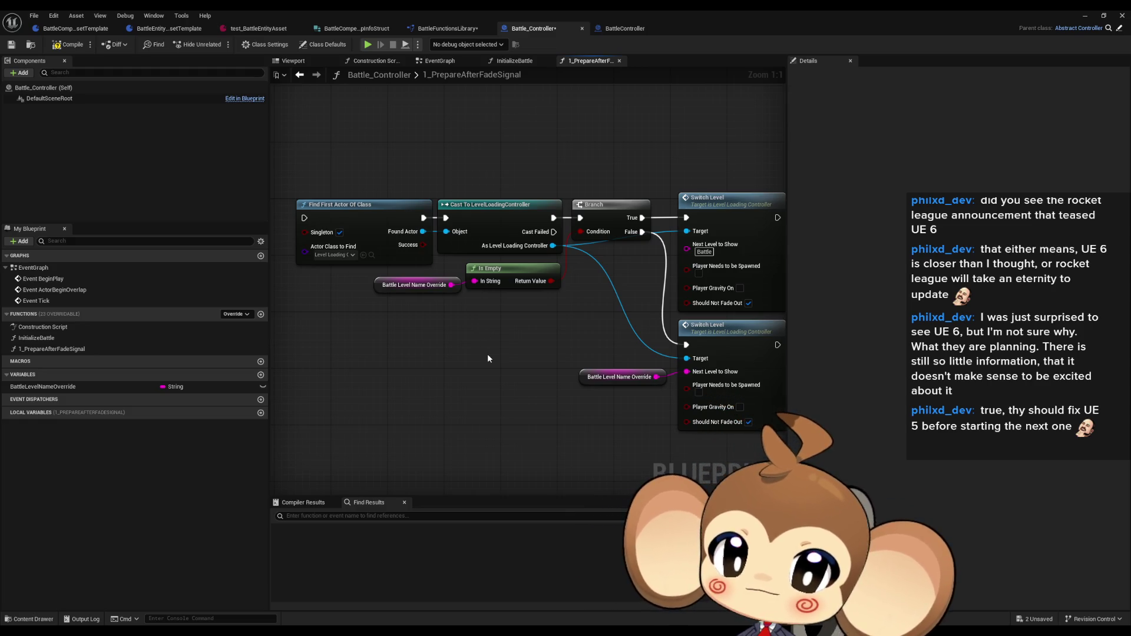
pyautogui.moveTo(503, 341); pyautogui.dragTo(435, 350)
# - Add Bind Event to Scene Loaded from As Level Loading Controller and wire the cast's exec into it
pyautogui.moveTo(484, 255)
pyautogui.mouseDown()
pyautogui.moveTo(471, 253)
pyautogui.moveTo(456, 331)
pyautogui.mouseUp()
pyautogui.write('bind')
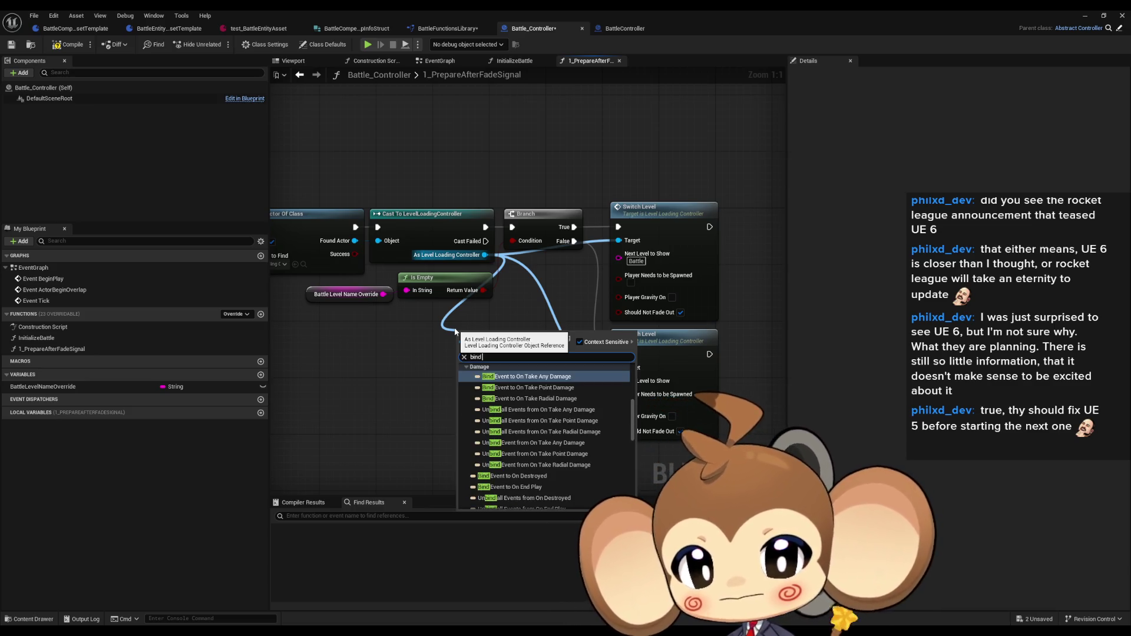
pyautogui.scroll(-5, 462, 391)
pyautogui.click(462, 390)
pyautogui.click(462, 398)
pyautogui.scroll(2, 461, 399)
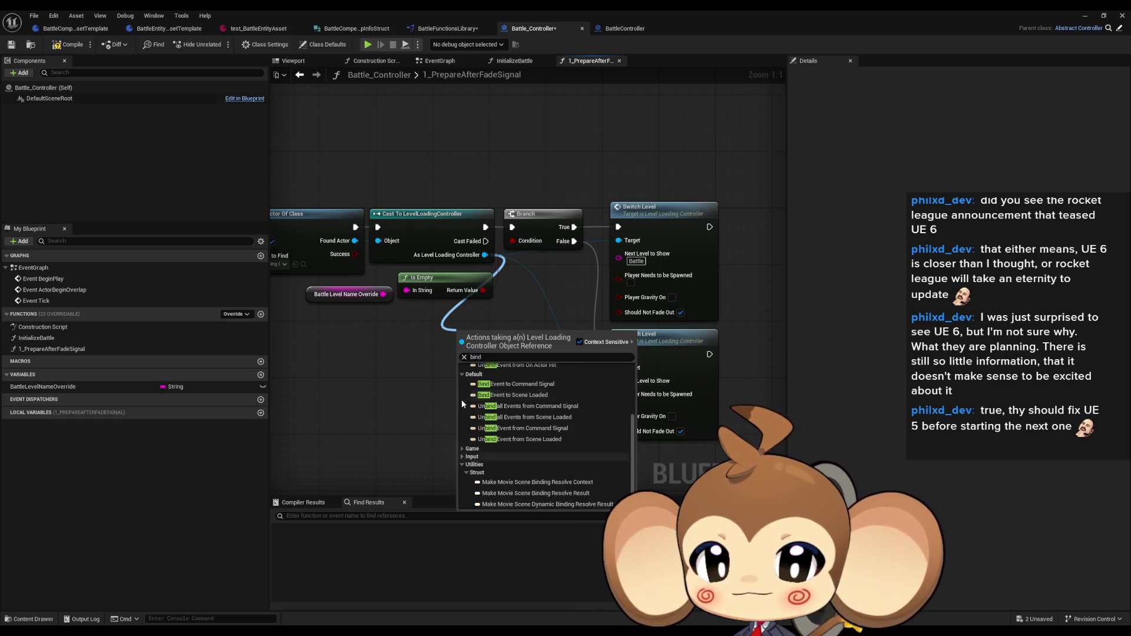
pyautogui.click(569, 394)
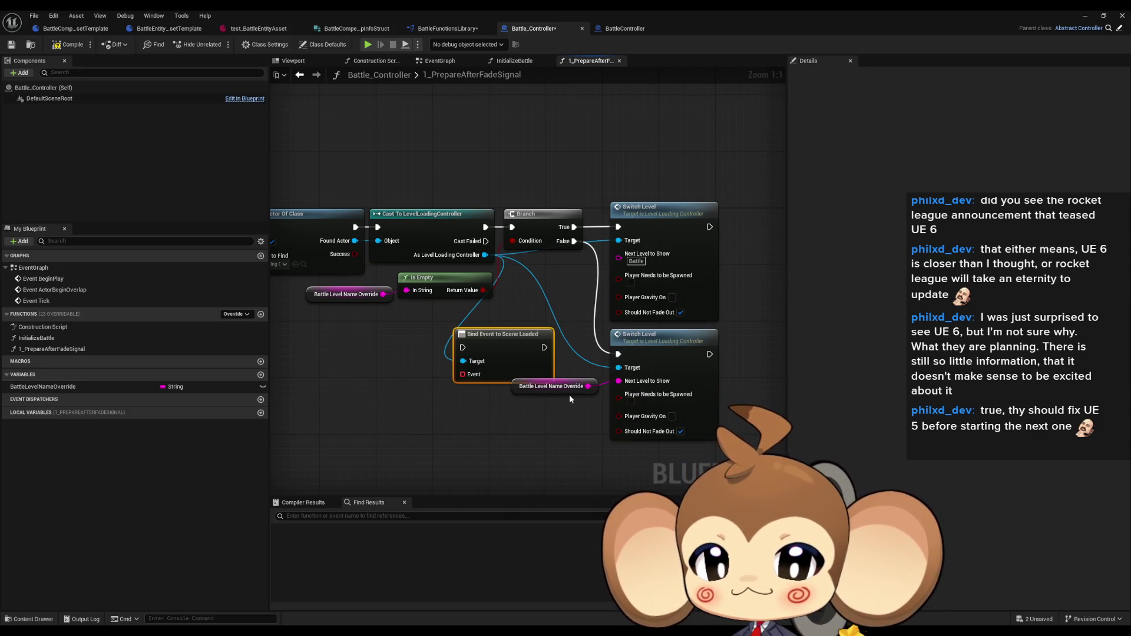
pyautogui.moveTo(509, 349)
pyautogui.mouseDown()
pyautogui.moveTo(459, 370)
pyautogui.moveTo(512, 227)
pyautogui.moveTo(414, 370)
pyautogui.mouseUp()
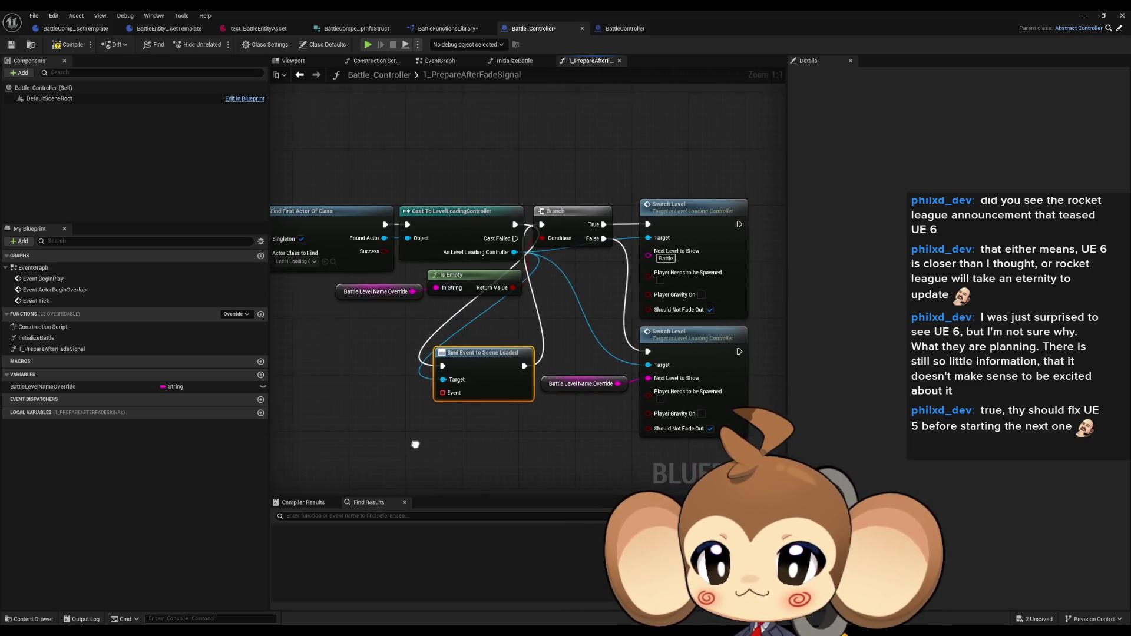
pyautogui.moveTo(372, 459); pyautogui.dragTo(479, 459)
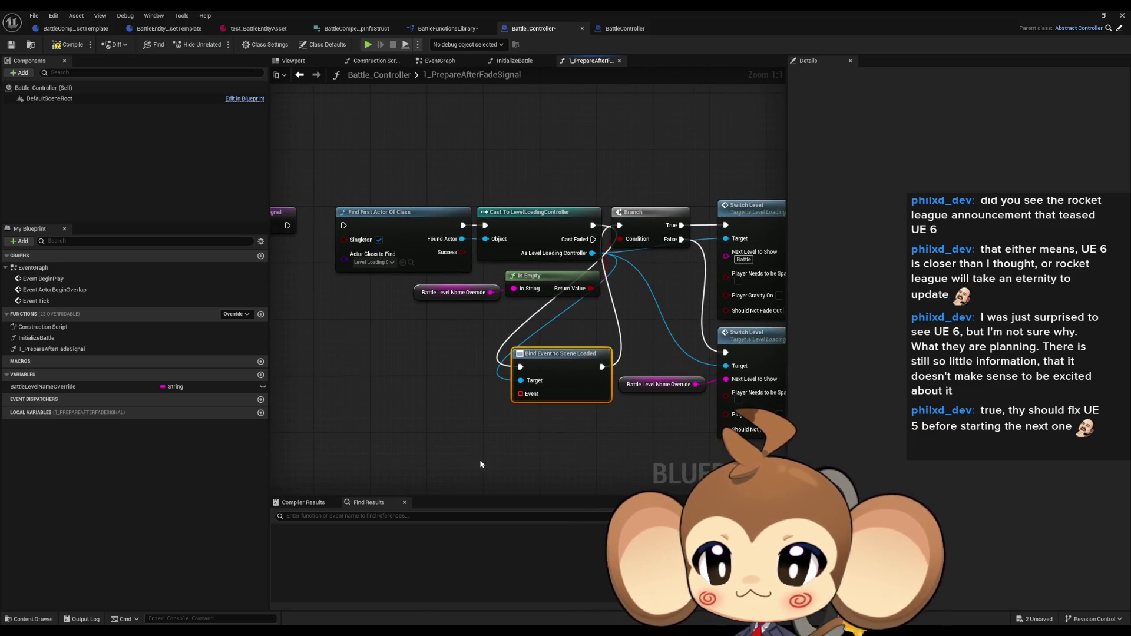
pyautogui.click(260, 314)
# - Name the new function 2_SceneLoaded, return to 1_PrepareAfterFadeSignal, and rename it 2_AfterSceneLoaded
pyautogui.write('2_SceneLoaded')
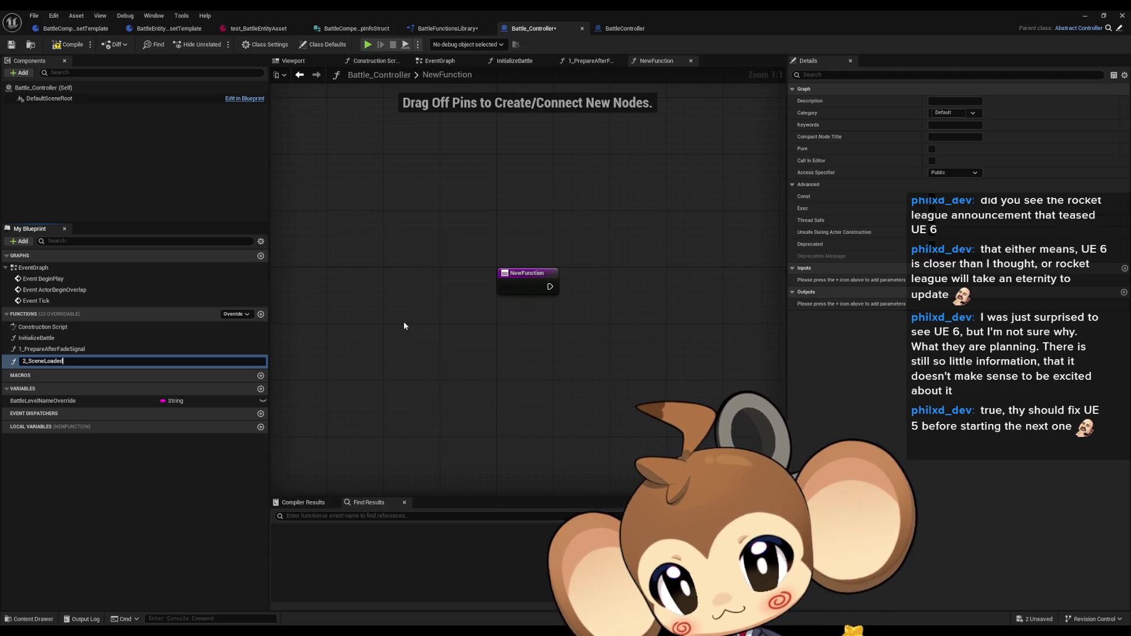
pyautogui.press('Return')
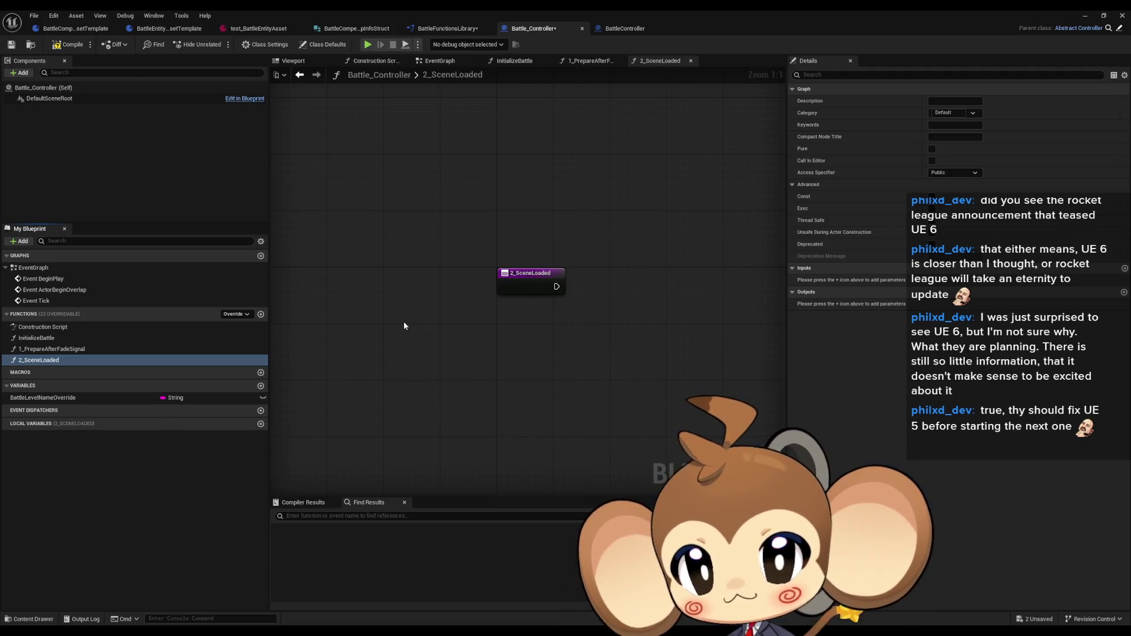
pyautogui.doubleClick(77, 350)
pyautogui.click(82, 361)
pyautogui.press('F2')
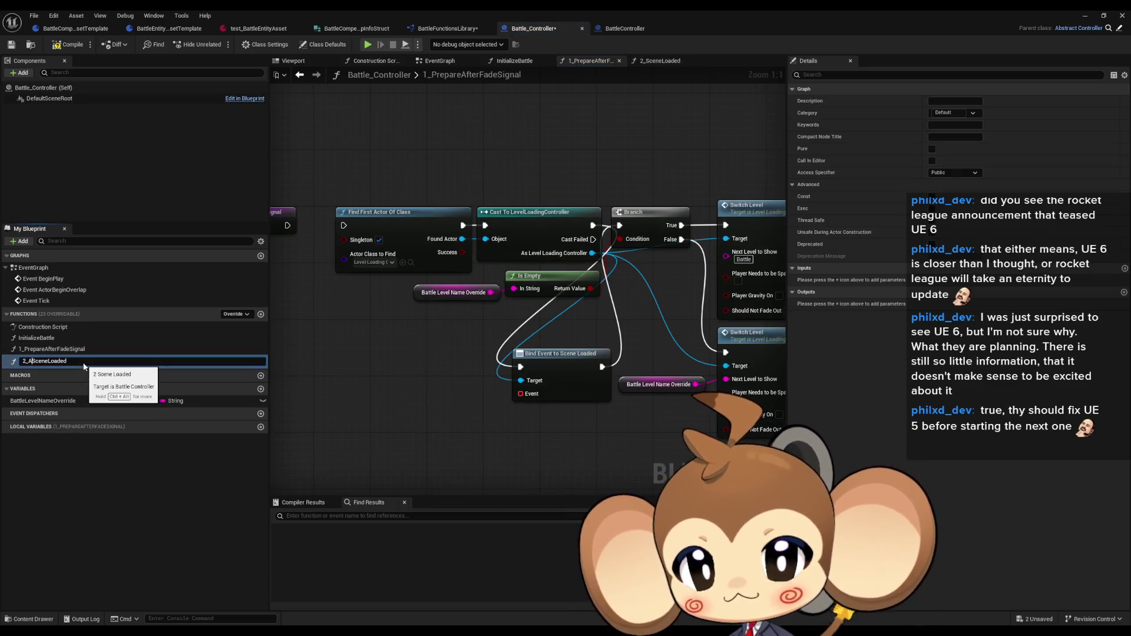
pyautogui.write('ter')
pyautogui.press('Return')
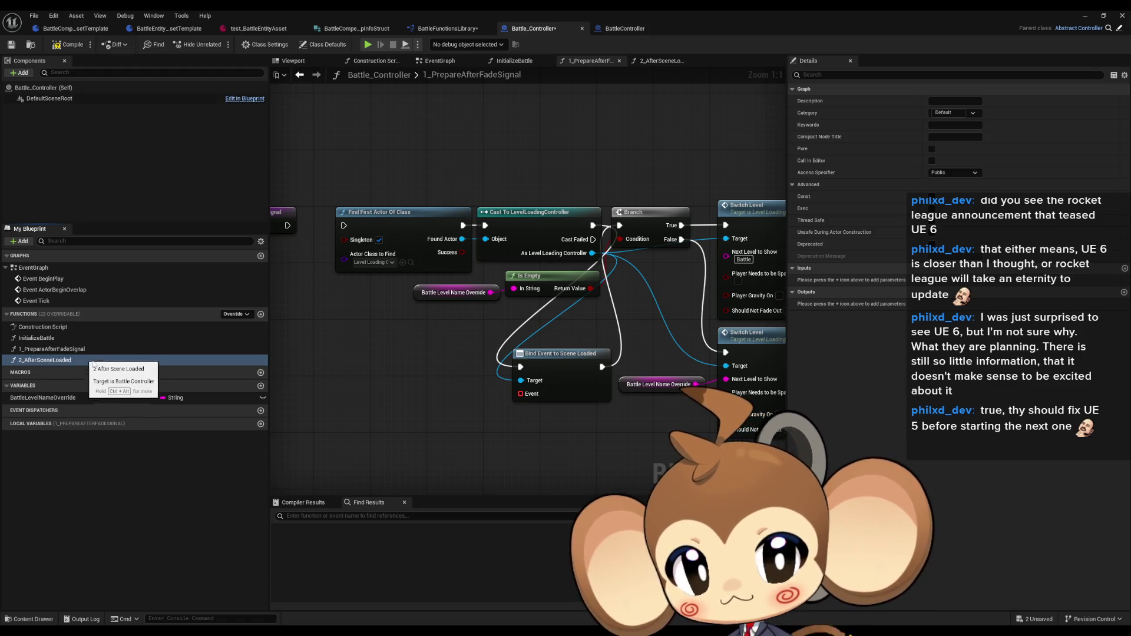
# - Connect a Create Event node calling 2_AfterSceneLoaded to the bind node's Event pin
pyautogui.moveTo(520, 394); pyautogui.dragTo(422, 436)
pyautogui.write('crea')
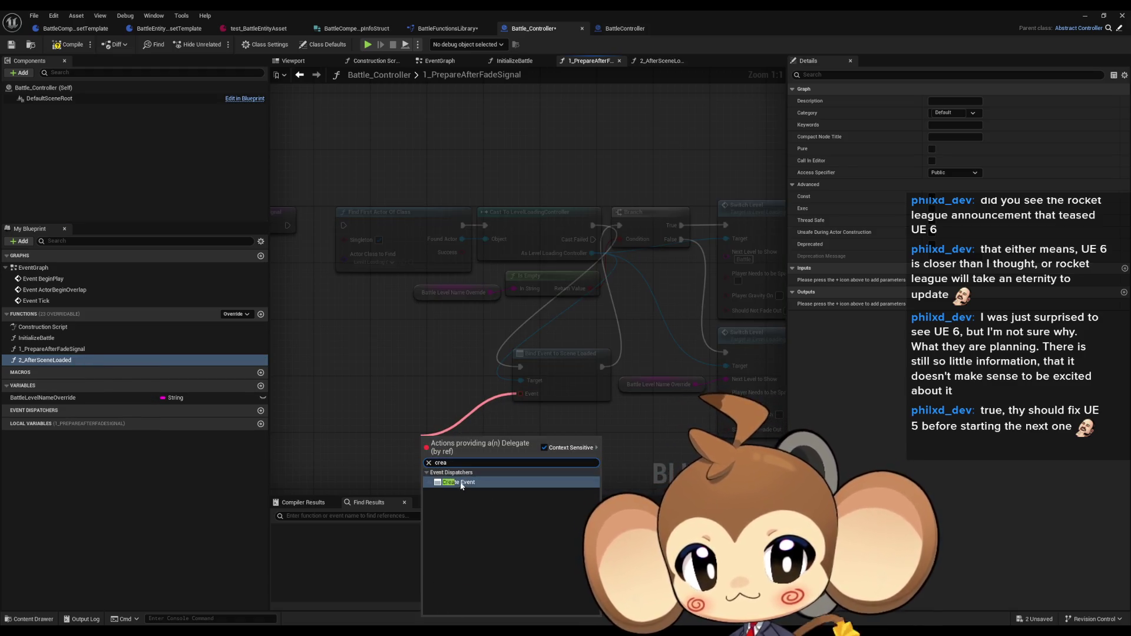
pyautogui.click(461, 482)
pyautogui.click(461, 479)
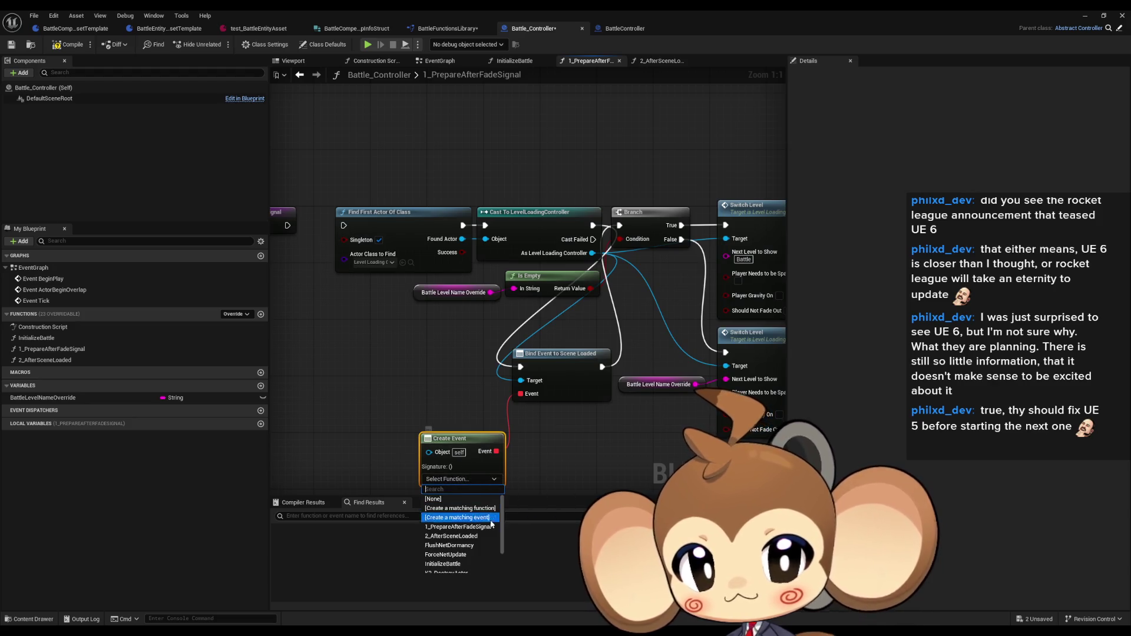
pyautogui.click(465, 536)
# - Move the bind node between the Cast and Branch, with Create Event beside it
pyautogui.moveTo(505, 190); pyautogui.dragTo(665, 448)
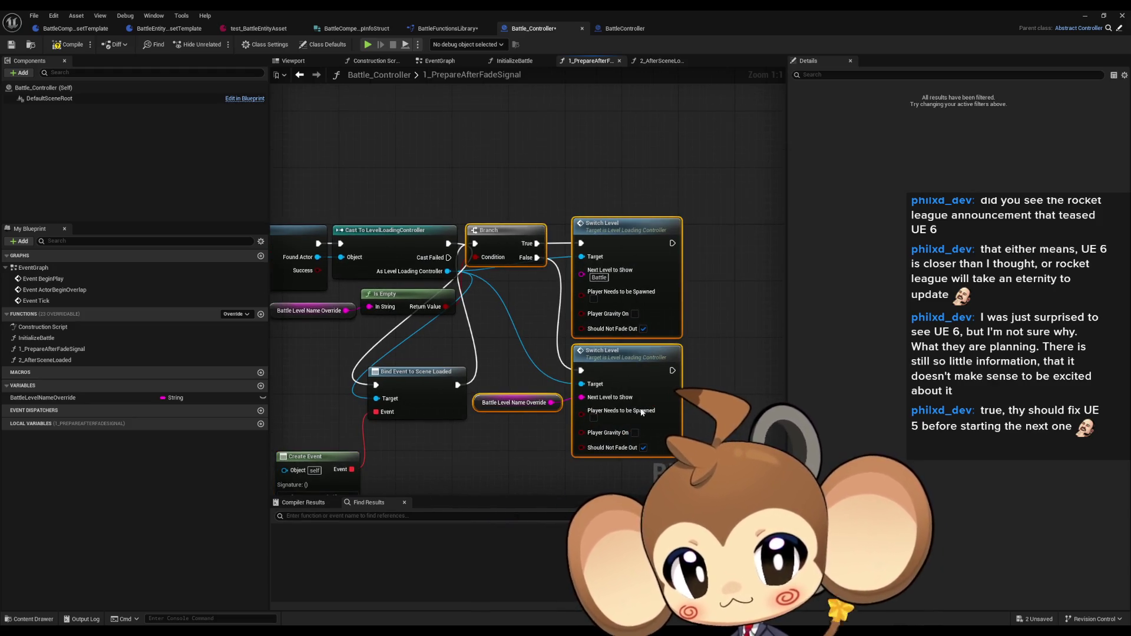
pyautogui.moveTo(502, 244)
pyautogui.mouseDown()
pyautogui.moveTo(524, 390)
pyautogui.moveTo(514, 383)
pyautogui.mouseUp()
pyautogui.keyDown('ctrl'); pyautogui.click(430, 370); pyautogui.keyUp('ctrl')
pyautogui.moveTo(430, 370)
pyautogui.mouseDown()
pyautogui.moveTo(536, 329)
pyautogui.moveTo(535, 238)
pyautogui.moveTo(514, 239)
pyautogui.mouseUp()
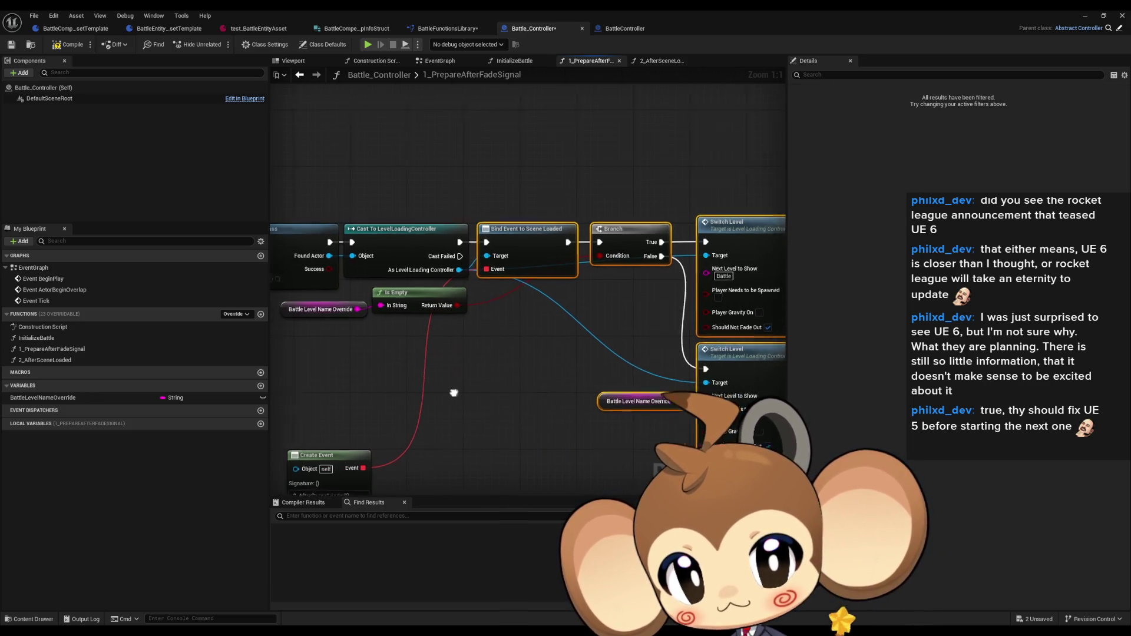
pyautogui.moveTo(387, 441)
pyautogui.mouseDown()
pyautogui.moveTo(471, 357)
pyautogui.moveTo(480, 330)
pyautogui.moveTo(472, 362)
pyautogui.mouseUp()
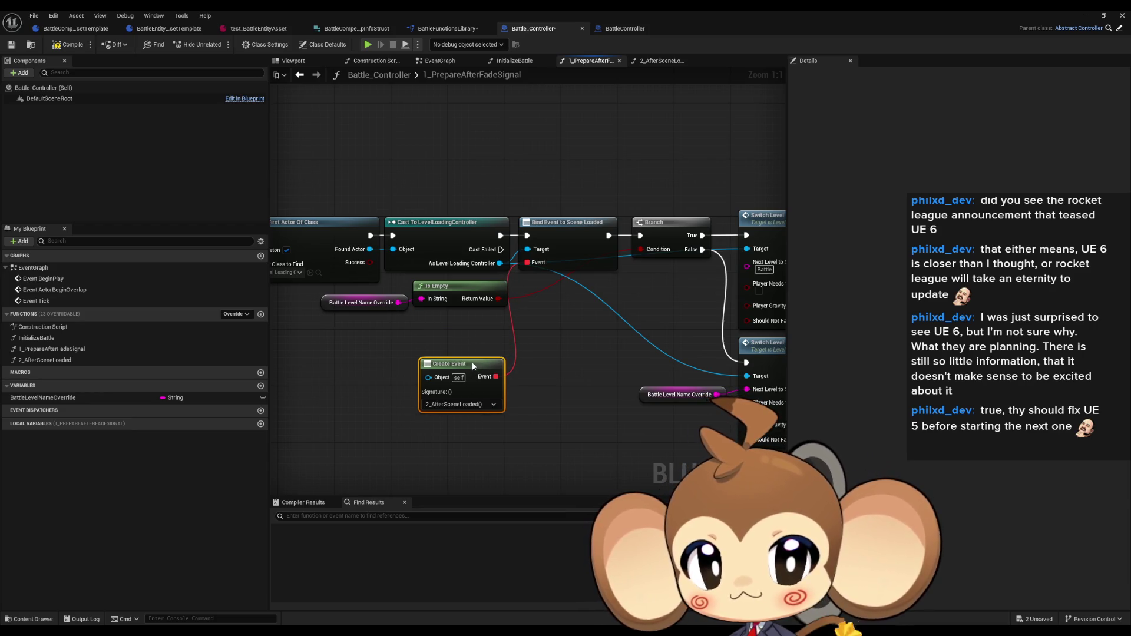
# - Reposition the Is Empty pair under Create Event and bring the Switch Level nodes into view
pyautogui.moveTo(335, 294)
pyautogui.mouseDown()
pyautogui.moveTo(468, 304)
pyautogui.moveTo(575, 336)
pyautogui.moveTo(572, 428)
pyautogui.mouseUp()
pyautogui.moveTo(498, 386); pyautogui.dragTo(505, 308)
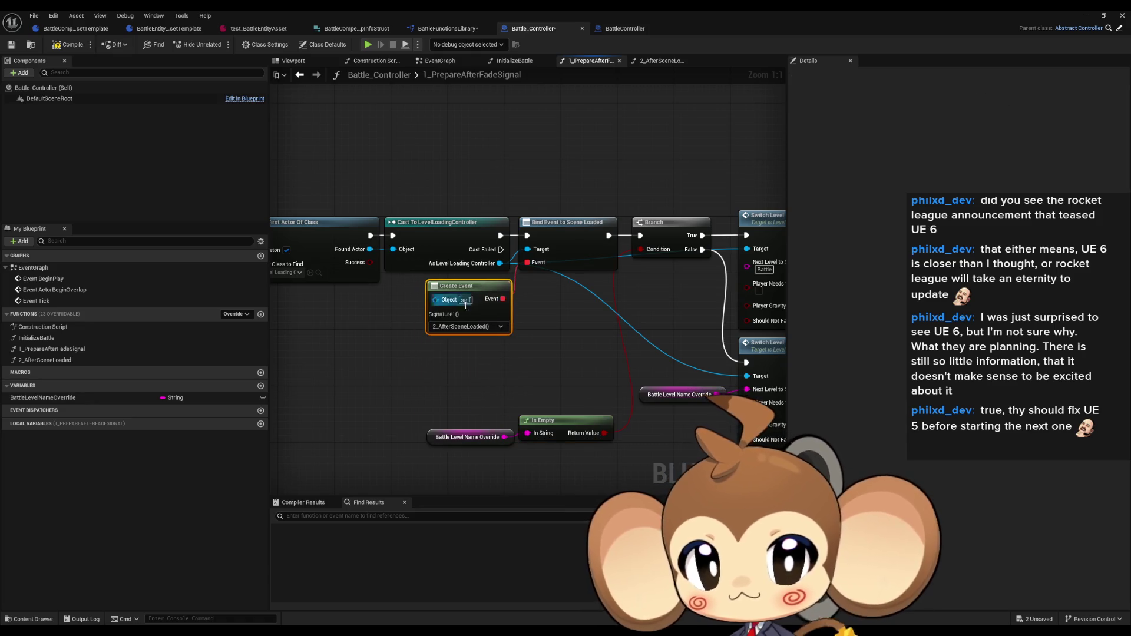
pyautogui.moveTo(561, 412); pyautogui.dragTo(561, 342)
pyautogui.click(471, 409)
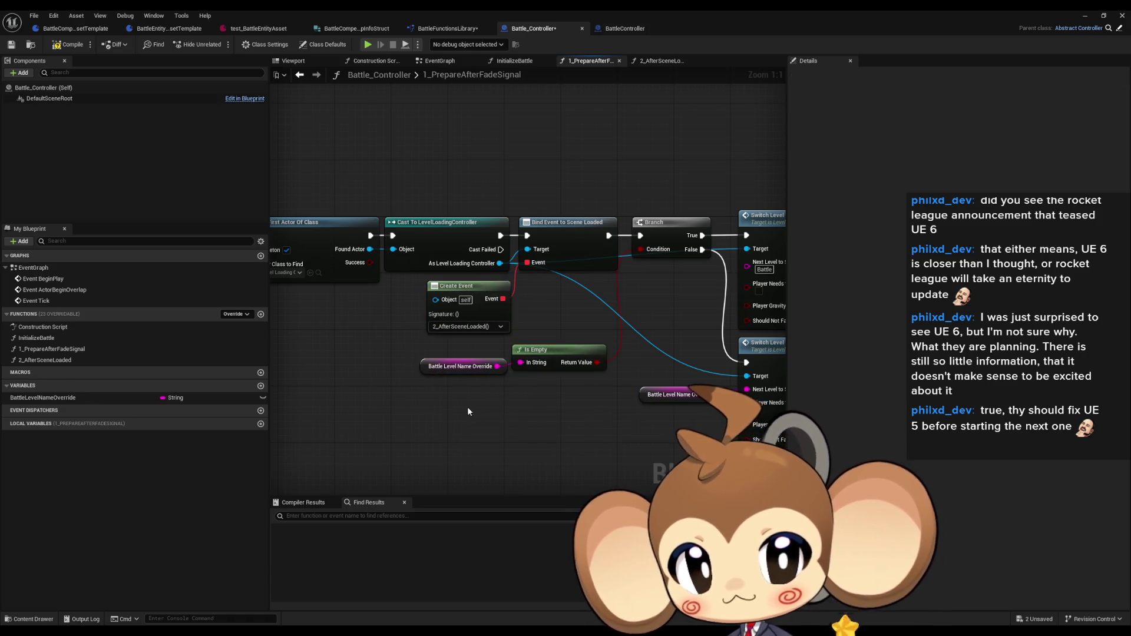
pyautogui.moveTo(471, 408); pyautogui.dragTo(781, 412)
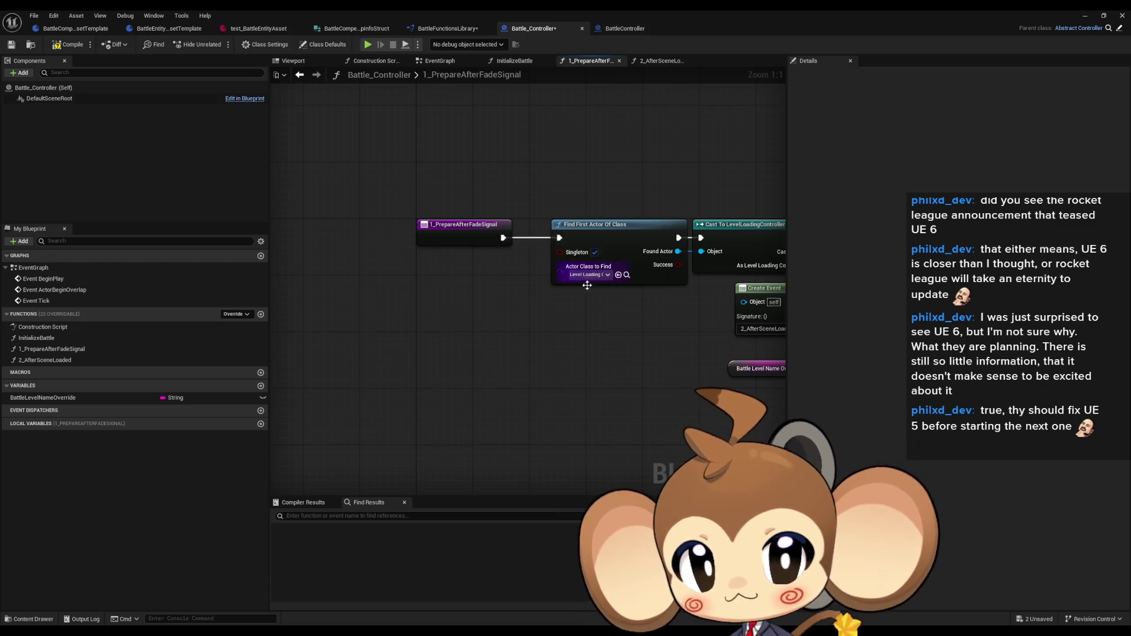
pyautogui.scroll(-5, 436, 242)
pyautogui.scroll(4, 468, 221)
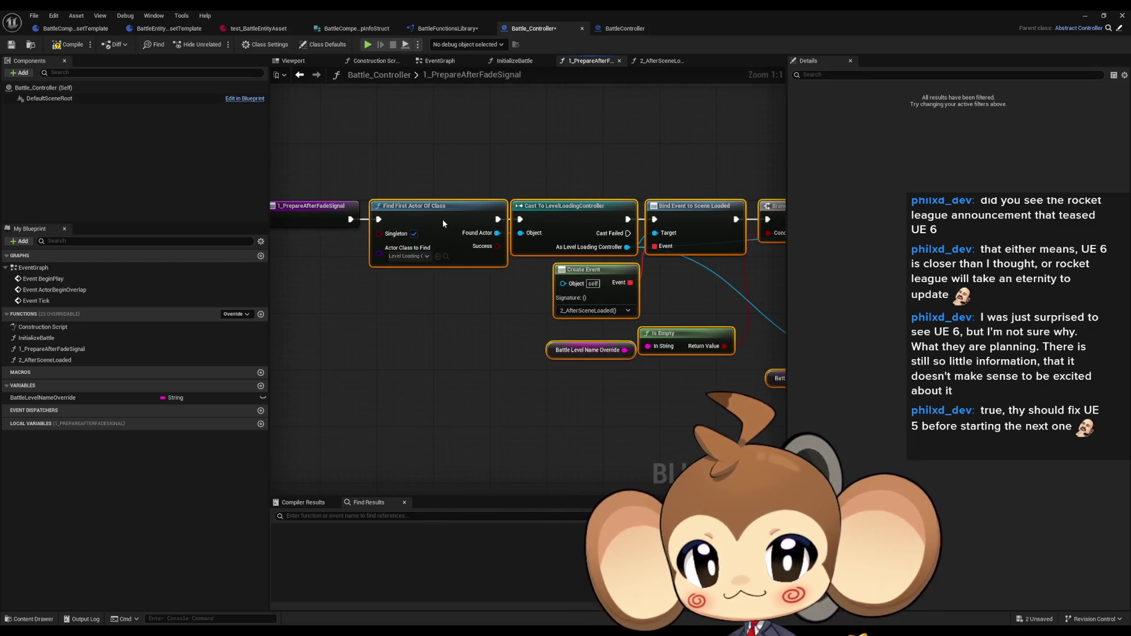
pyautogui.moveTo(516, 388); pyautogui.dragTo(383, 368)
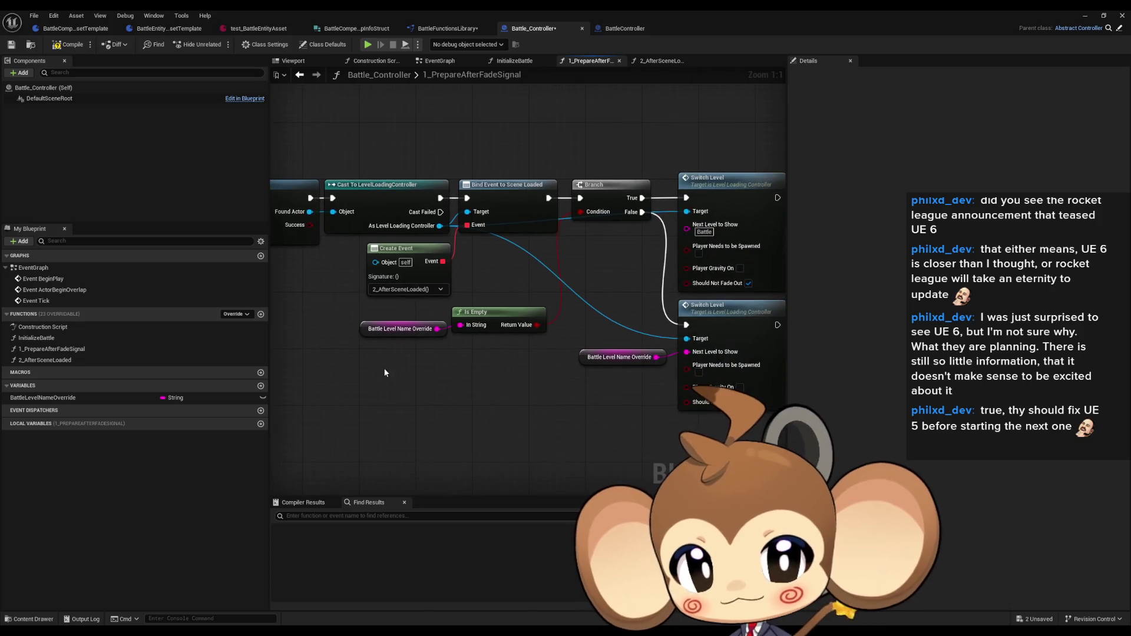
pyautogui.moveTo(756, 171); pyautogui.dragTo(557, 195)
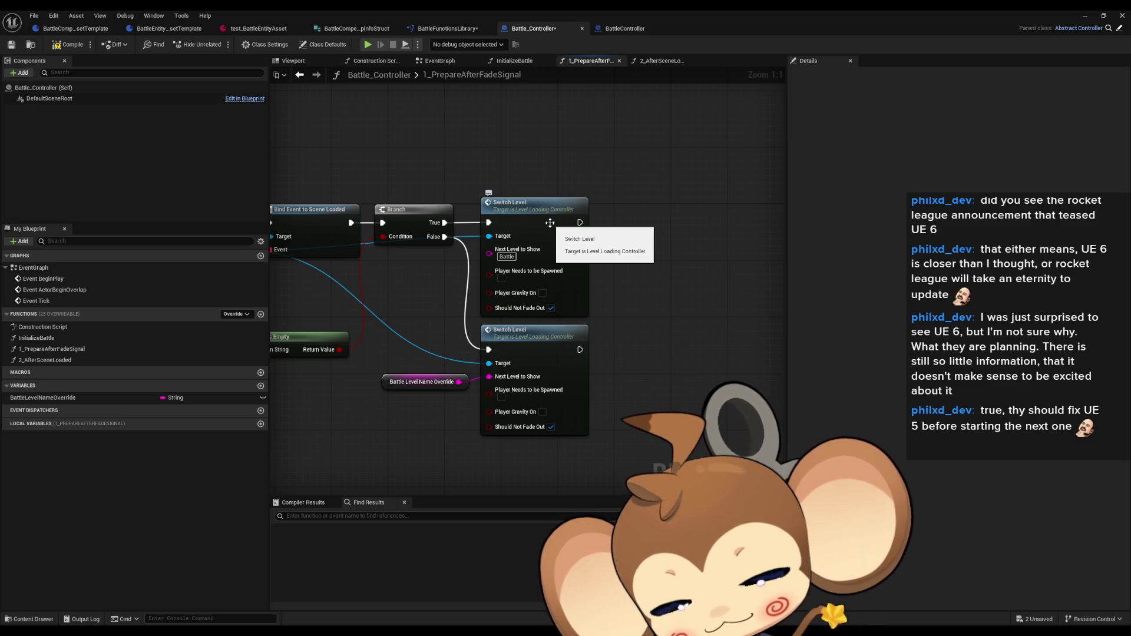
pyautogui.doubleClick(548, 223)
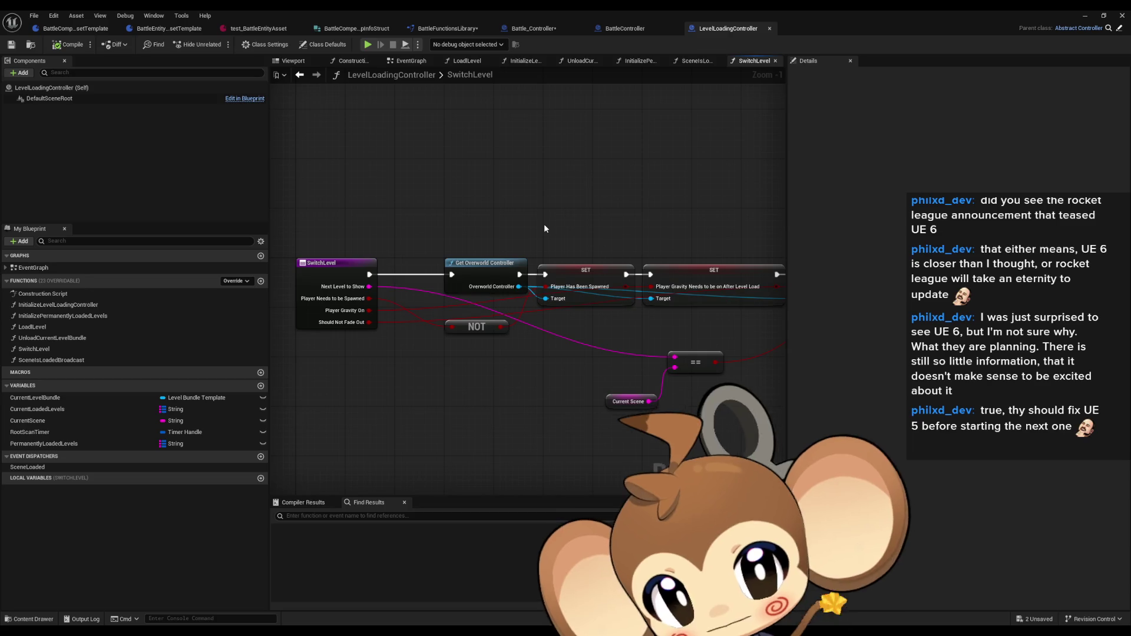
pyautogui.moveTo(544, 228)
pyautogui.mouseDown()
pyautogui.moveTo(245, 214)
pyautogui.moveTo(596, 241)
pyautogui.mouseUp()
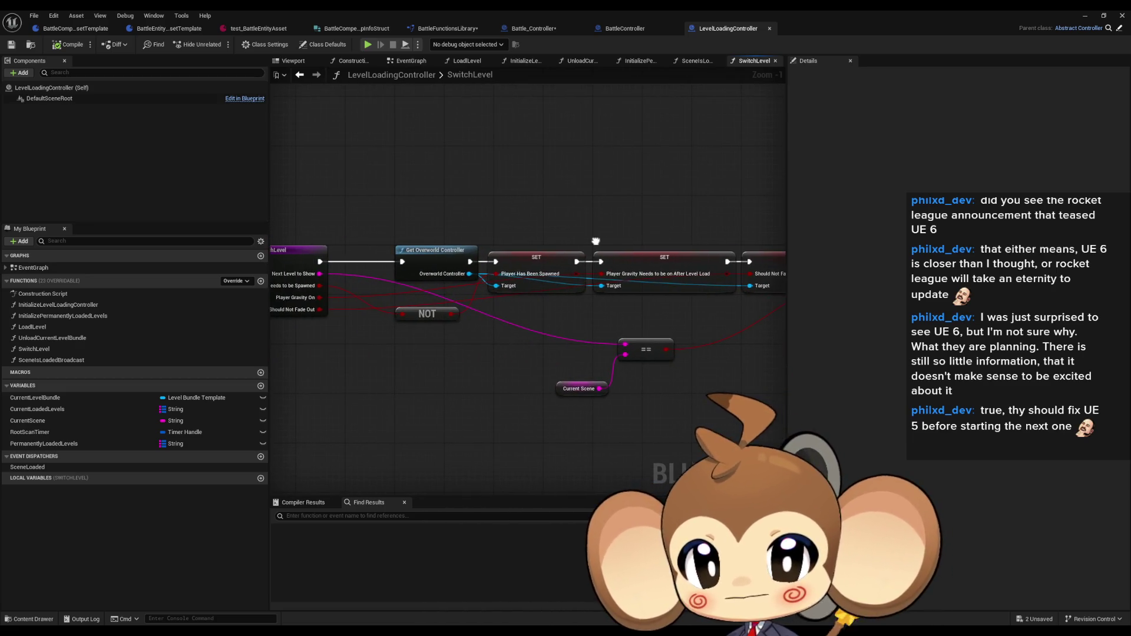
pyautogui.moveTo(595, 241); pyautogui.dragTo(571, 236)
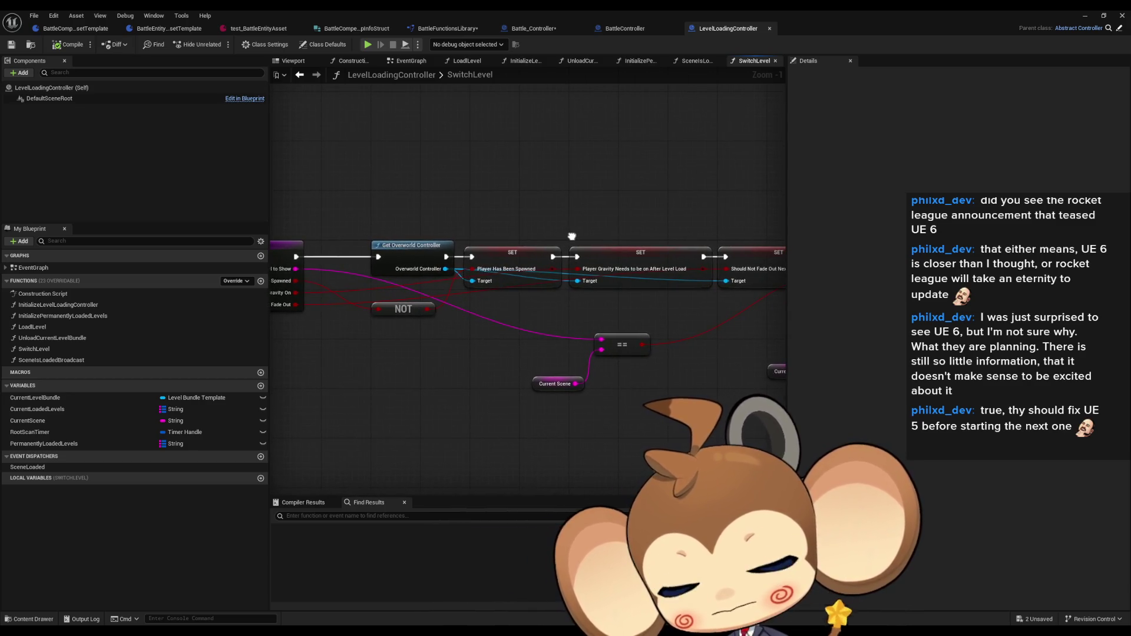
pyautogui.moveTo(572, 237); pyautogui.dragTo(555, 236)
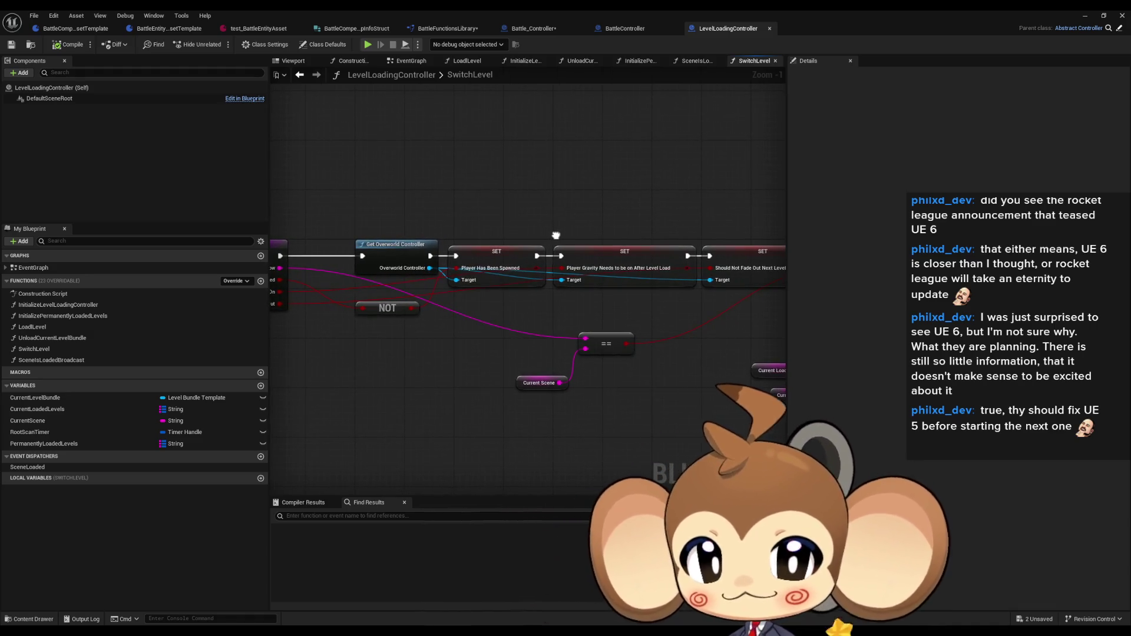
pyautogui.moveTo(555, 235); pyautogui.dragTo(14, 220)
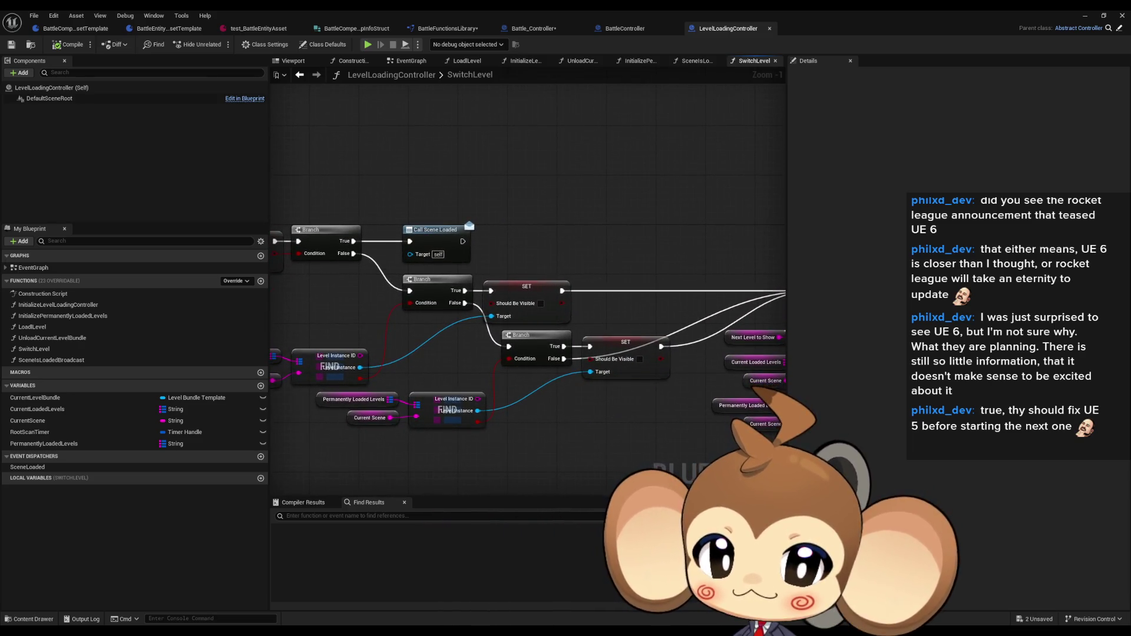
pyautogui.moveTo(783, 330)
pyautogui.mouseDown()
pyautogui.moveTo(330, 315)
pyautogui.moveTo(750, 262)
pyautogui.moveTo(395, 338)
pyautogui.moveTo(589, 295)
pyautogui.moveTo(676, 259)
pyautogui.mouseUp()
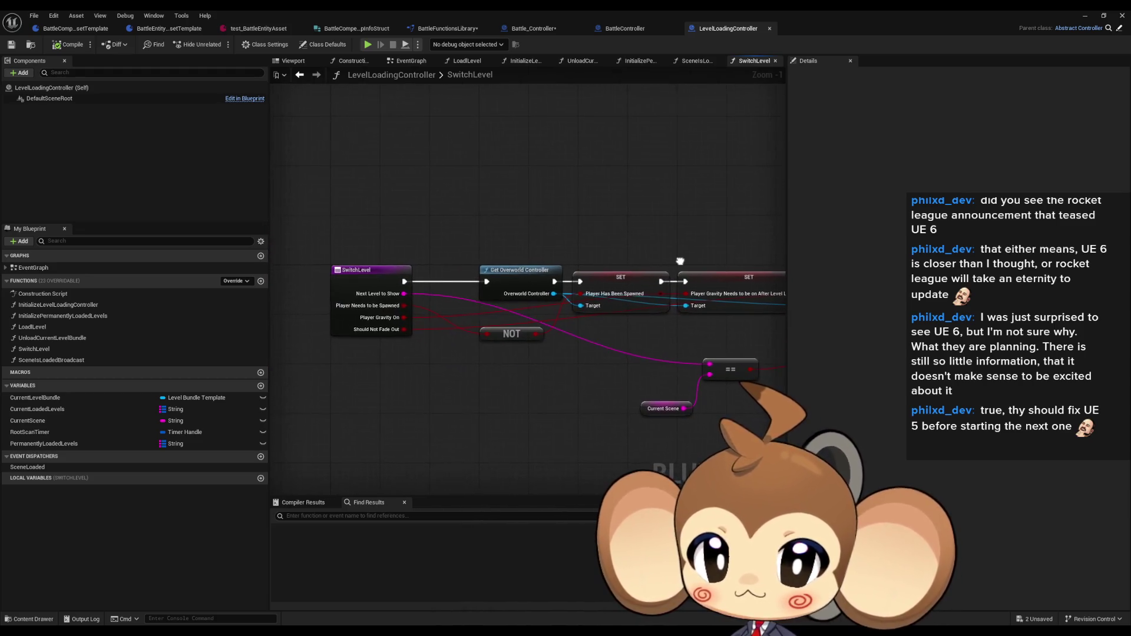
pyautogui.moveTo(609, 331); pyautogui.dragTo(516, 317)
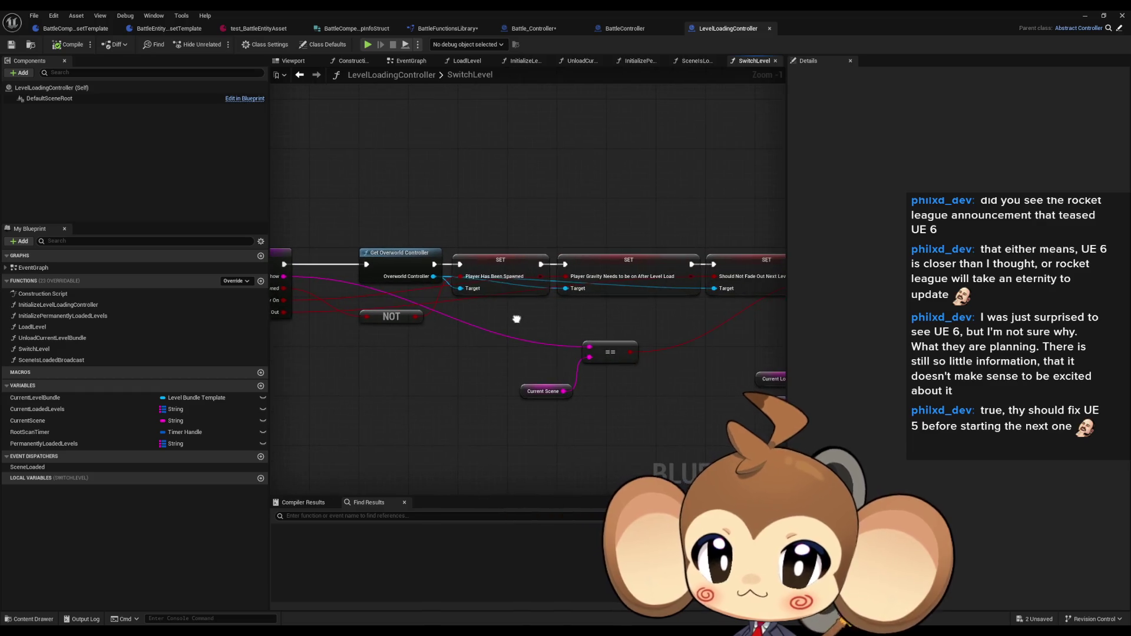
pyautogui.moveTo(610, 307); pyautogui.dragTo(499, 294)
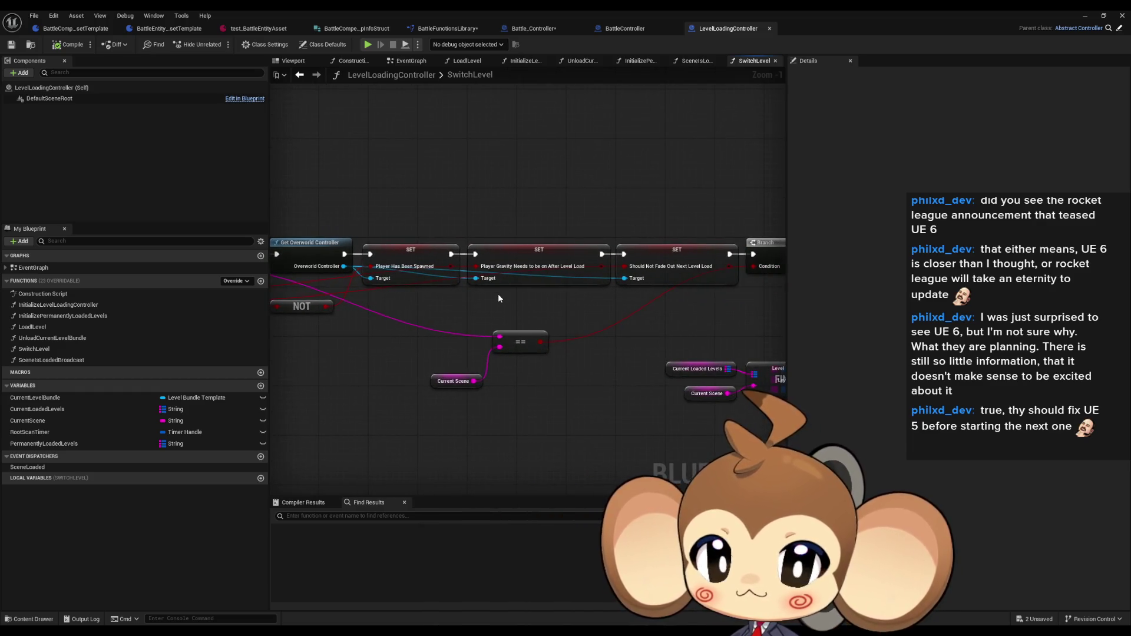
pyautogui.moveTo(436, 316); pyautogui.dragTo(559, 389)
pyautogui.moveTo(628, 361); pyautogui.dragTo(487, 356)
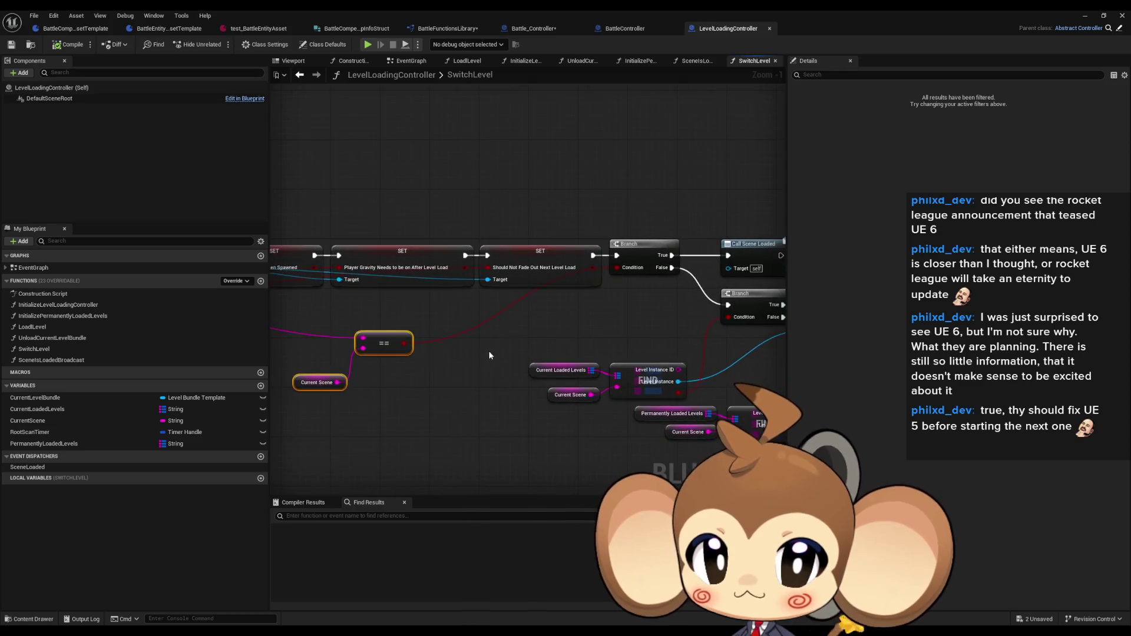
pyautogui.moveTo(609, 287); pyautogui.dragTo(760, 298)
pyautogui.moveTo(455, 338); pyautogui.dragTo(593, 348)
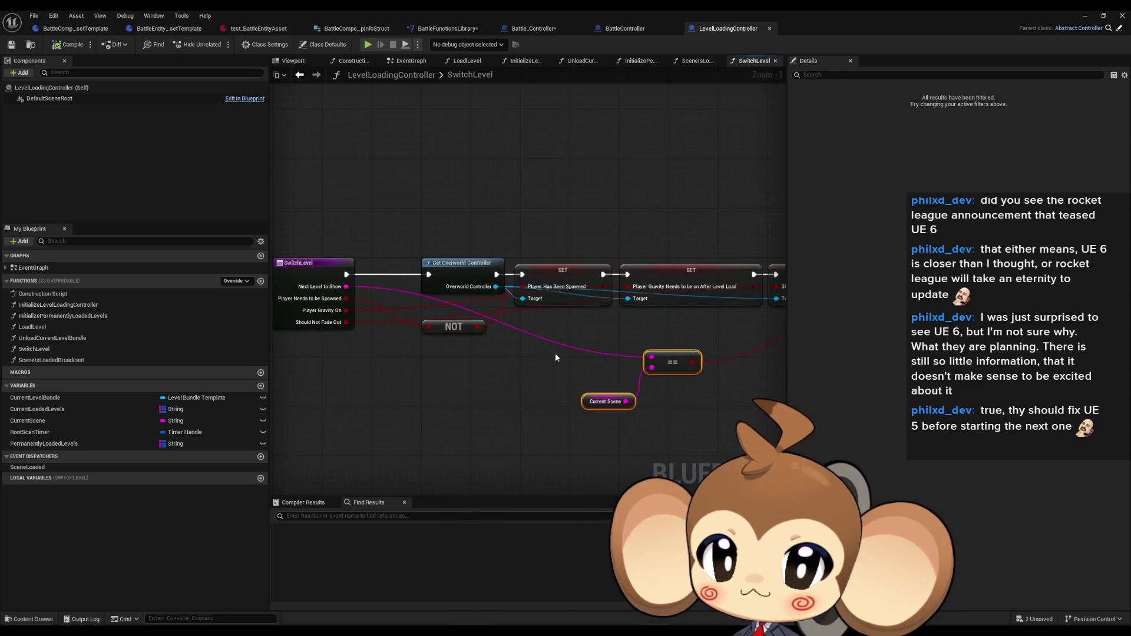
pyautogui.moveTo(662, 334); pyautogui.dragTo(378, 319)
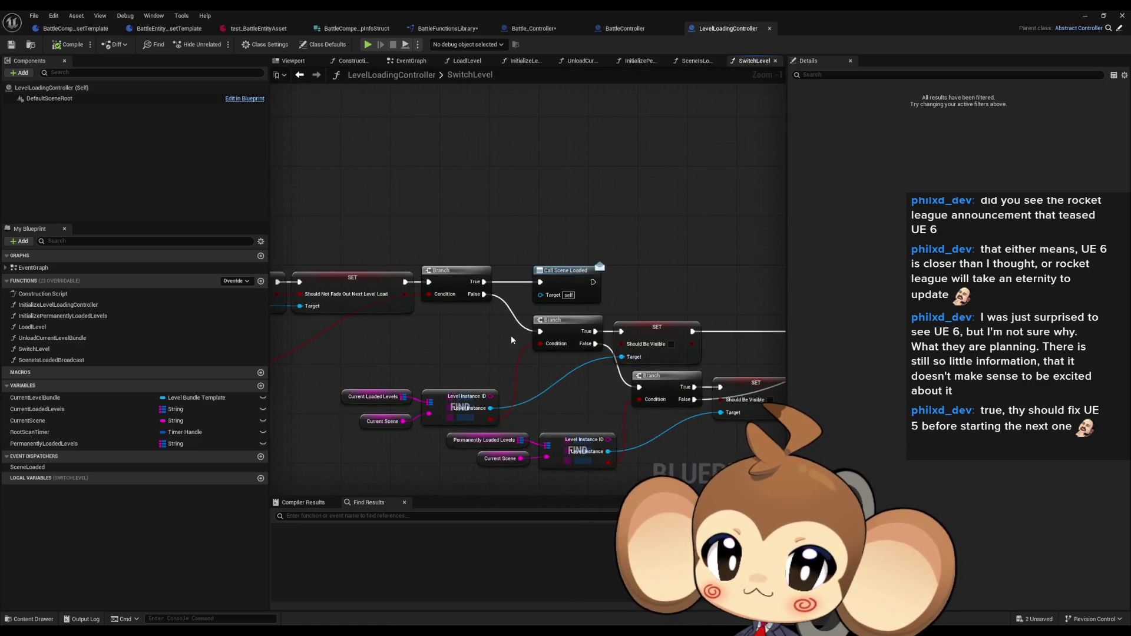
pyautogui.click(386, 399)
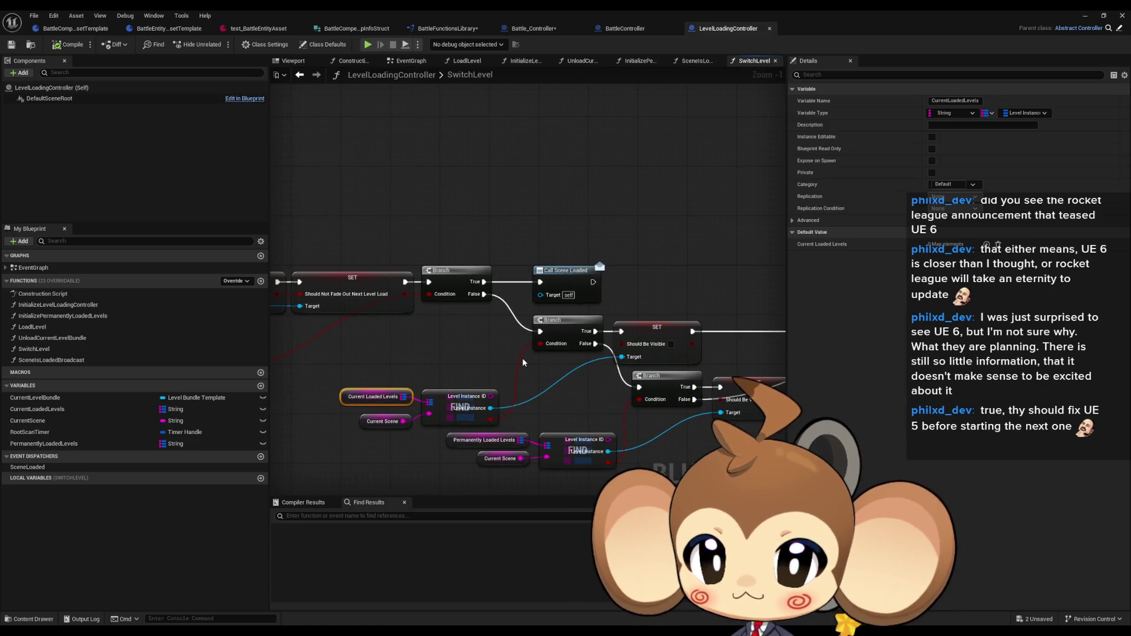
pyautogui.moveTo(530, 363); pyautogui.dragTo(415, 331)
pyautogui.moveTo(294, 412); pyautogui.dragTo(375, 441)
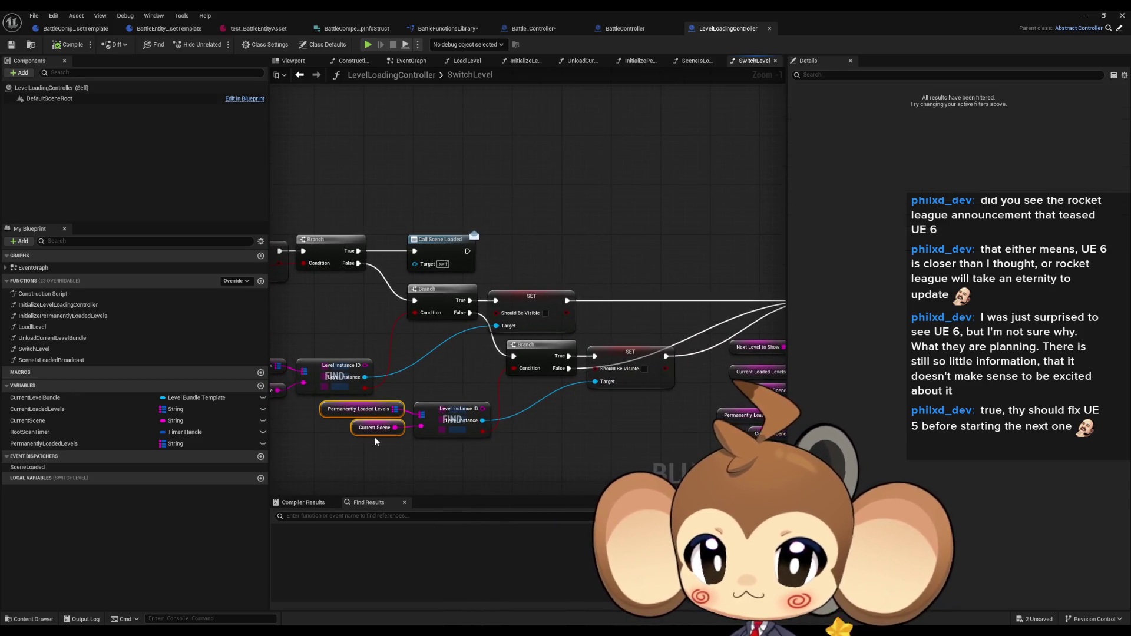
pyautogui.moveTo(783, 341); pyautogui.dragTo(524, 332)
pyautogui.moveTo(281, 267); pyautogui.dragTo(382, 265)
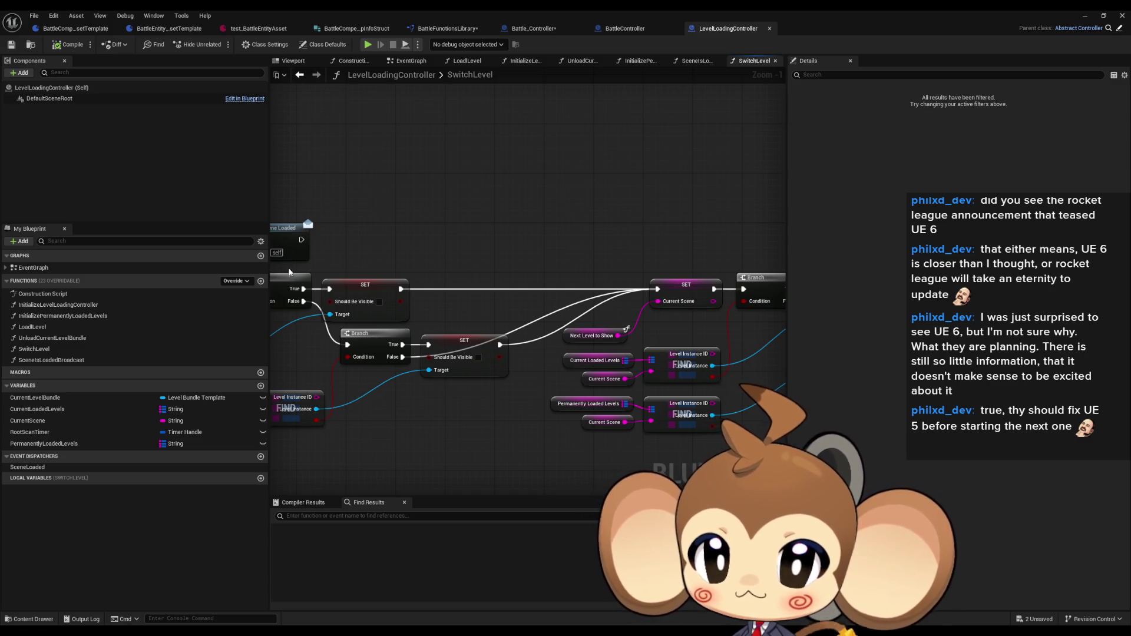
pyautogui.moveTo(400, 285)
pyautogui.mouseDown()
pyautogui.moveTo(313, 290)
pyautogui.moveTo(784, 312)
pyautogui.mouseUp()
pyautogui.moveTo(640, 285)
pyautogui.mouseDown()
pyautogui.moveTo(402, 315)
pyautogui.moveTo(638, 315)
pyautogui.mouseUp()
pyautogui.moveTo(412, 314)
pyautogui.mouseDown()
pyautogui.moveTo(610, 320)
pyautogui.moveTo(242, 270)
pyautogui.mouseUp()
pyautogui.moveTo(330, 318); pyautogui.dragTo(559, 342)
pyautogui.click(395, 318)
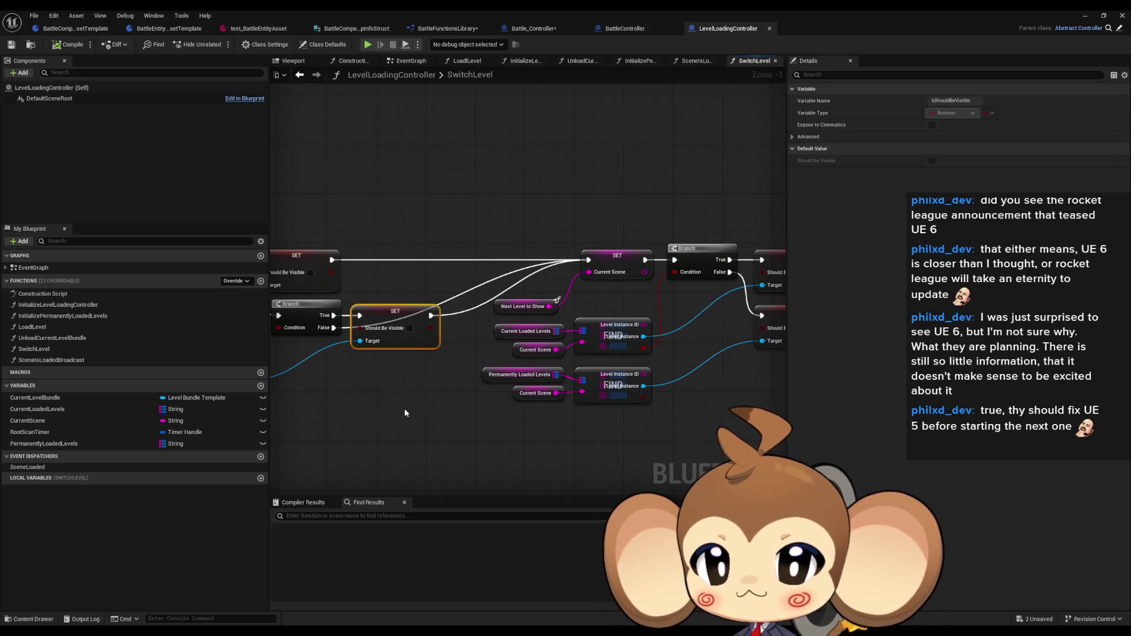
pyautogui.click(403, 312)
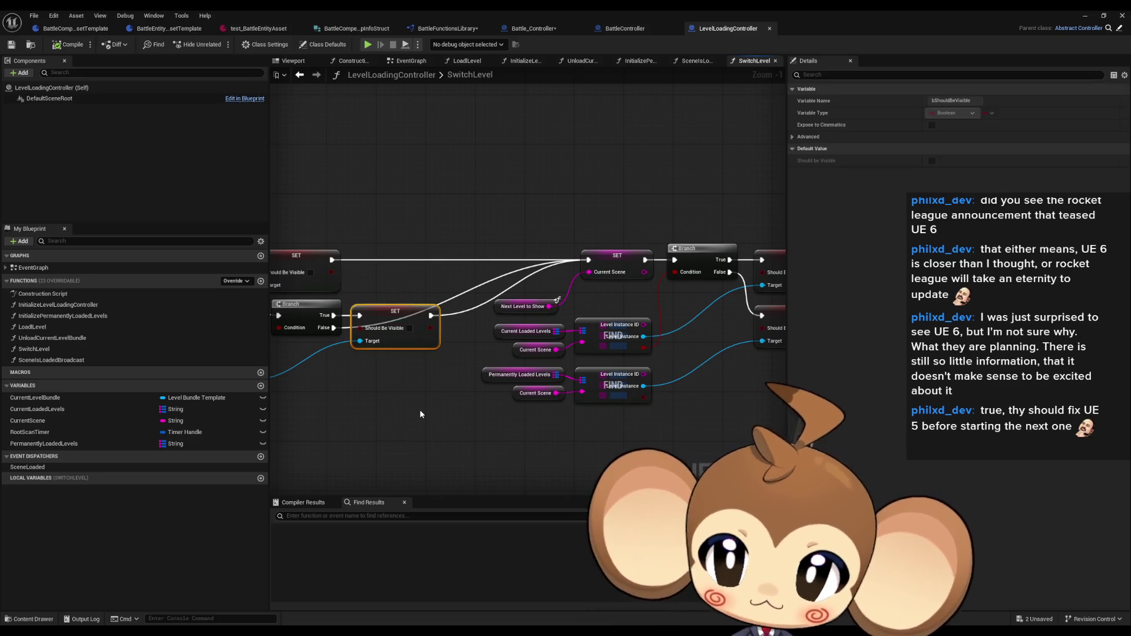
pyautogui.moveTo(301, 336); pyautogui.dragTo(576, 314)
pyautogui.moveTo(288, 275)
pyautogui.mouseDown()
pyautogui.moveTo(332, 336)
pyautogui.moveTo(481, 415)
pyautogui.moveTo(465, 403)
pyautogui.moveTo(132, 413)
pyautogui.mouseUp()
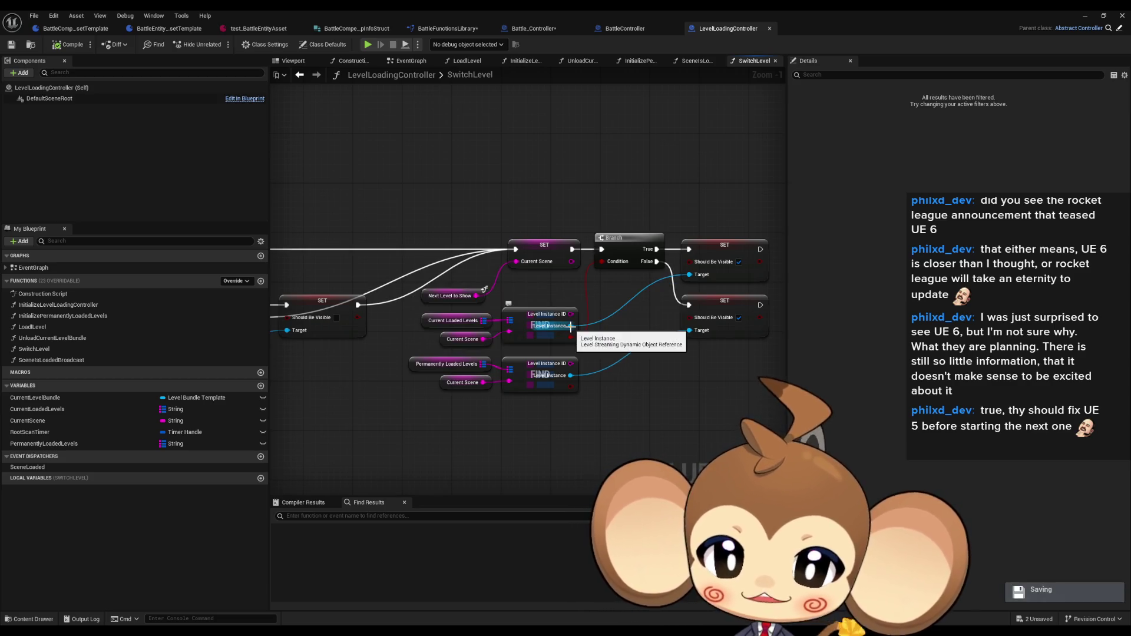
pyautogui.click(425, 320)
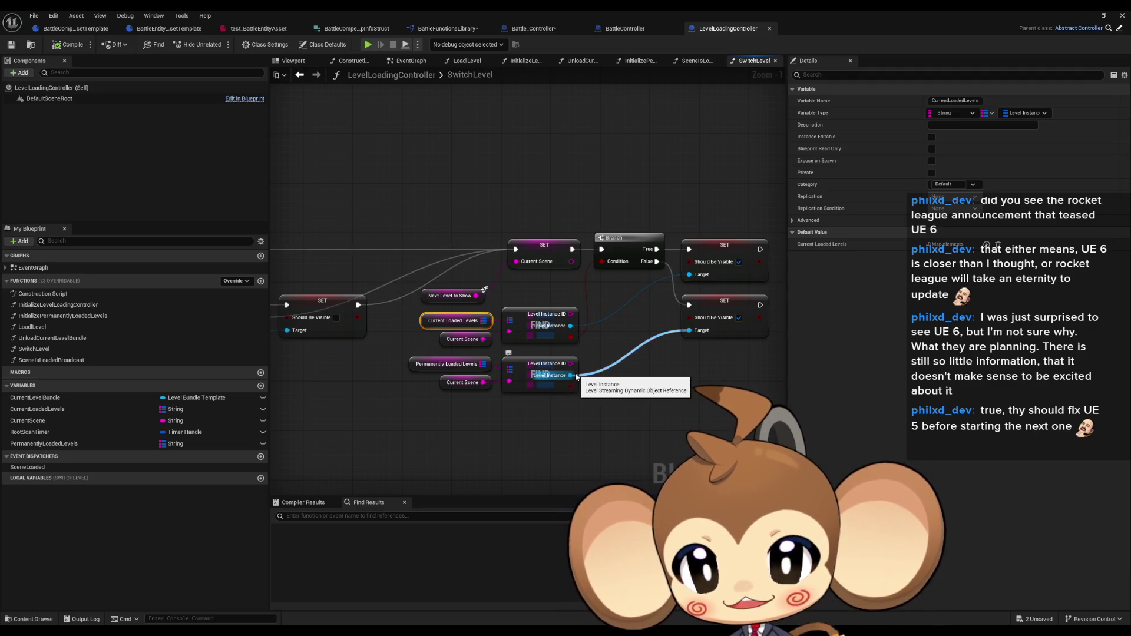
pyautogui.scroll(-4, 642, 381)
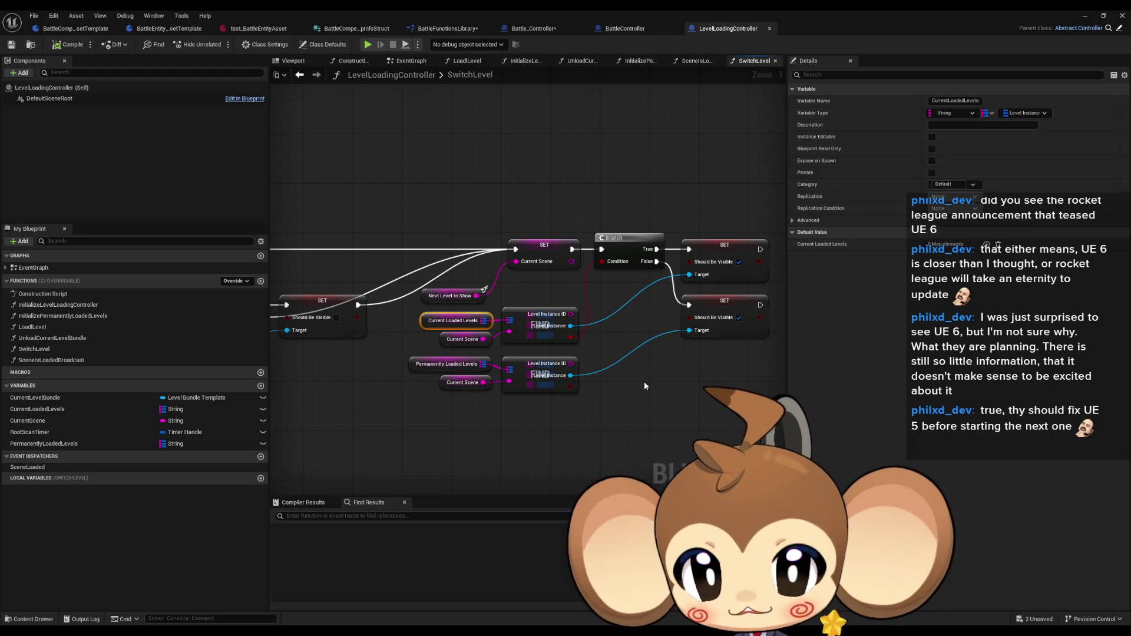
pyautogui.scroll(3, 636, 383)
pyautogui.click(596, 365)
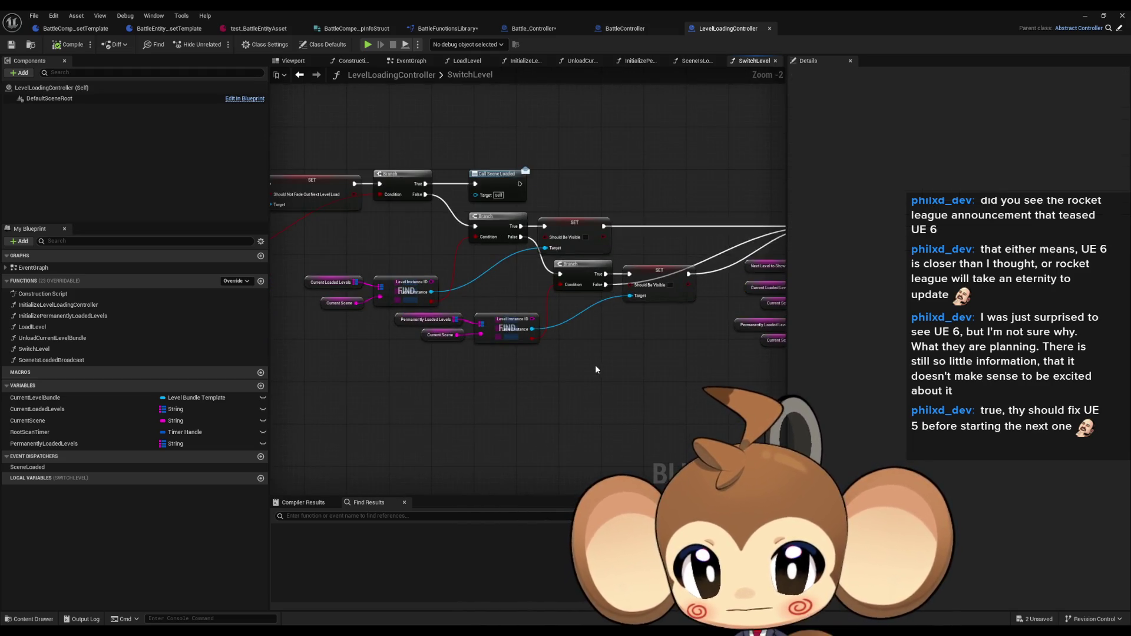
# - Break the lower Branch's False exec wire in the SwitchLevel function graph
pyautogui.scroll(2, 594, 370)
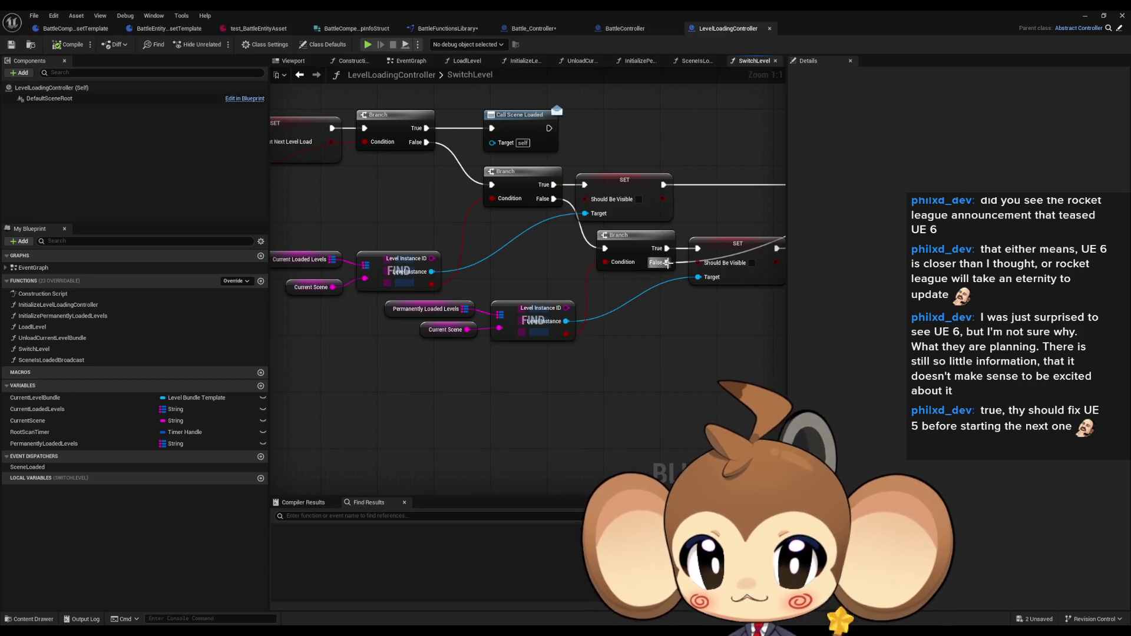
pyautogui.moveTo(263, 237); pyautogui.dragTo(306, 241)
pyautogui.click(344, 263)
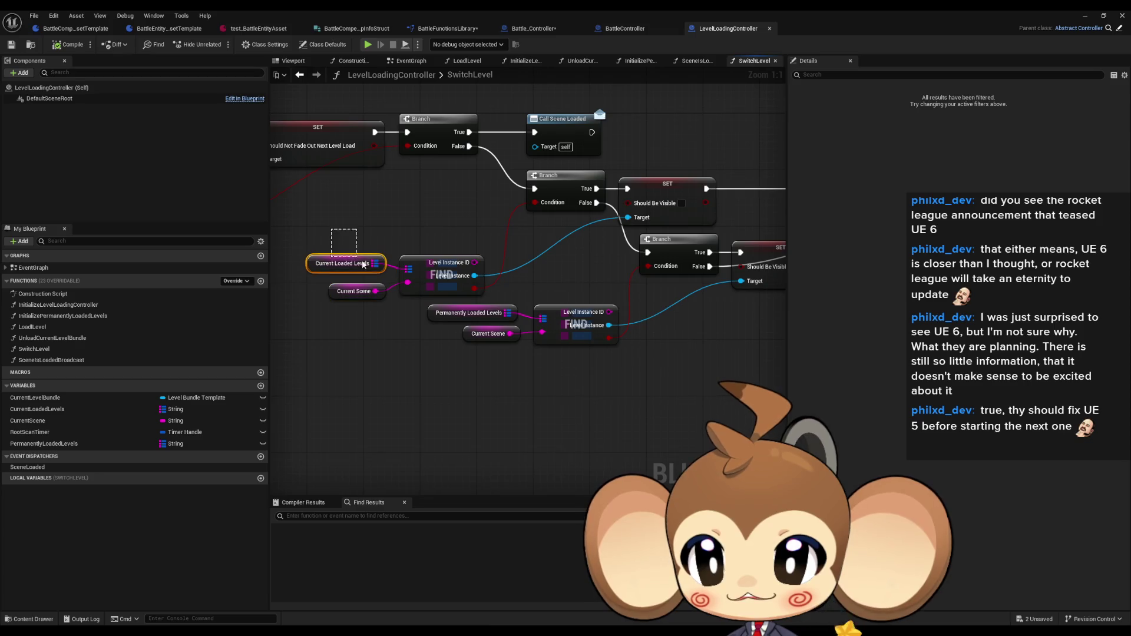
pyautogui.moveTo(712, 345); pyautogui.dragTo(600, 354)
pyautogui.click(600, 355)
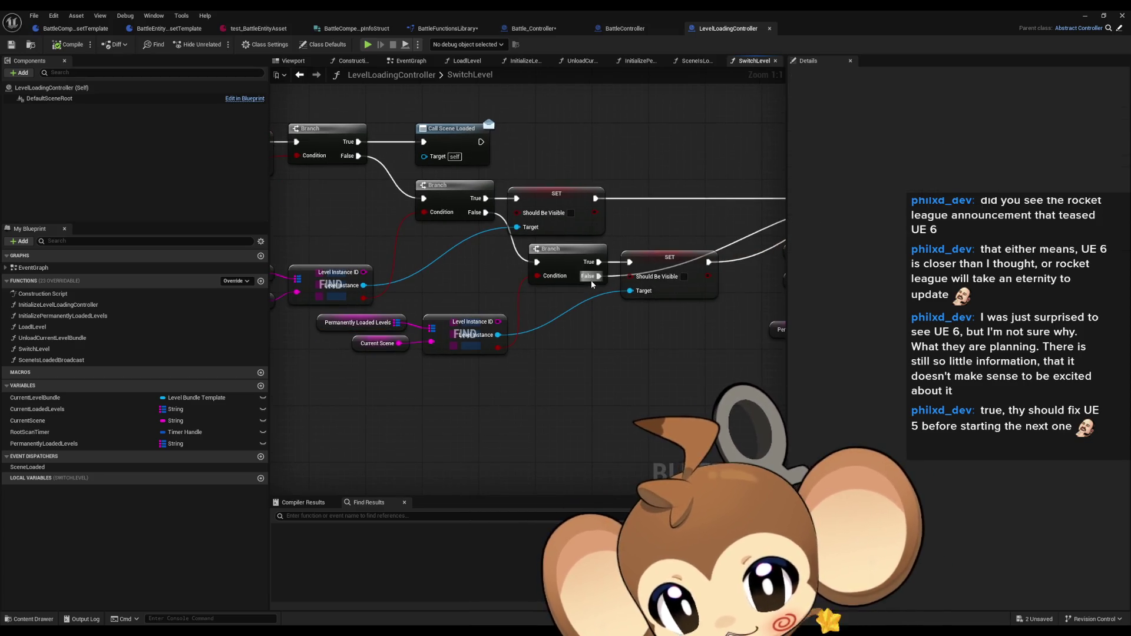
pyautogui.keyDown('alt'); pyautogui.click(598, 276); pyautogui.keyUp('alt')
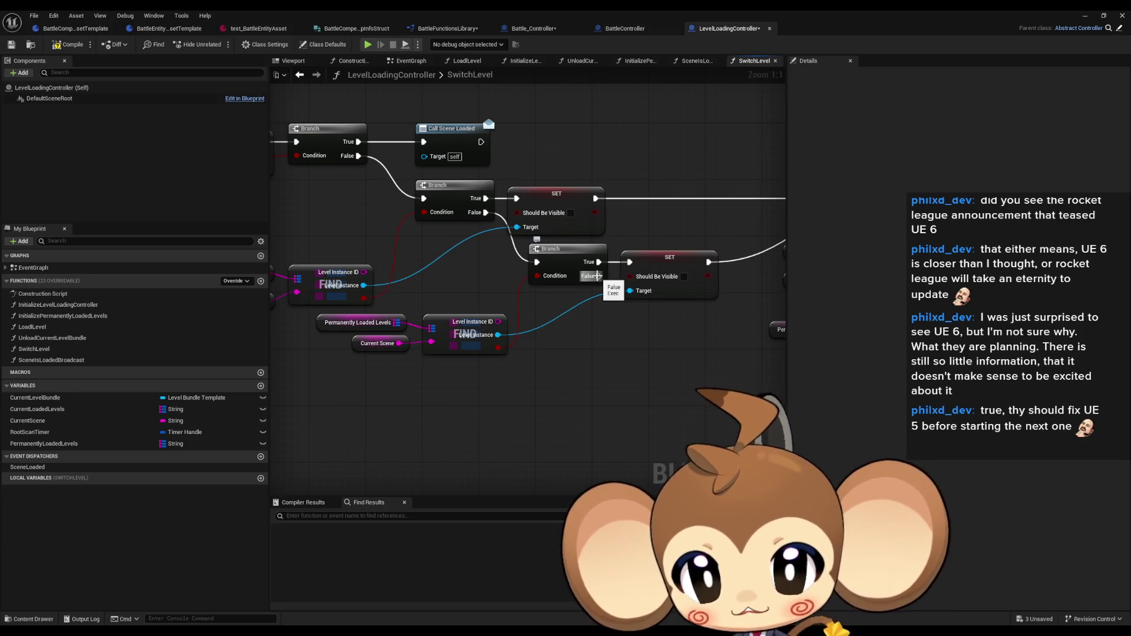
pyautogui.scroll(-4, 583, 343)
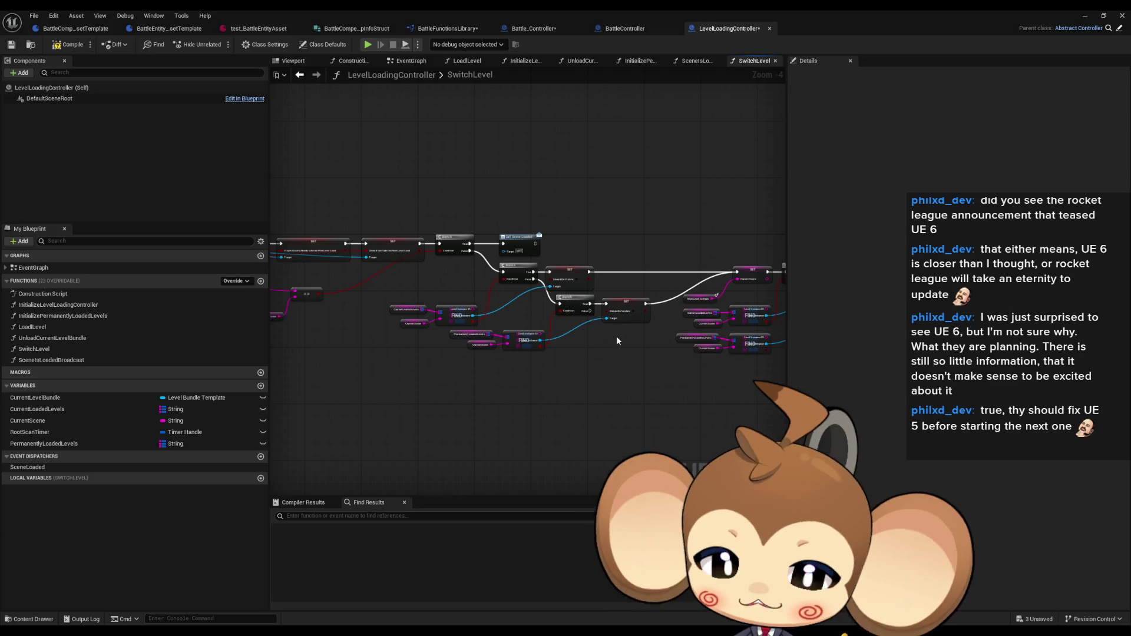
pyautogui.moveTo(617, 340)
pyautogui.mouseDown()
pyautogui.moveTo(574, 381)
pyautogui.moveTo(732, 396)
pyautogui.mouseUp()
pyautogui.moveTo(519, 354); pyautogui.dragTo(565, 363)
pyautogui.moveTo(342, 321); pyautogui.dragTo(379, 328)
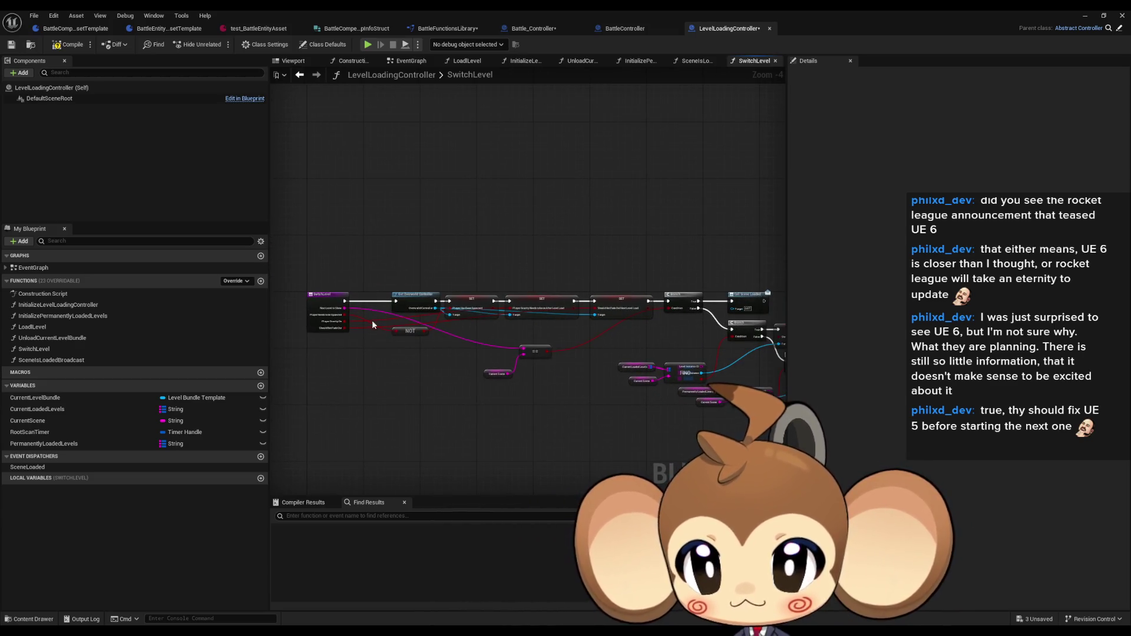
pyautogui.click(324, 302)
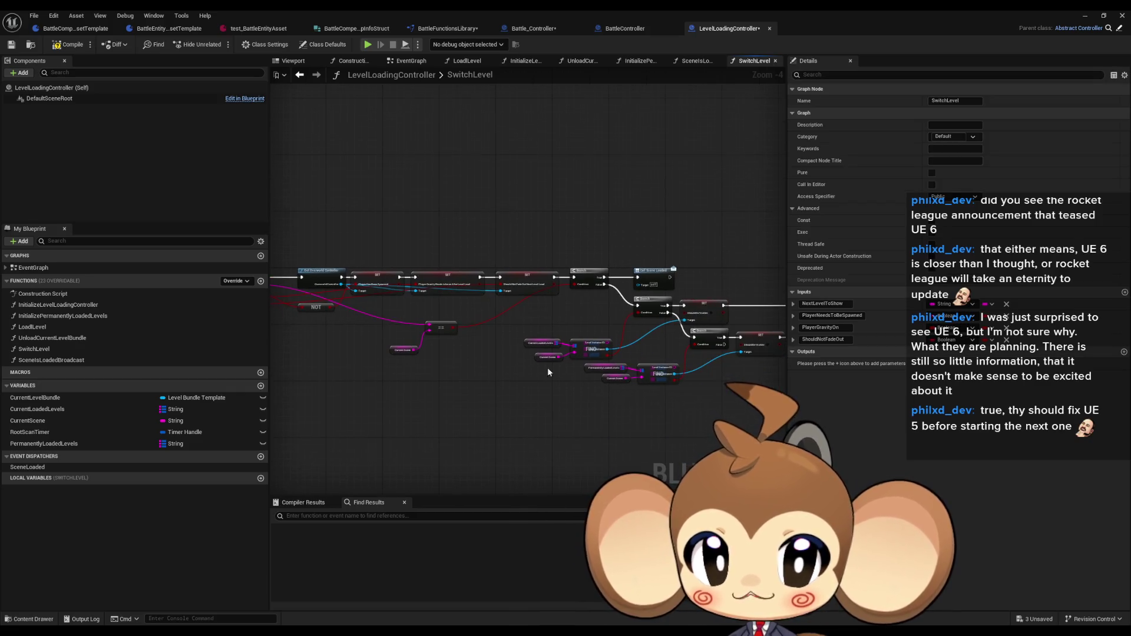
# - Add a Success output to SwitchLevel and a Return Node on the lower Branch's False path
pyautogui.click(1123, 352)
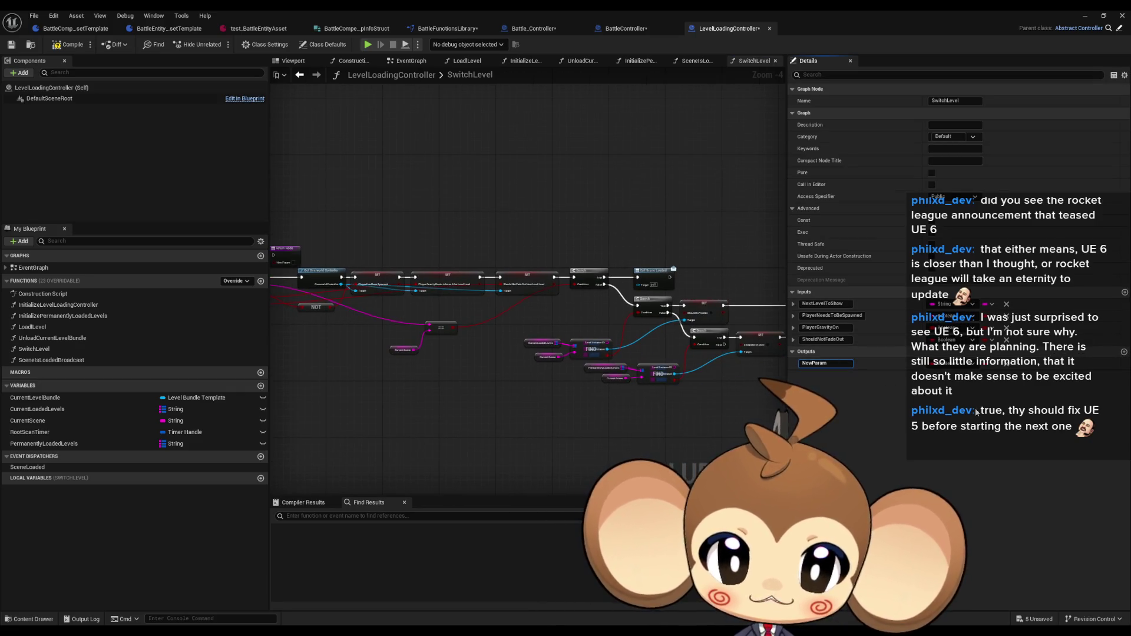
pyautogui.write('Succe')
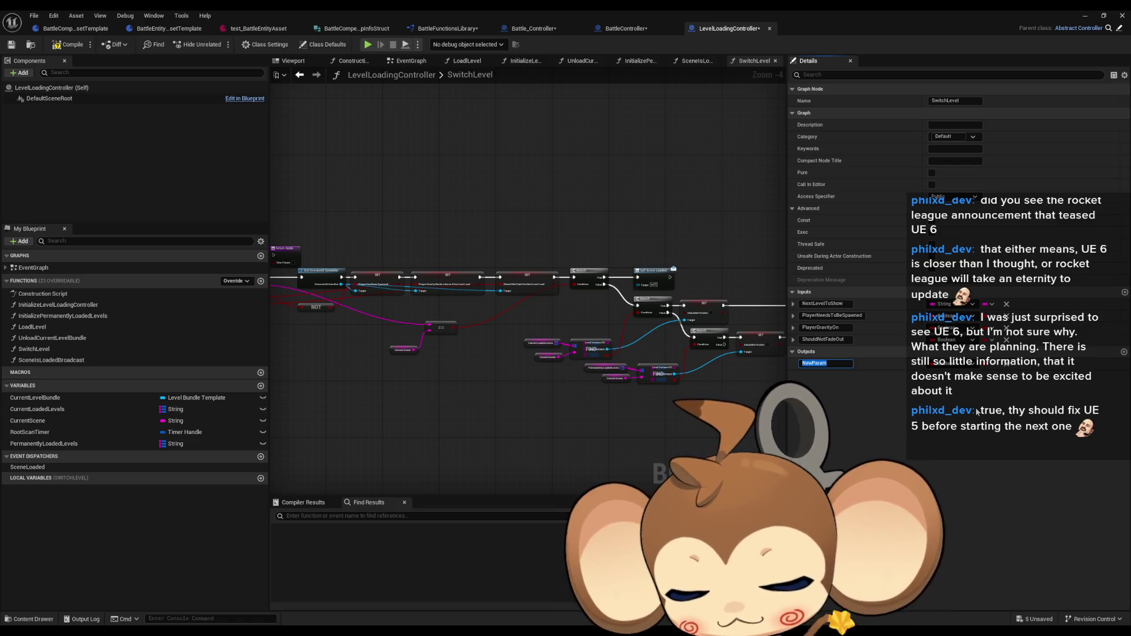
pyautogui.write('ss')
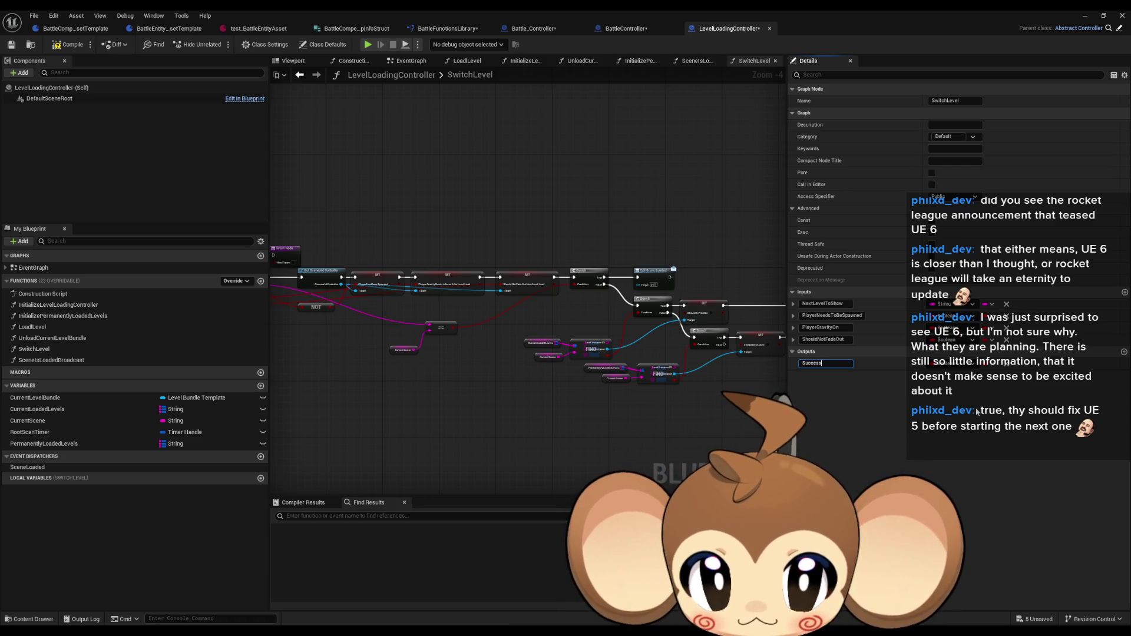
pyautogui.moveTo(730, 407); pyautogui.dragTo(492, 383)
pyautogui.rightClick(494, 386)
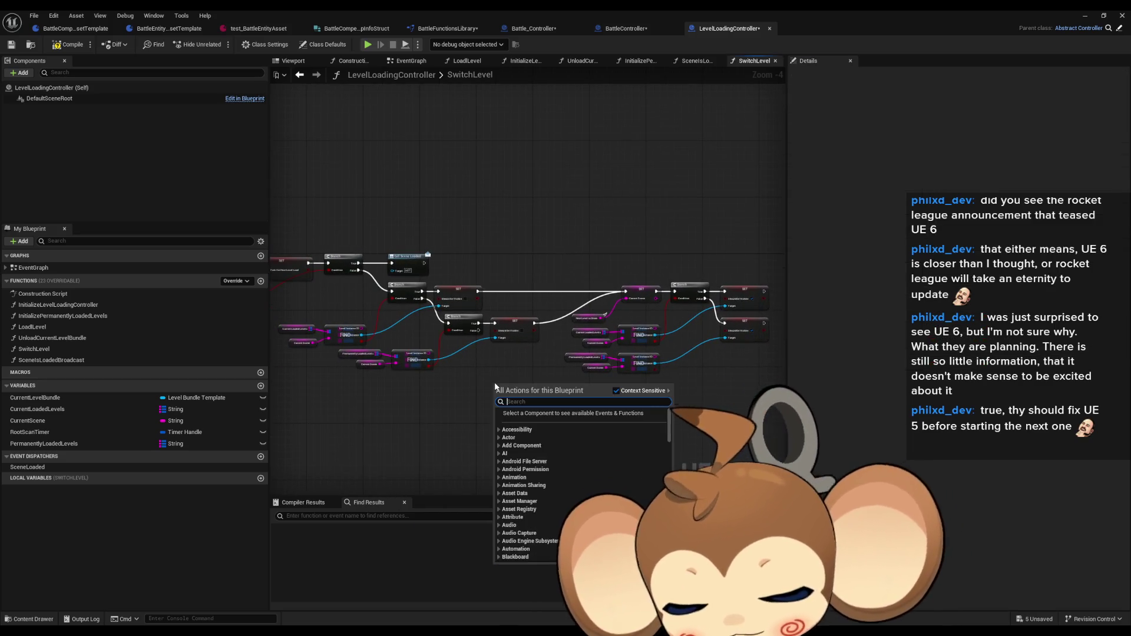
pyautogui.write('ret')
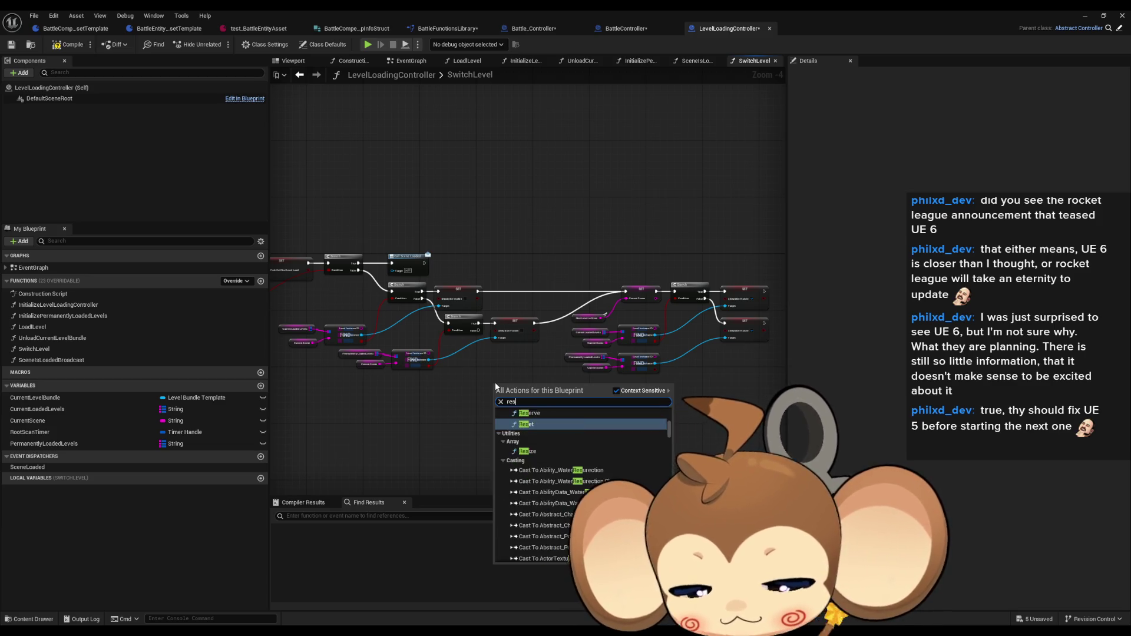
pyautogui.write('urn')
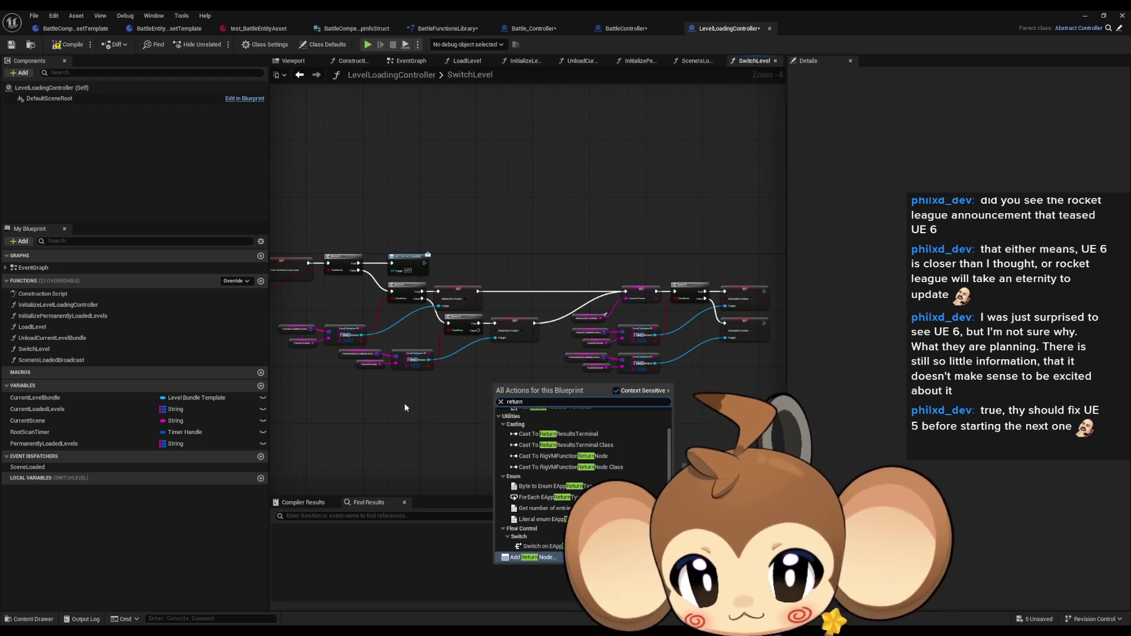
pyautogui.click(563, 558)
pyautogui.scroll(3, 514, 394)
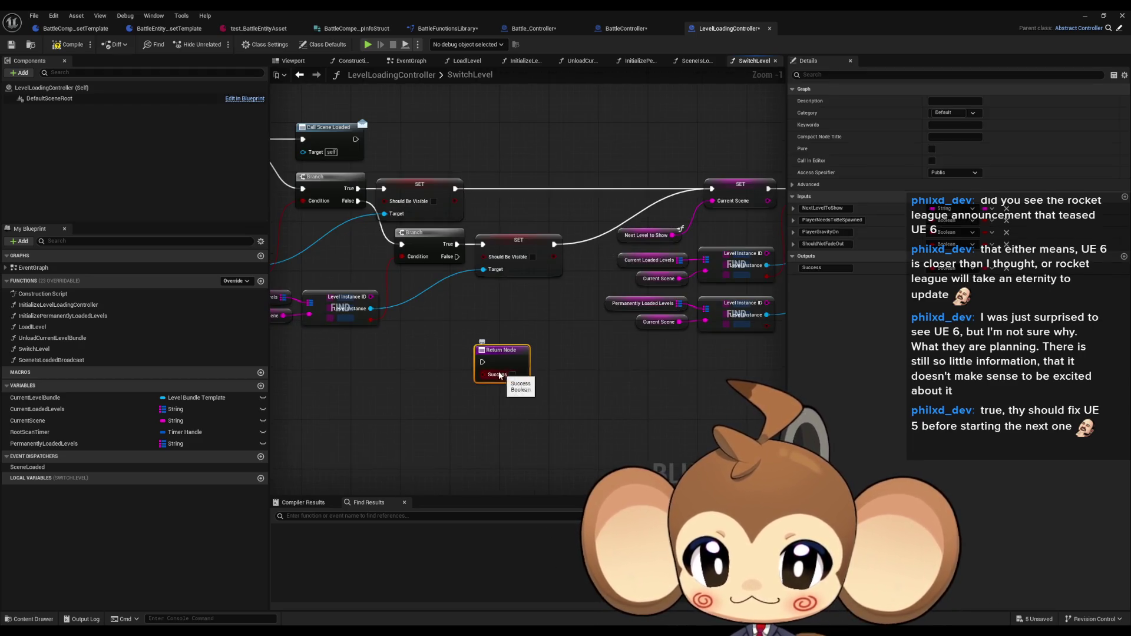
pyautogui.moveTo(482, 362); pyautogui.dragTo(457, 257)
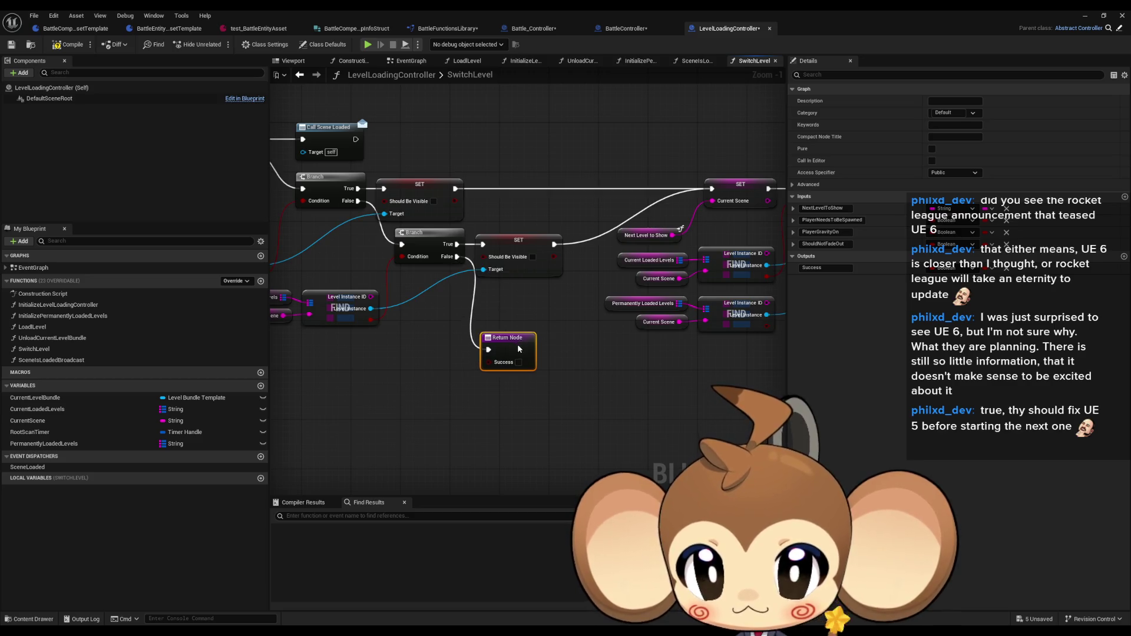
# - Stack the two Should Be Visible SET nodes and connect both outputs to the Return Node
pyautogui.click(639, 282)
pyautogui.moveTo(639, 281)
pyautogui.mouseDown()
pyautogui.moveTo(630, 307)
pyautogui.moveTo(654, 321)
pyautogui.mouseUp()
pyautogui.click(686, 339)
pyautogui.moveTo(602, 235); pyautogui.dragTo(662, 323)
pyautogui.moveTo(677, 310); pyautogui.dragTo(695, 282)
pyautogui.click(650, 360)
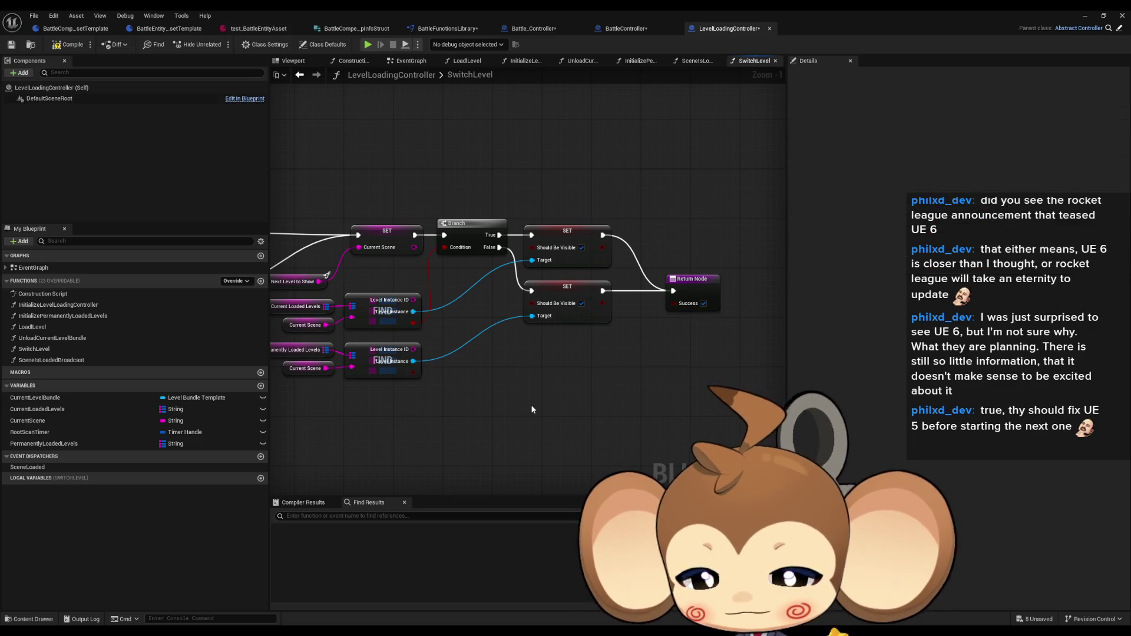
# - Move the spare Return Node to sit just below the FIND lookups
pyautogui.moveTo(650, 360); pyautogui.dragTo(887, 374)
pyautogui.scroll(-1, 554, 411)
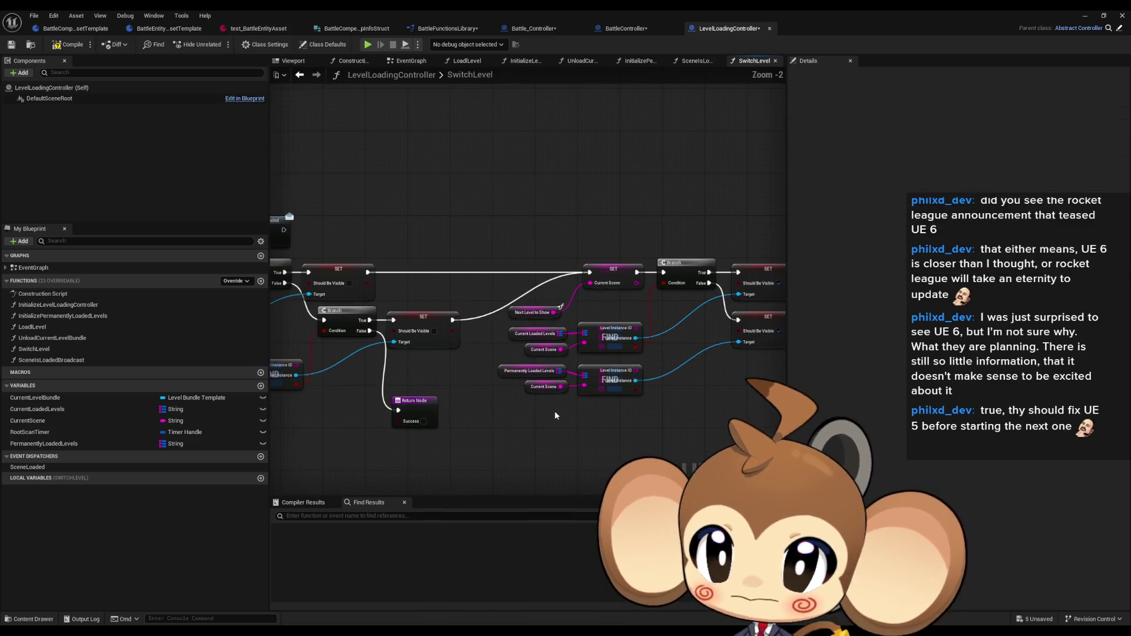
pyautogui.moveTo(553, 411); pyautogui.dragTo(705, 413)
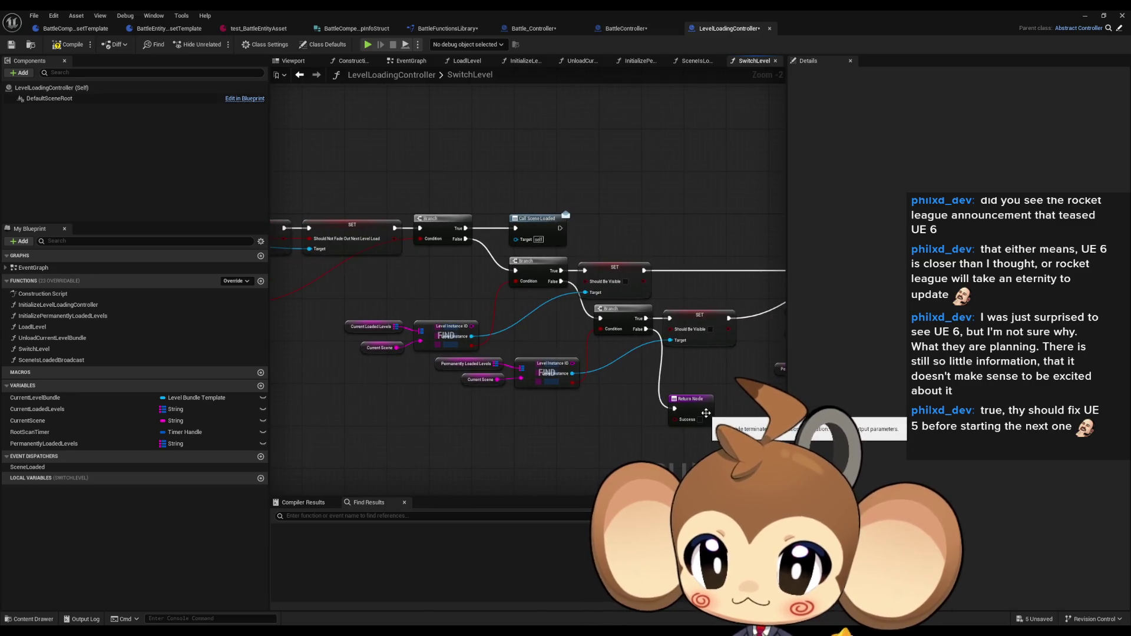
pyautogui.moveTo(540, 397); pyautogui.dragTo(959, 424)
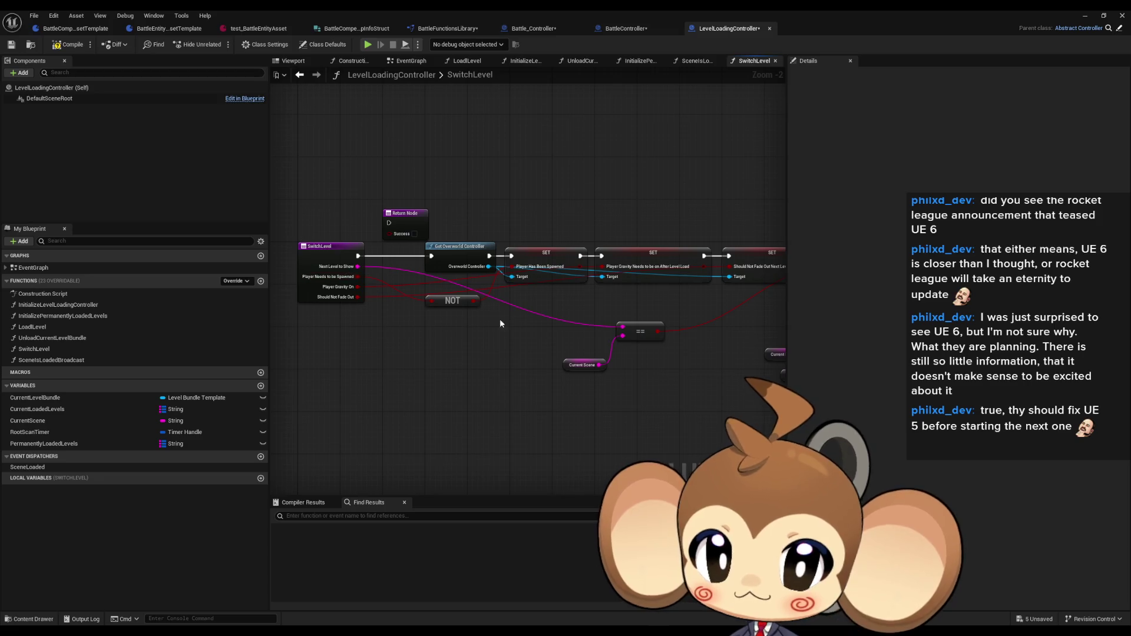
pyautogui.moveTo(472, 313); pyautogui.dragTo(282, 276)
pyautogui.moveTo(677, 306); pyautogui.dragTo(413, 235)
pyautogui.moveTo(667, 209)
pyautogui.mouseDown()
pyautogui.moveTo(690, 205)
pyautogui.moveTo(631, 239)
pyautogui.mouseUp()
pyautogui.moveTo(490, 333)
pyautogui.mouseDown()
pyautogui.moveTo(581, 363)
pyautogui.moveTo(430, 354)
pyautogui.moveTo(462, 363)
pyautogui.moveTo(597, 343)
pyautogui.mouseUp()
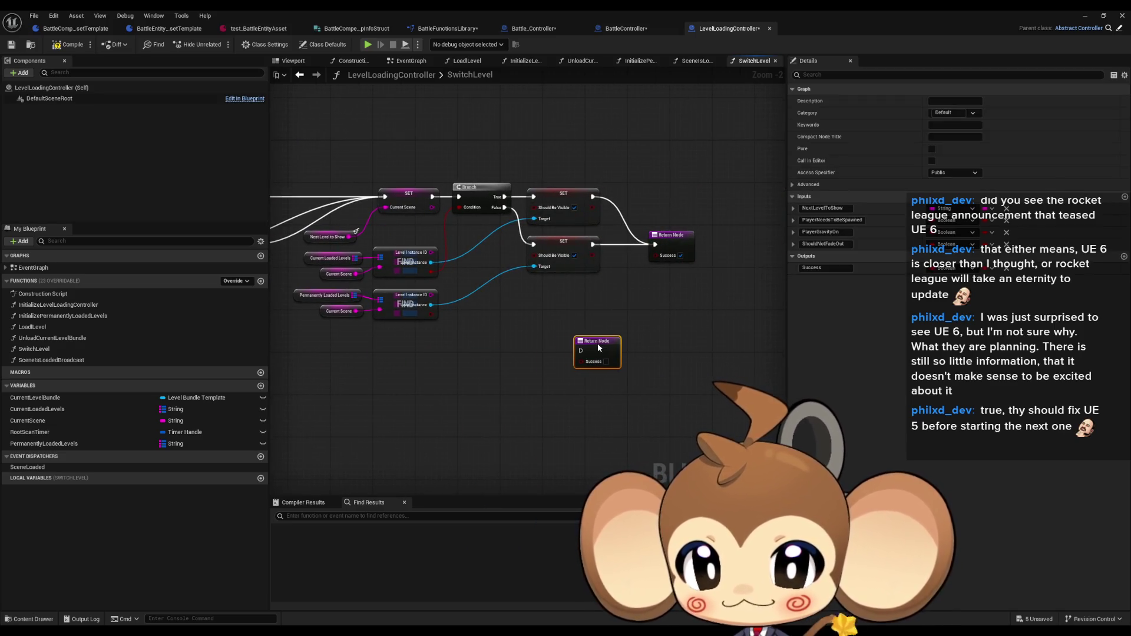
# - Add a Branch driven by the lower FIND node's Boolean result
pyautogui.moveTo(462, 266); pyautogui.dragTo(508, 289)
pyautogui.moveTo(476, 327); pyautogui.dragTo(559, 333)
pyautogui.write('branch')
pyautogui.press('Return')
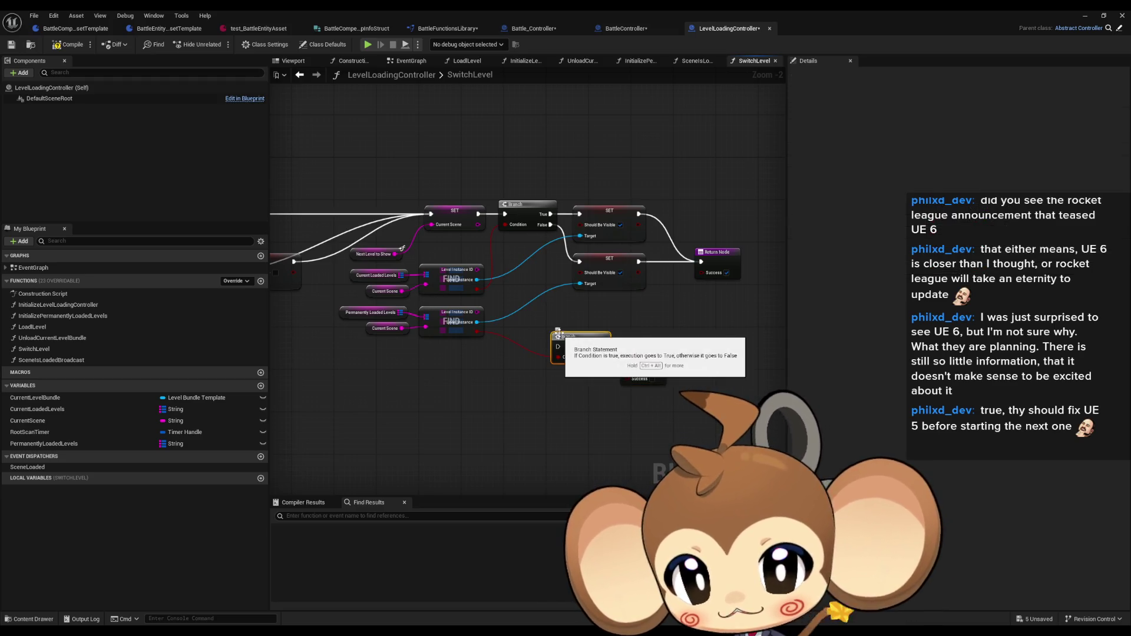
pyautogui.press('Delete')
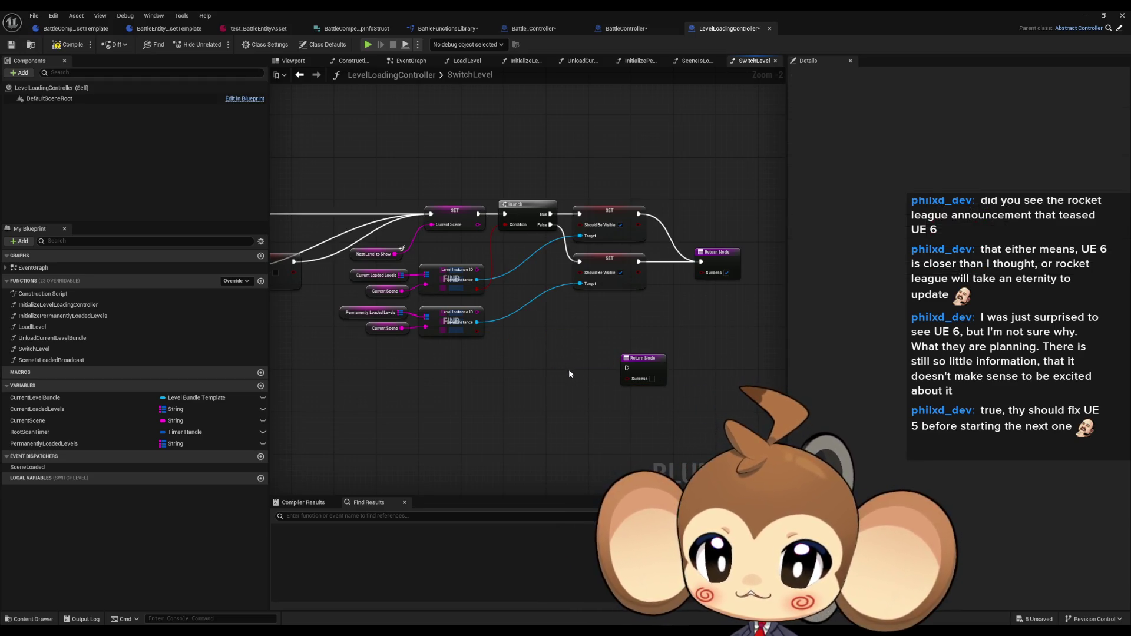
pyautogui.moveTo(355, 332)
pyautogui.mouseDown()
pyautogui.moveTo(443, 345)
pyautogui.moveTo(550, 338)
pyautogui.mouseUp()
pyautogui.scroll(-1, 354, 327)
pyautogui.click(530, 248)
pyautogui.scroll(2, 497, 372)
pyautogui.write('branch')
pyautogui.press('Return')
pyautogui.moveTo(484, 206); pyautogui.dragTo(484, 207)
pyautogui.moveTo(565, 341); pyautogui.dragTo(608, 336)
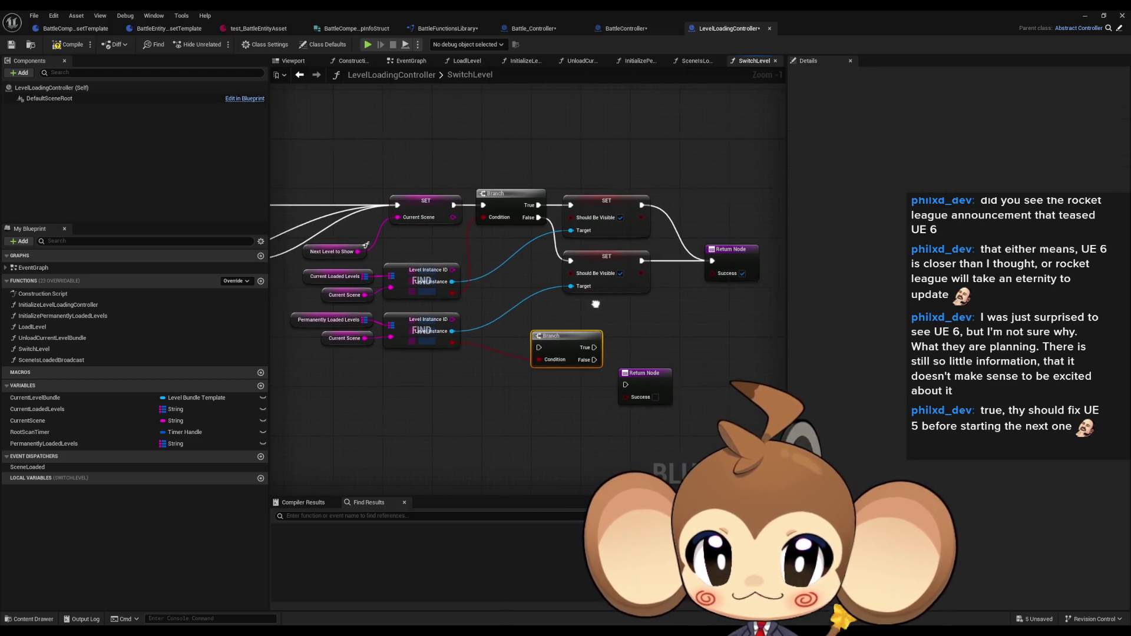
# - Wire Branch True to the lower SET and False to the Return Node, then tidy the layout
pyautogui.moveTo(536, 348)
pyautogui.mouseDown()
pyautogui.moveTo(533, 283)
pyautogui.moveTo(565, 235)
pyautogui.moveTo(579, 268)
pyautogui.moveTo(569, 261)
pyautogui.mouseUp()
pyautogui.moveTo(605, 303); pyautogui.dragTo(503, 307)
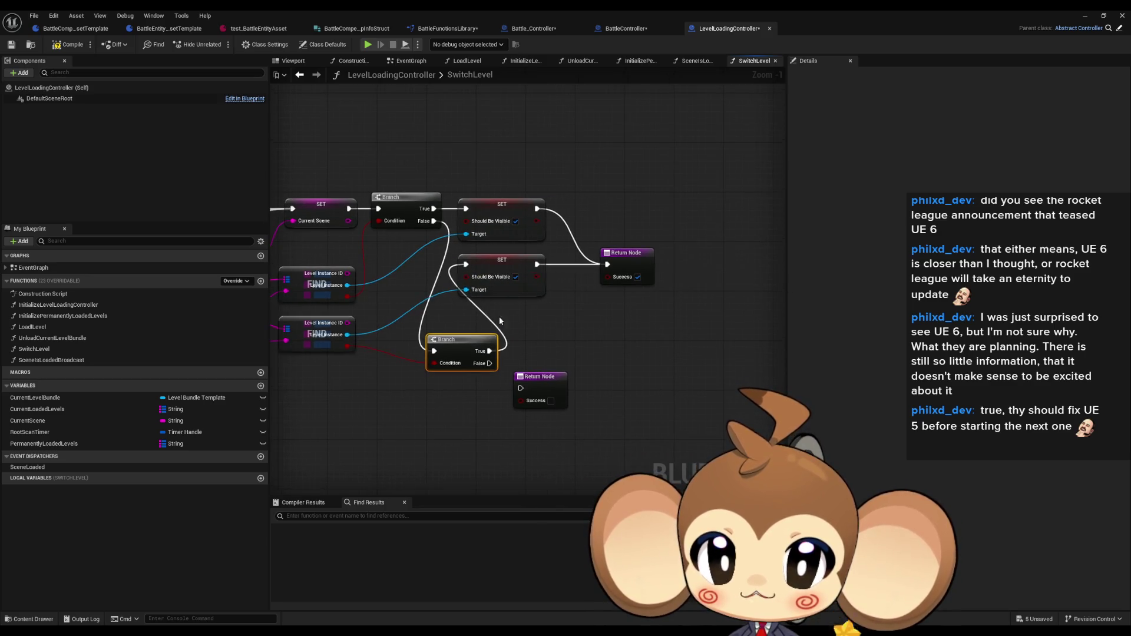
pyautogui.moveTo(520, 387)
pyautogui.mouseDown()
pyautogui.moveTo(489, 363)
pyautogui.moveTo(566, 418)
pyautogui.mouseUp()
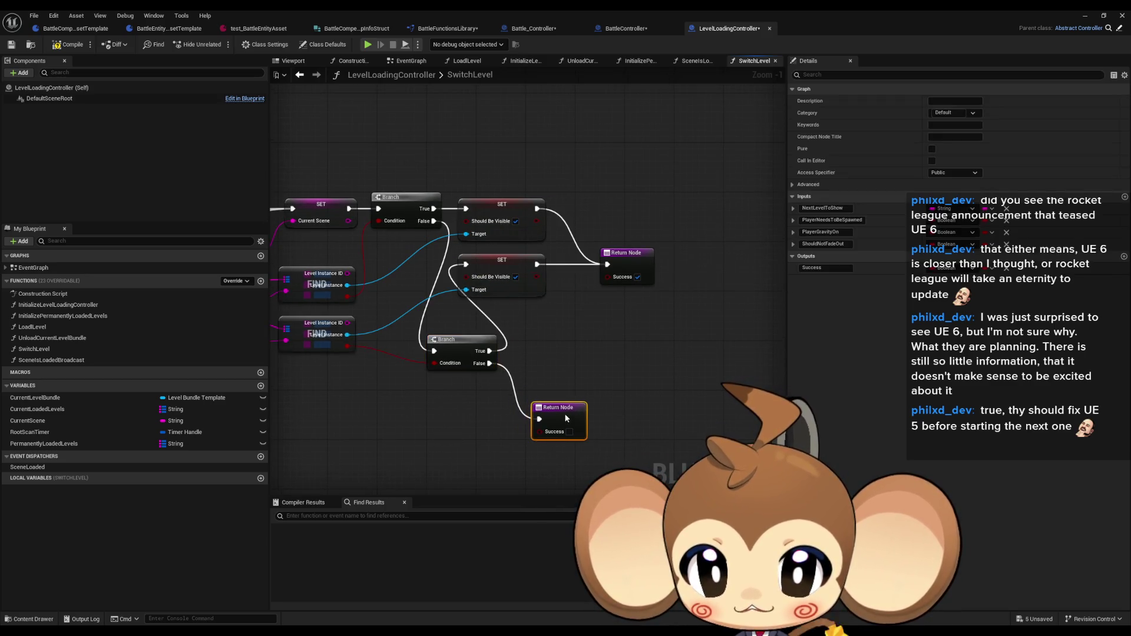
pyautogui.moveTo(491, 190)
pyautogui.mouseDown()
pyautogui.moveTo(660, 294)
pyautogui.moveTo(535, 217)
pyautogui.moveTo(585, 292)
pyautogui.mouseUp()
pyautogui.keyDown('shift'); pyautogui.click(454, 341); pyautogui.keyUp('shift')
pyautogui.moveTo(454, 341)
pyautogui.mouseDown()
pyautogui.moveTo(497, 254)
pyautogui.moveTo(473, 257)
pyautogui.mouseUp()
pyautogui.moveTo(562, 405)
pyautogui.mouseDown()
pyautogui.moveTo(594, 337)
pyautogui.moveTo(588, 312)
pyautogui.mouseUp()
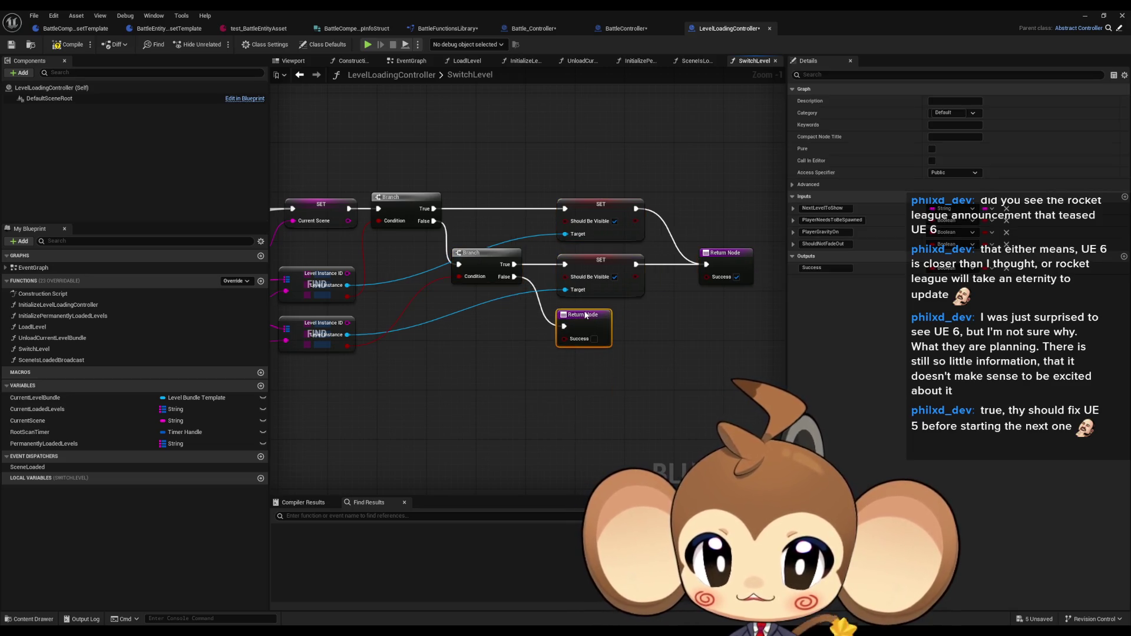
pyautogui.click(580, 392)
pyautogui.scroll(-3, 488, 449)
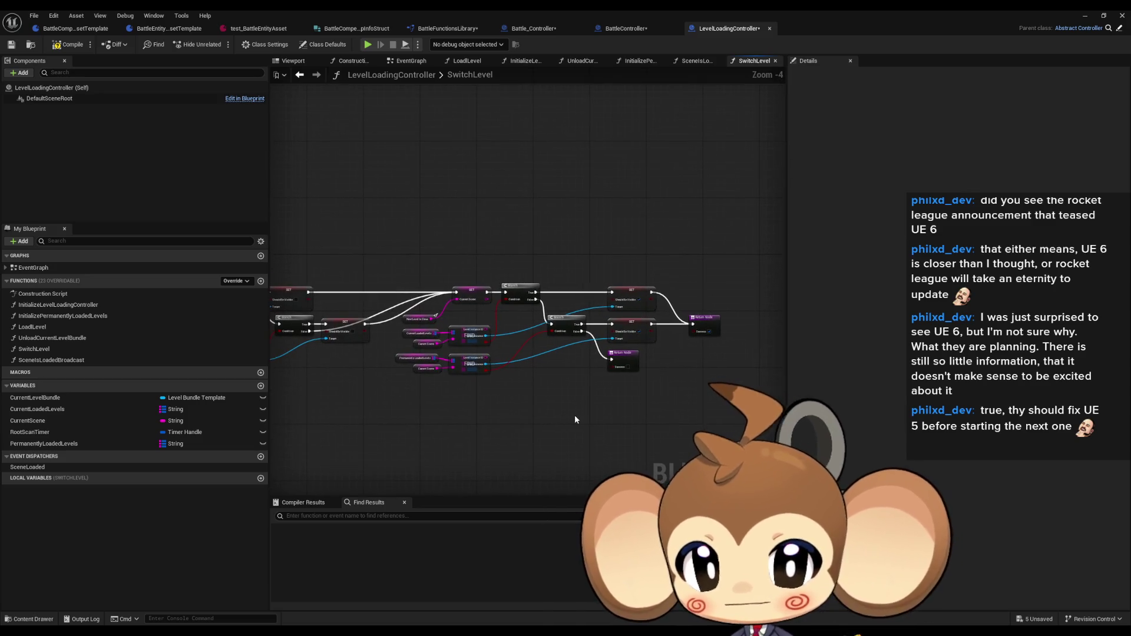
# - Delete the stray unconnected Return Node next to the SwitchLevel entry node
pyautogui.moveTo(568, 431); pyautogui.dragTo(600, 410)
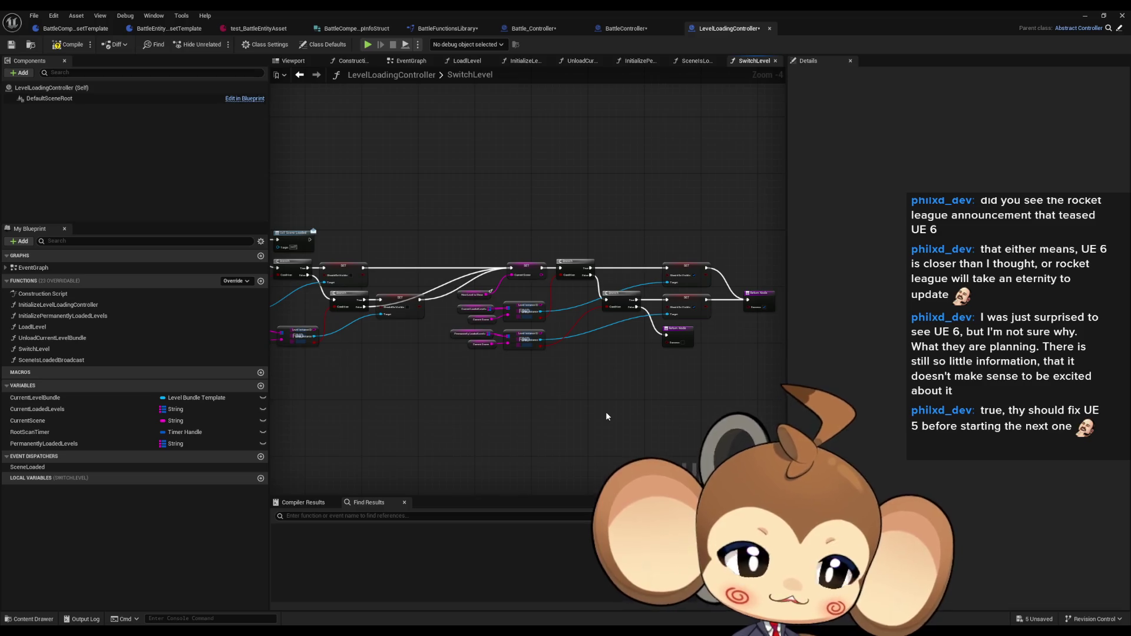
pyautogui.moveTo(532, 358)
pyautogui.mouseDown()
pyautogui.moveTo(648, 344)
pyautogui.moveTo(702, 352)
pyautogui.moveTo(575, 348)
pyautogui.moveTo(665, 396)
pyautogui.mouseUp()
pyautogui.moveTo(470, 199); pyautogui.dragTo(499, 249)
pyautogui.press('Delete')
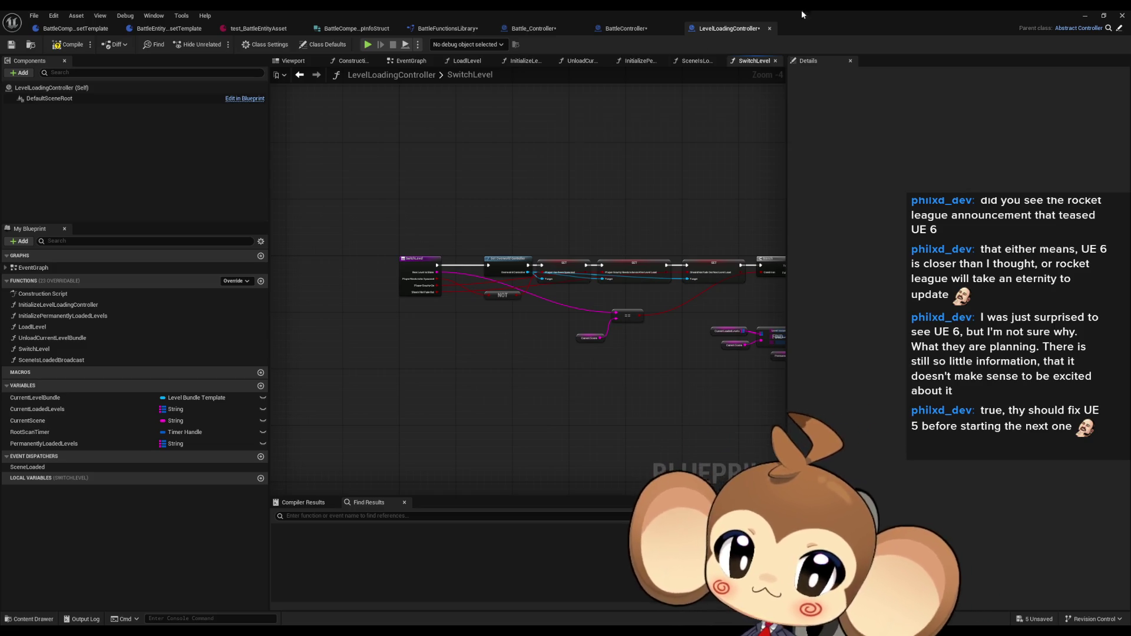
# - Switch to Battle_Controller and tick Should Not Fade Out on the top Switch Level node
pyautogui.click(627, 30)
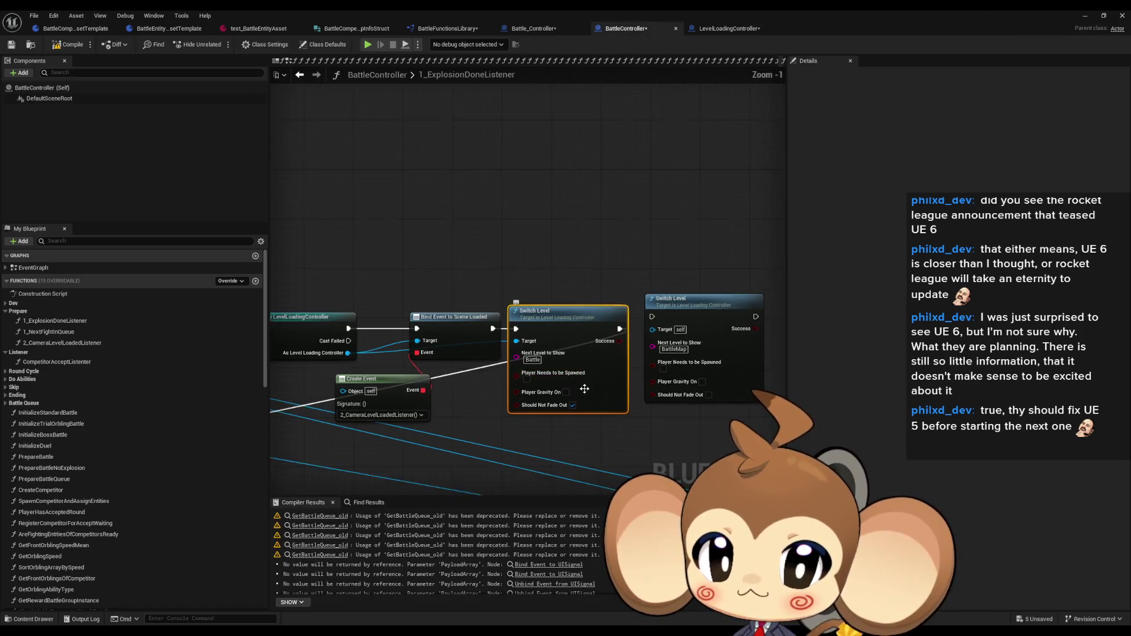
pyautogui.click(548, 30)
pyautogui.moveTo(619, 318); pyautogui.dragTo(709, 304)
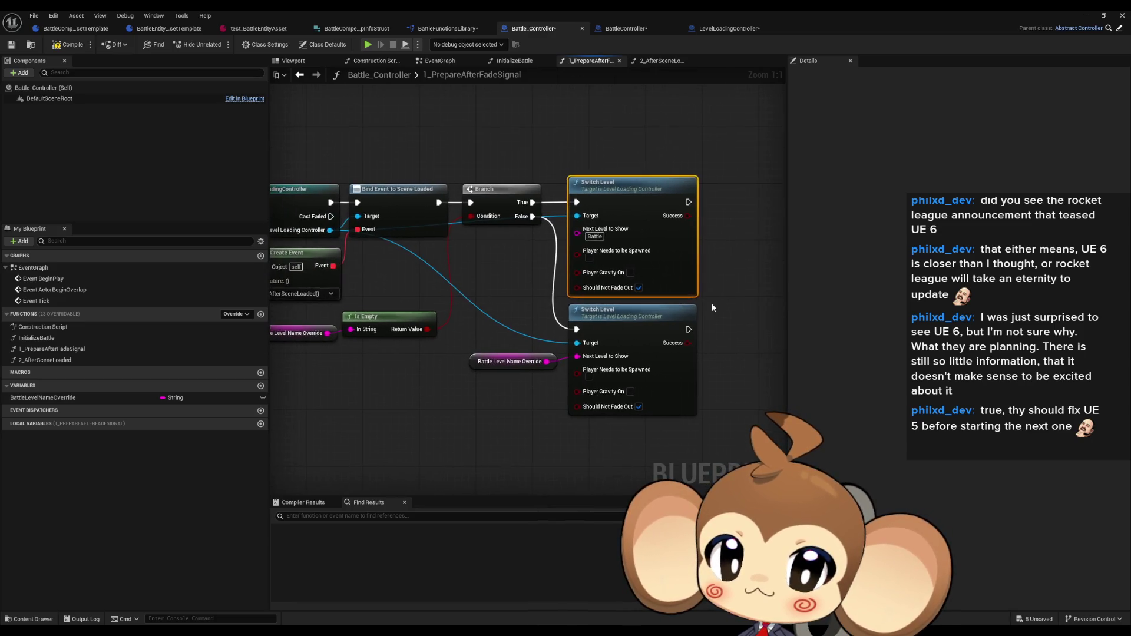
pyautogui.scroll(-2, 704, 278)
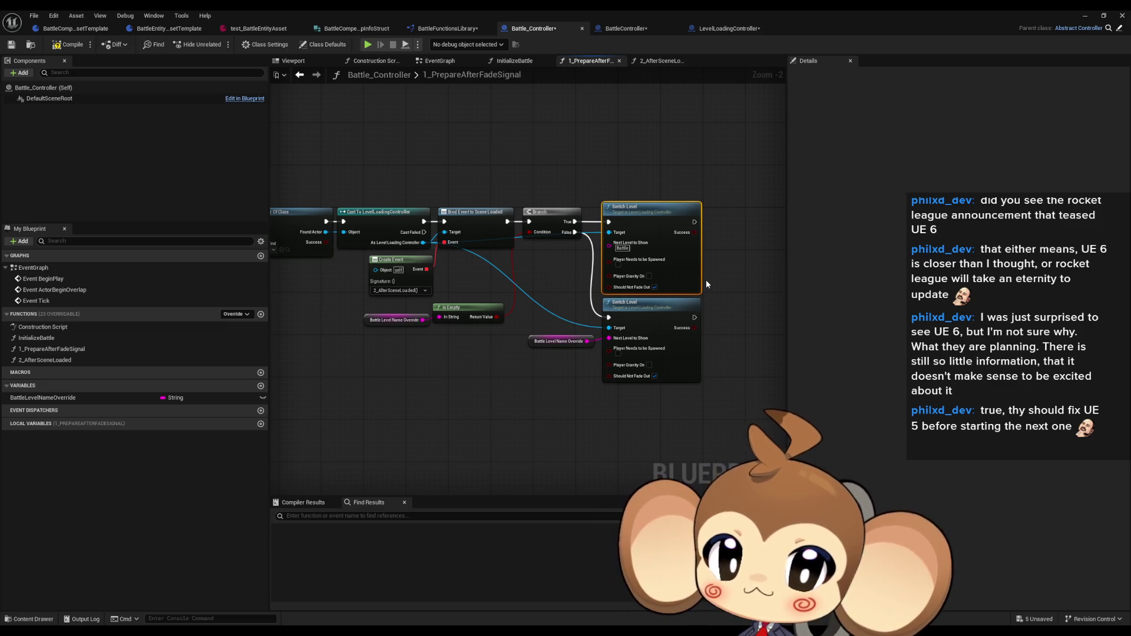
pyautogui.moveTo(716, 280)
pyautogui.mouseDown()
pyautogui.moveTo(590, 285)
pyautogui.moveTo(607, 278)
pyautogui.moveTo(588, 272)
pyautogui.mouseUp()
pyautogui.click(526, 292)
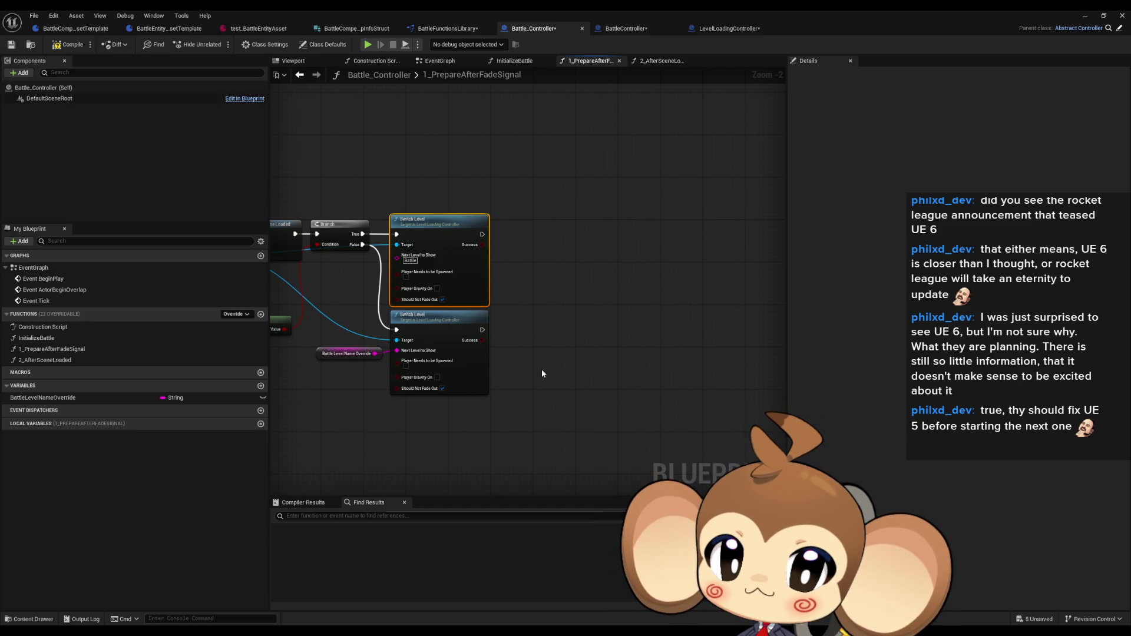
# - Add a new local Boolean variable named Local_LevelIsInBundle
pyautogui.click(260, 423)
pyautogui.click(170, 436)
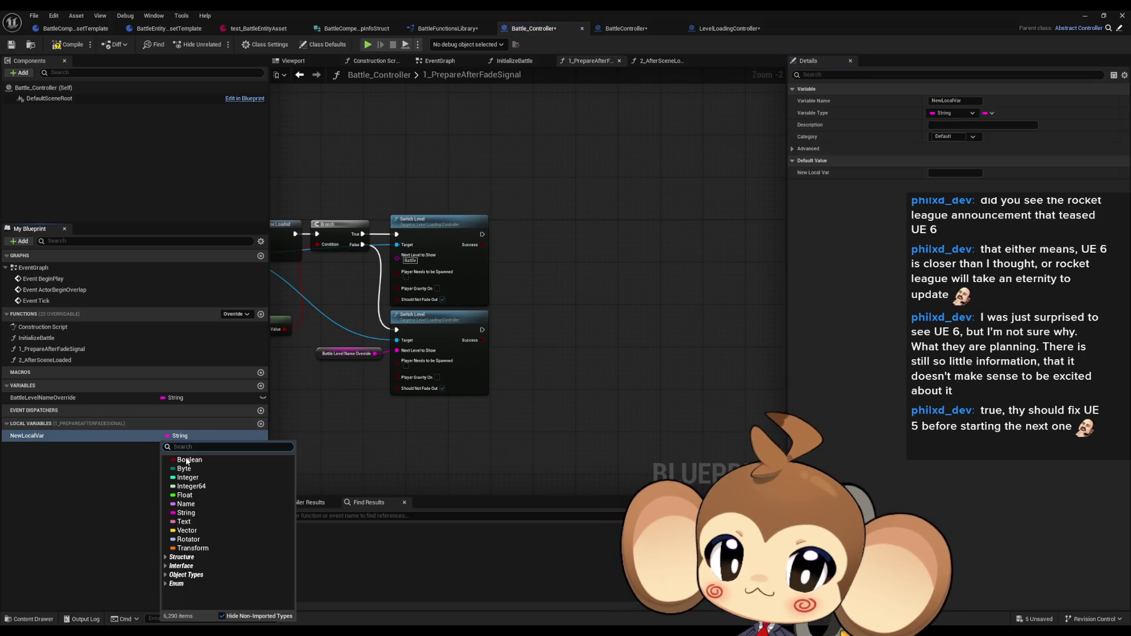
pyautogui.click(182, 458)
pyautogui.write('Local_LevelIsInBund')
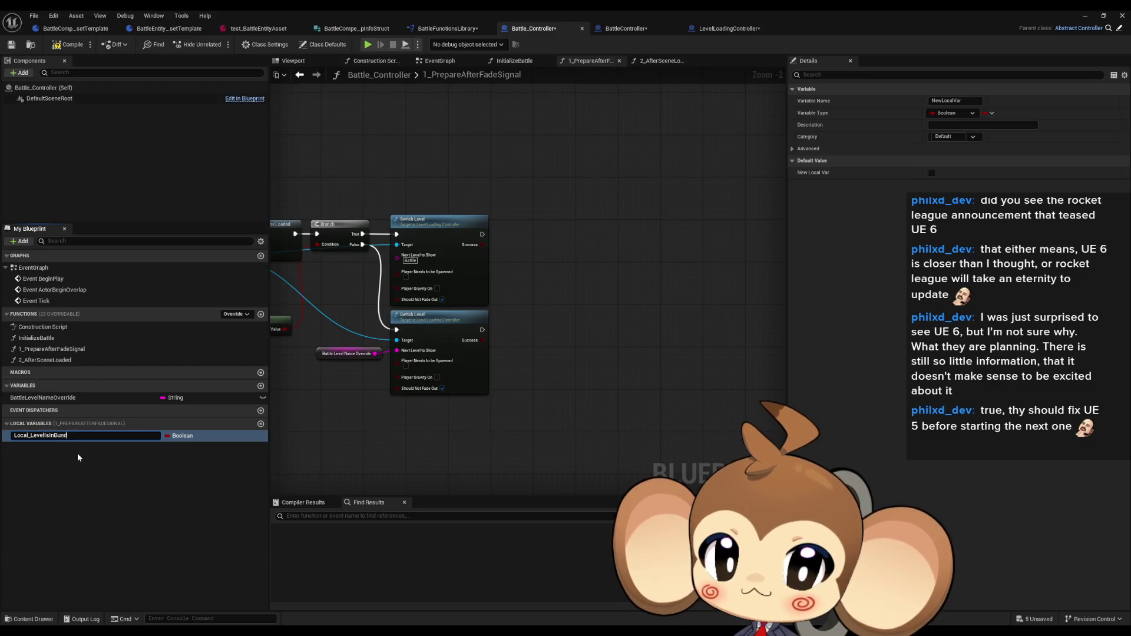
pyautogui.write('le')
pyautogui.press('Return')
# - Place SET Local_LevelIsInBundle nodes after both Switch Level calls and wire them in
pyautogui.moveTo(38, 436)
pyautogui.mouseDown()
pyautogui.moveTo(539, 364)
pyautogui.moveTo(550, 346)
pyautogui.mouseUp()
pyautogui.click(554, 352)
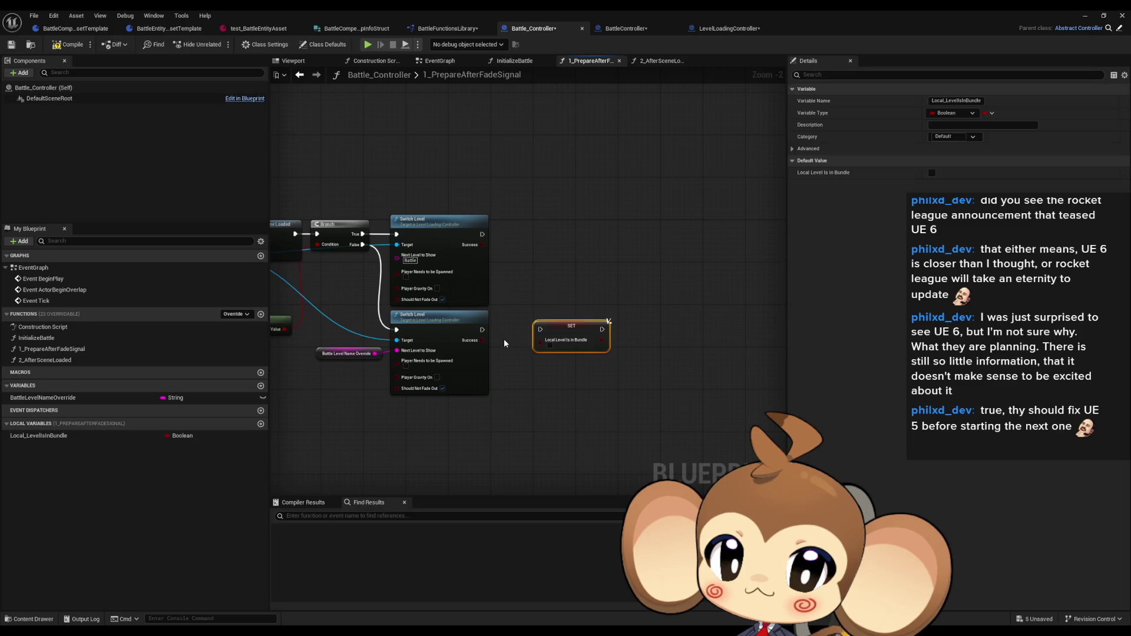
pyautogui.hotkey('ctrl', 'd')
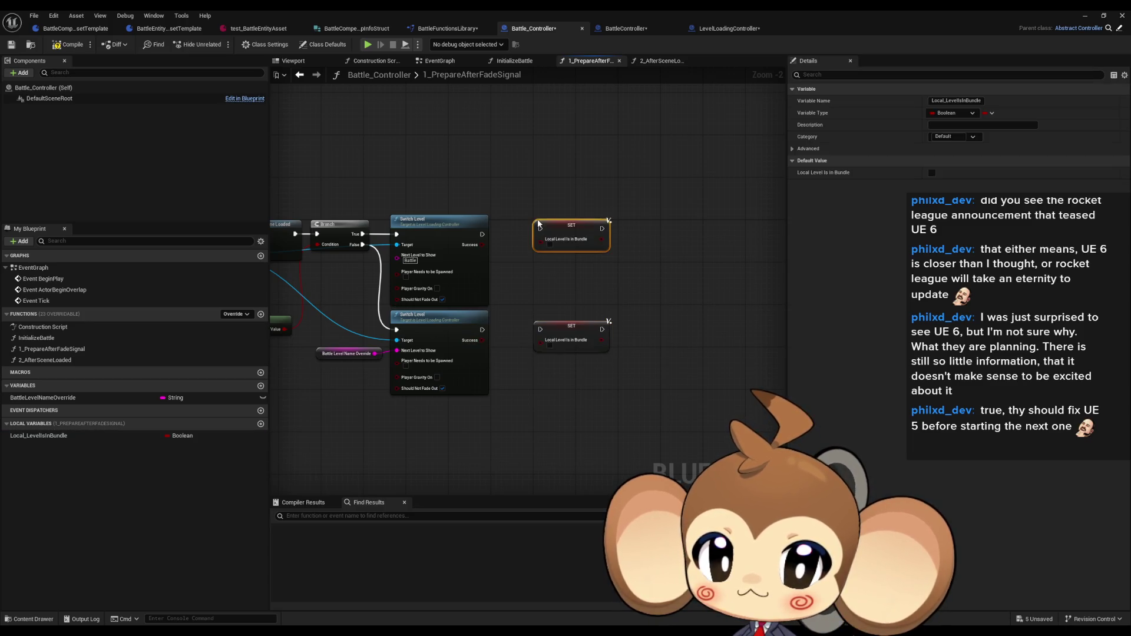
pyautogui.moveTo(540, 228); pyautogui.dragTo(482, 234)
pyautogui.moveTo(571, 235); pyautogui.dragTo(534, 236)
pyautogui.moveTo(571, 327)
pyautogui.mouseDown()
pyautogui.moveTo(483, 330)
pyautogui.moveTo(538, 334)
pyautogui.mouseUp()
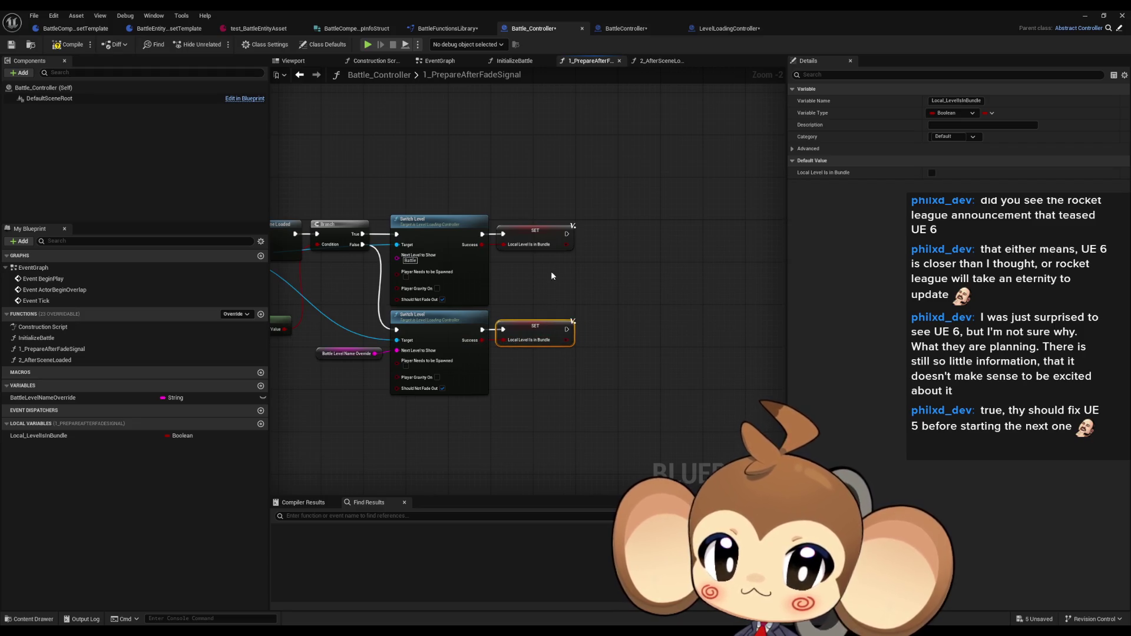
# - Add a Local_LevelIsInBundle getter driving a new Branch, fed by the SET nodes
pyautogui.moveTo(38, 436)
pyautogui.mouseDown()
pyautogui.moveTo(185, 444)
pyautogui.moveTo(624, 356)
pyautogui.mouseUp()
pyautogui.click(565, 399)
pyautogui.write('branch')
pyautogui.press('Return')
pyautogui.moveTo(567, 234)
pyautogui.mouseDown()
pyautogui.moveTo(616, 297)
pyautogui.moveTo(624, 355)
pyautogui.moveTo(647, 343)
pyautogui.moveTo(628, 323)
pyautogui.mouseUp()
pyautogui.moveTo(540, 388); pyautogui.dragTo(535, 360)
pyautogui.click(658, 384)
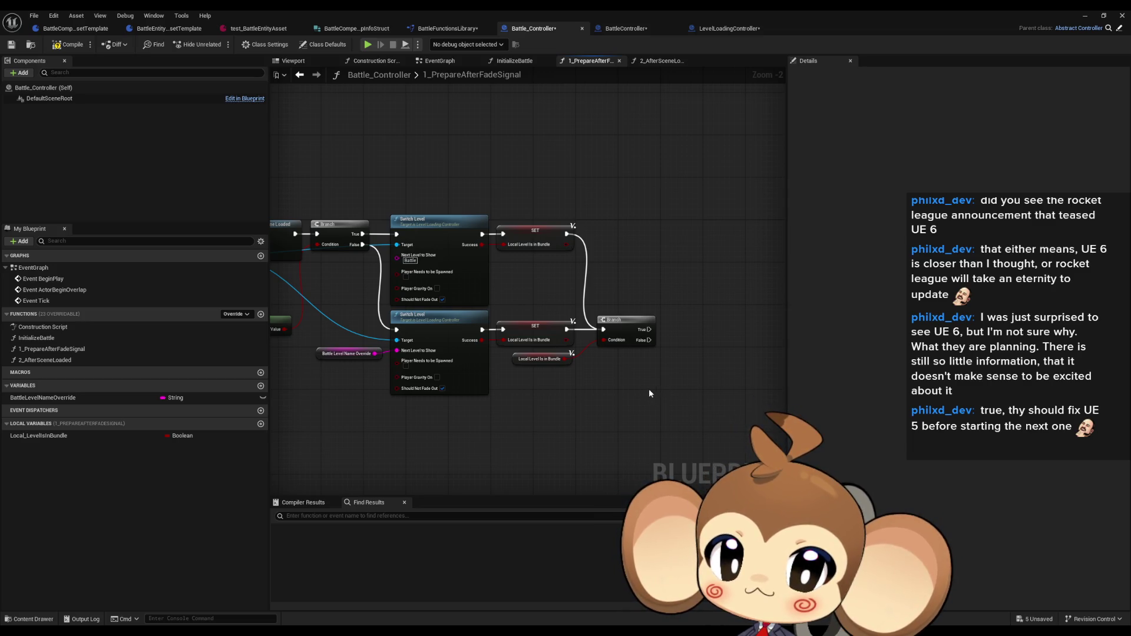
# - In LevelLoadingController, move the Return Node into place beside Call Scene Loaded
pyautogui.click(636, 33)
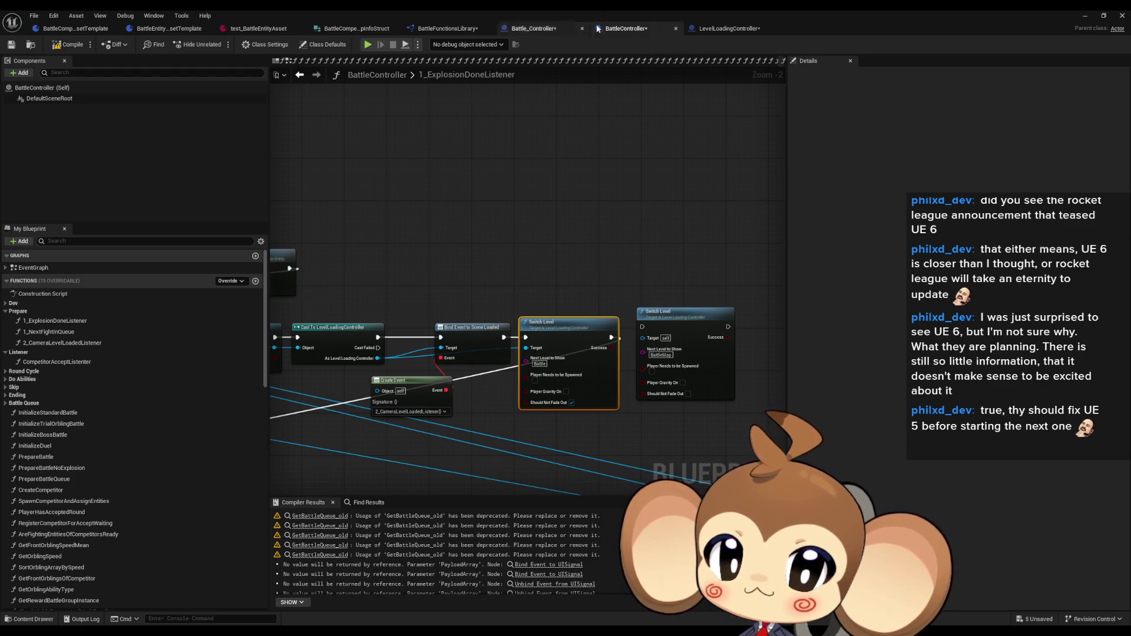
pyautogui.click(726, 29)
pyautogui.scroll(2, 703, 298)
pyautogui.moveTo(751, 290); pyautogui.dragTo(434, 232)
pyautogui.scroll(3, 353, 254)
pyautogui.moveTo(365, 255)
pyautogui.mouseDown()
pyautogui.moveTo(397, 258)
pyautogui.moveTo(326, 272)
pyautogui.mouseUp()
pyautogui.moveTo(374, 205); pyautogui.dragTo(486, 214)
pyautogui.click(486, 214)
pyautogui.moveTo(447, 272); pyautogui.dragTo(455, 274)
pyautogui.click(494, 216)
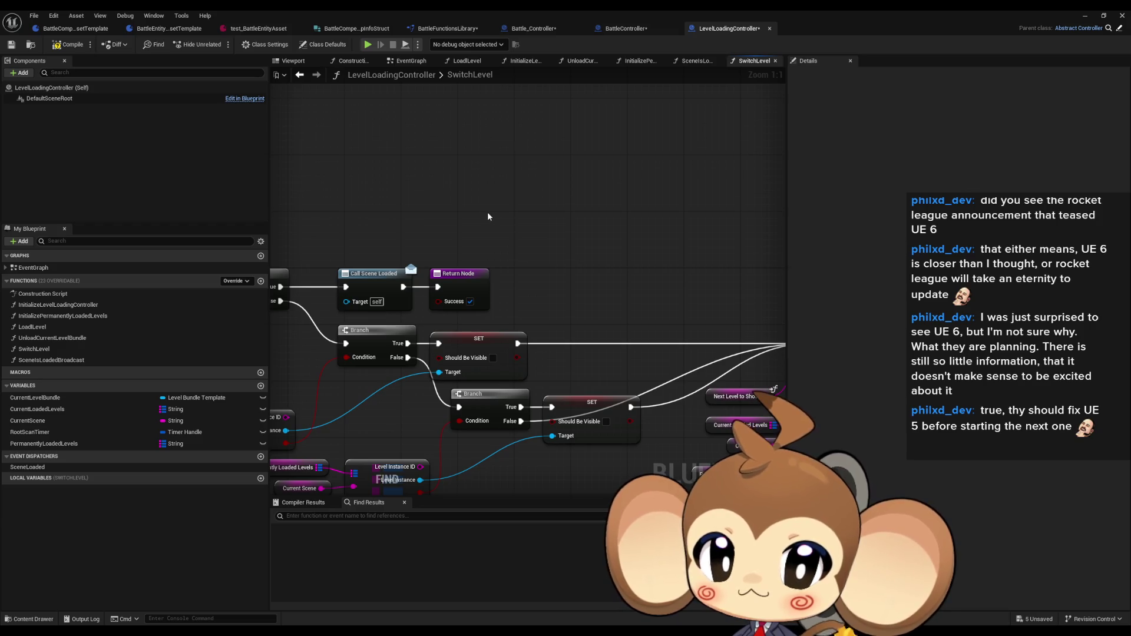
# - Select Call Scene Loaded, then go back to the Battle_Controller blueprint graph
pyautogui.click(360, 283)
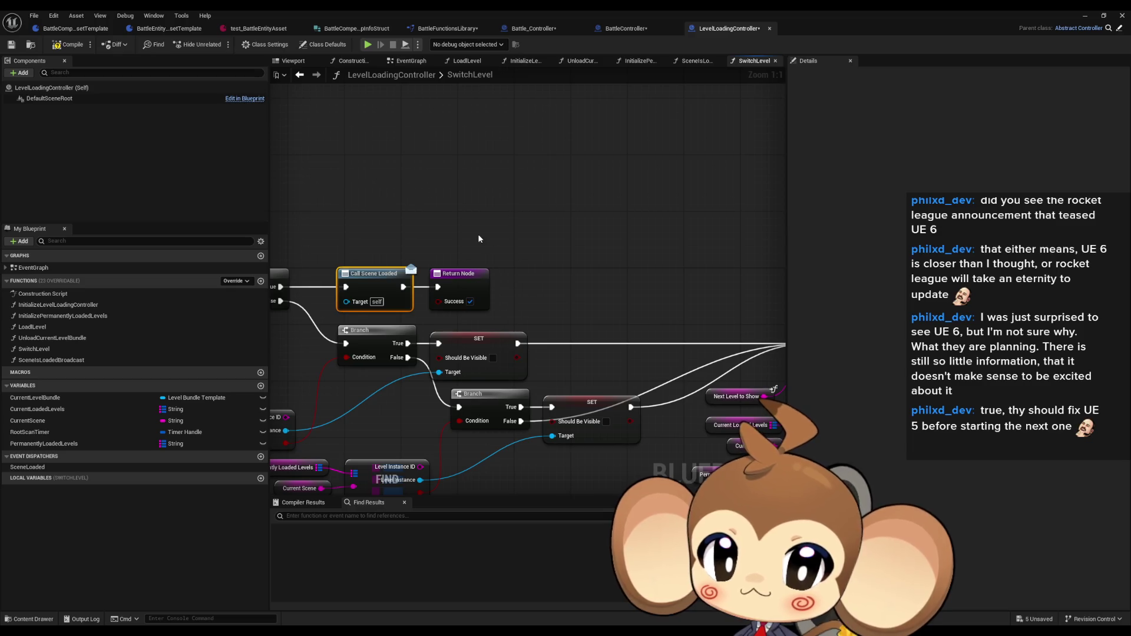
pyautogui.click(642, 30)
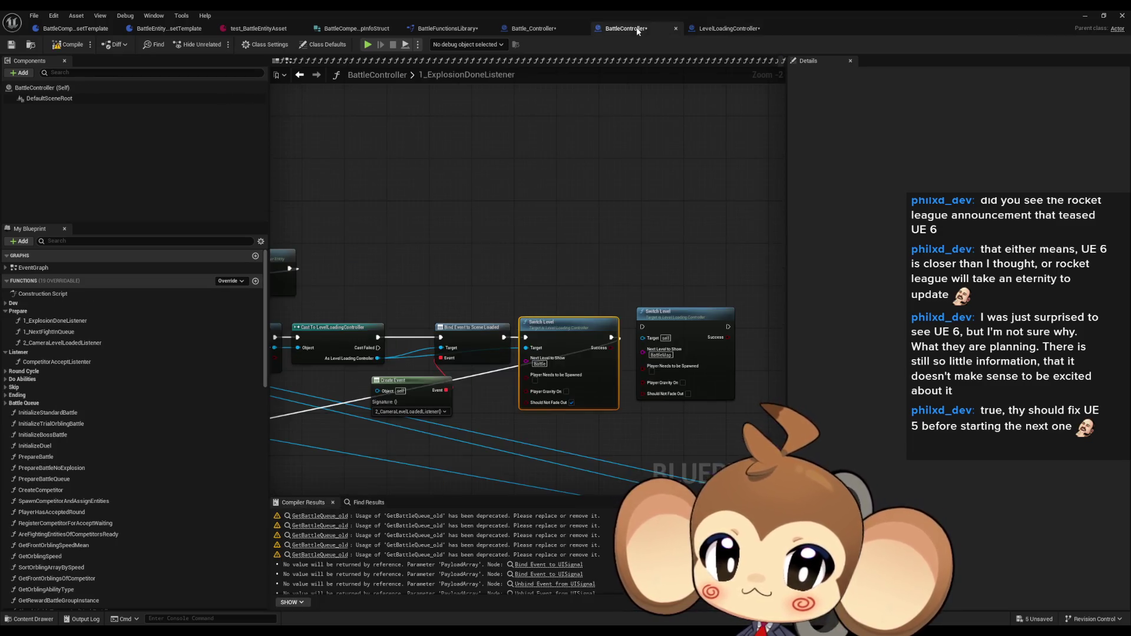
pyautogui.scroll(-3, 426, 309)
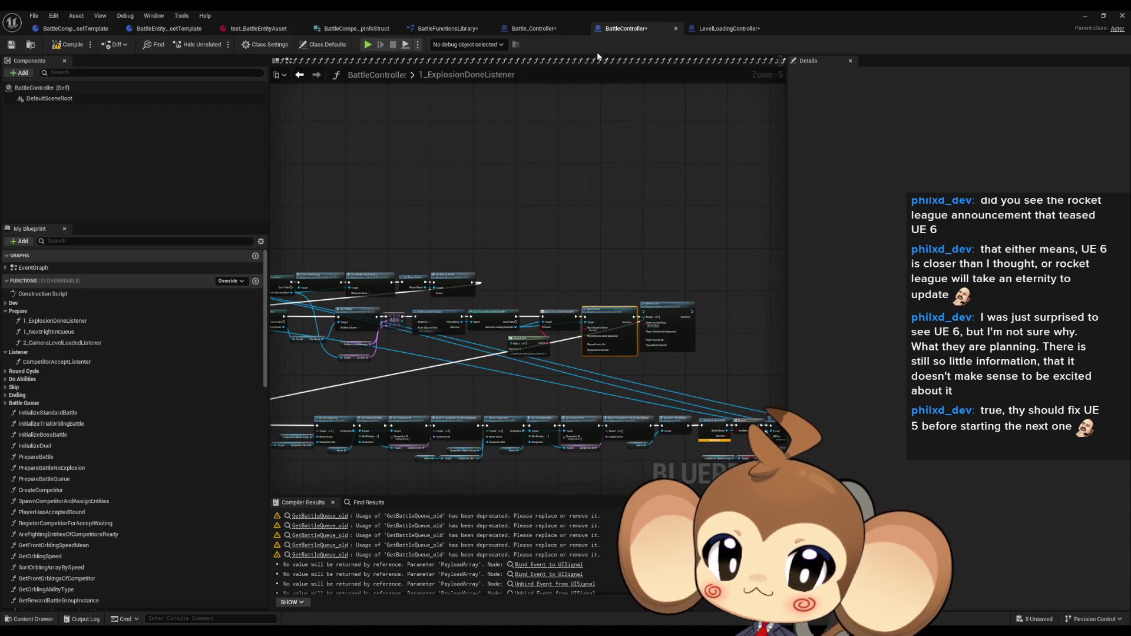
pyautogui.click(555, 29)
pyautogui.scroll(-2, 681, 275)
pyautogui.scroll(2, 483, 304)
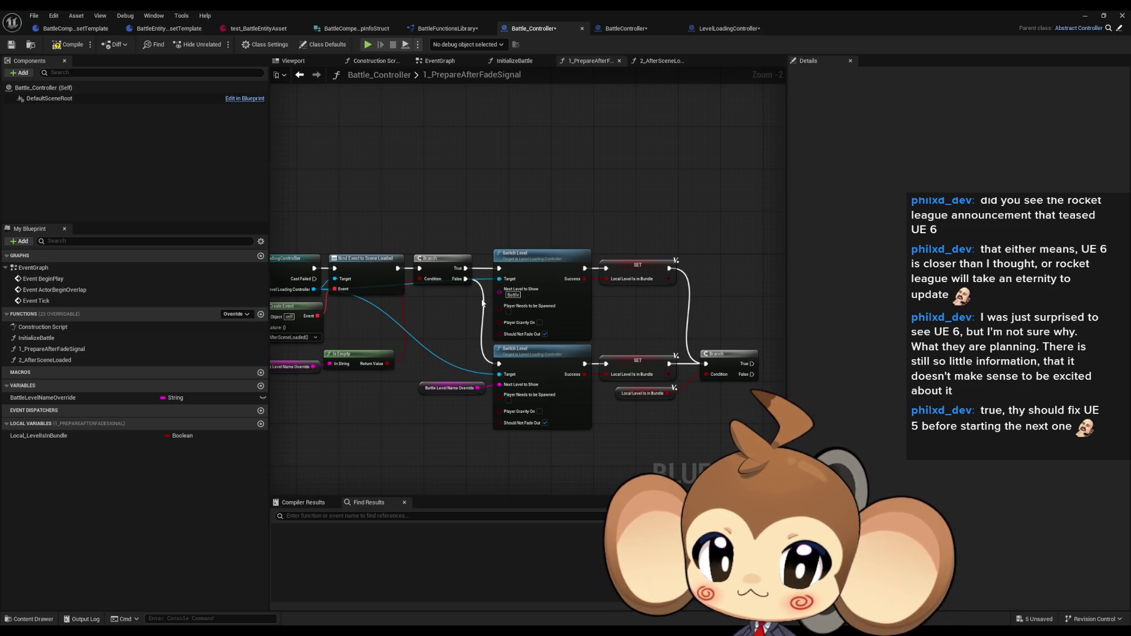
# - Pan to the Cast node and pull a wire from As Level Loading Controller to list actions
pyautogui.moveTo(423, 306); pyautogui.dragTo(534, 297)
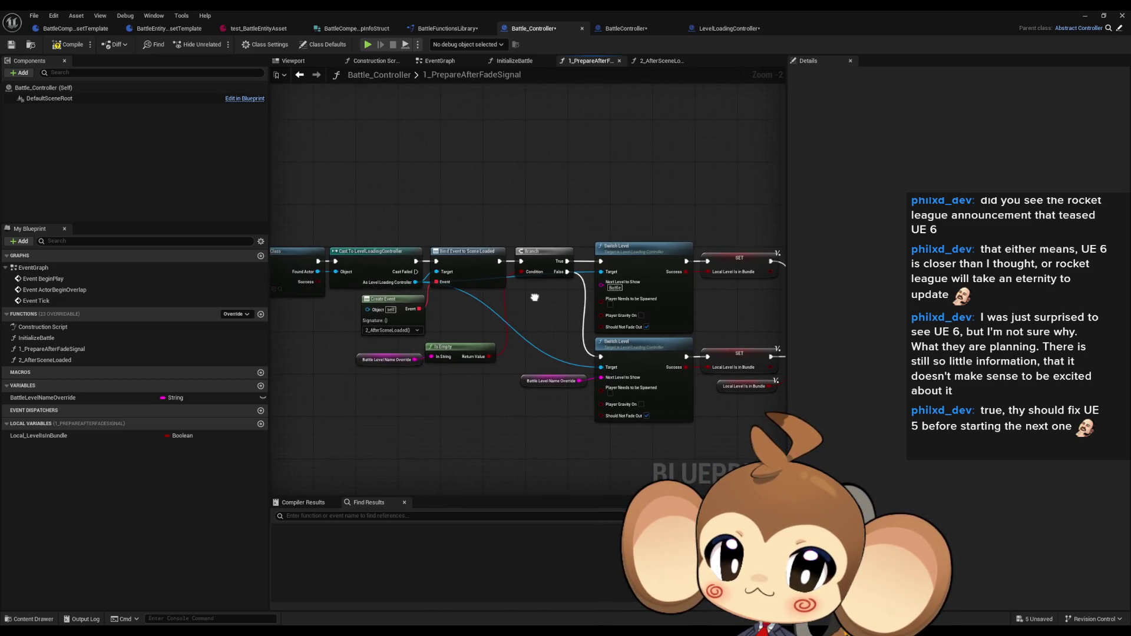
pyautogui.click(468, 274)
pyautogui.moveTo(530, 311)
pyautogui.mouseDown()
pyautogui.moveTo(632, 307)
pyautogui.moveTo(604, 309)
pyautogui.mouseUp()
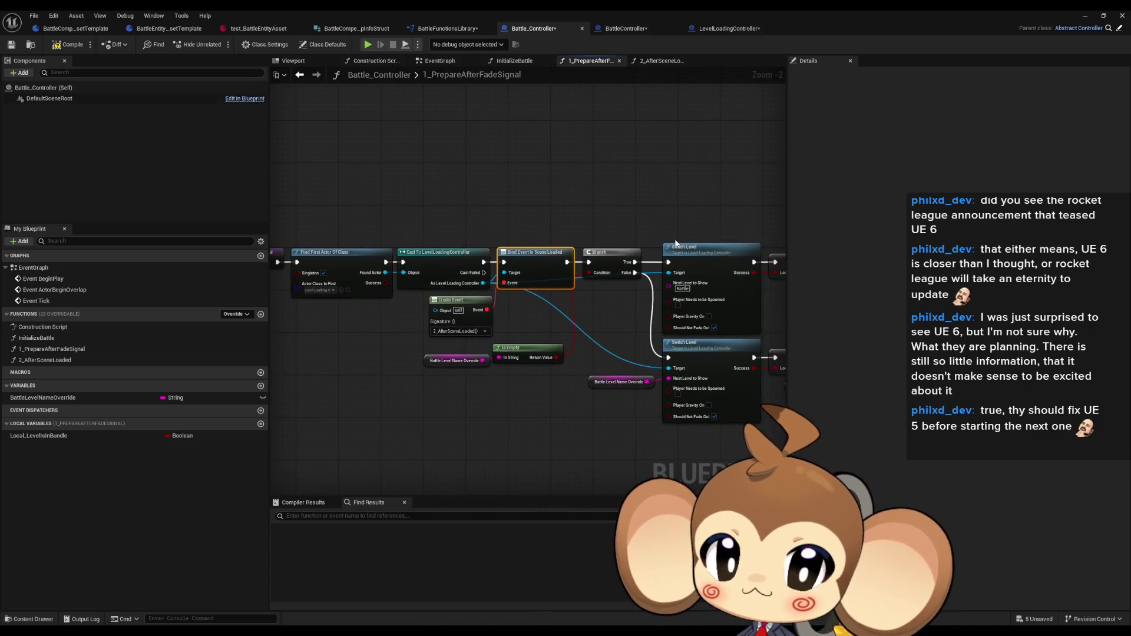
pyautogui.moveTo(676, 243); pyautogui.dragTo(545, 248)
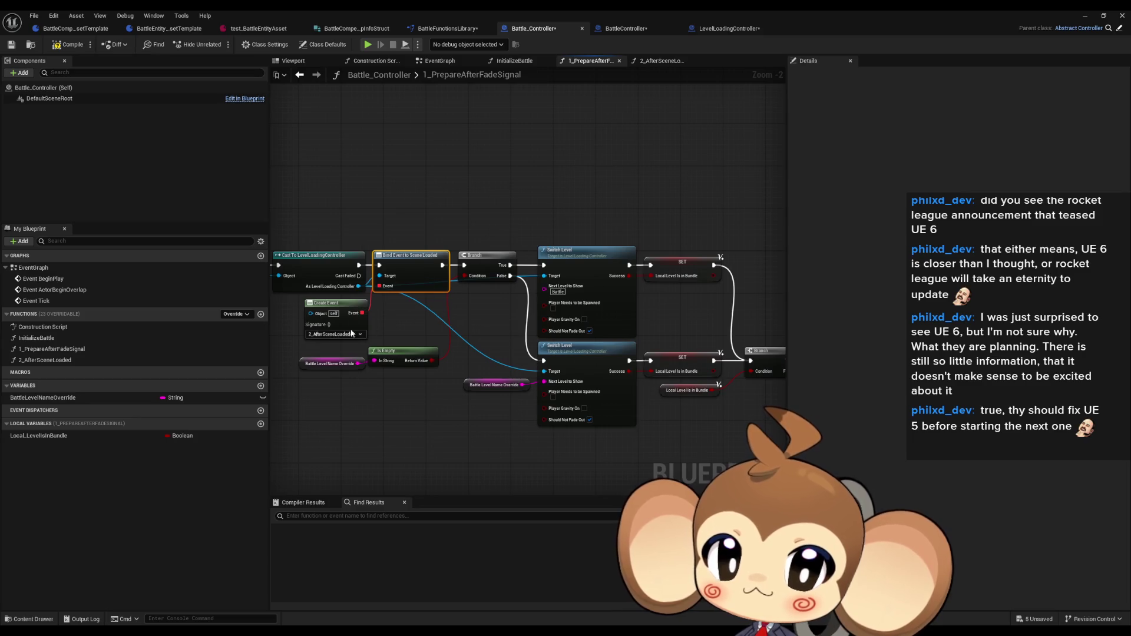
pyautogui.moveTo(612, 323); pyautogui.dragTo(447, 294)
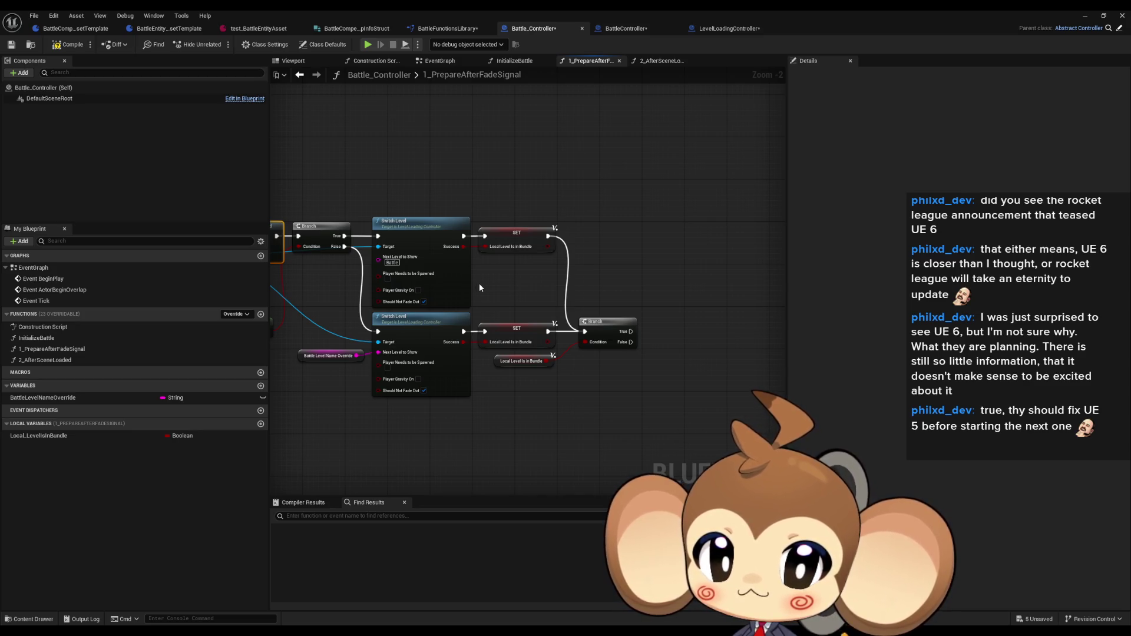
pyautogui.moveTo(454, 293); pyautogui.dragTo(559, 286)
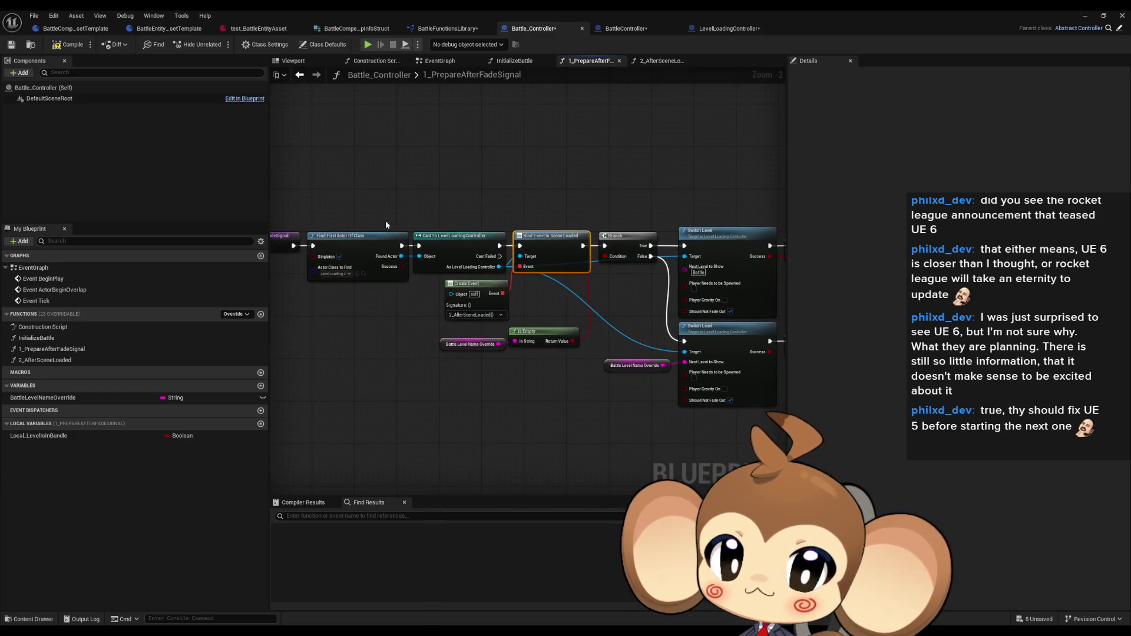
pyautogui.moveTo(497, 266); pyautogui.dragTo(517, 428)
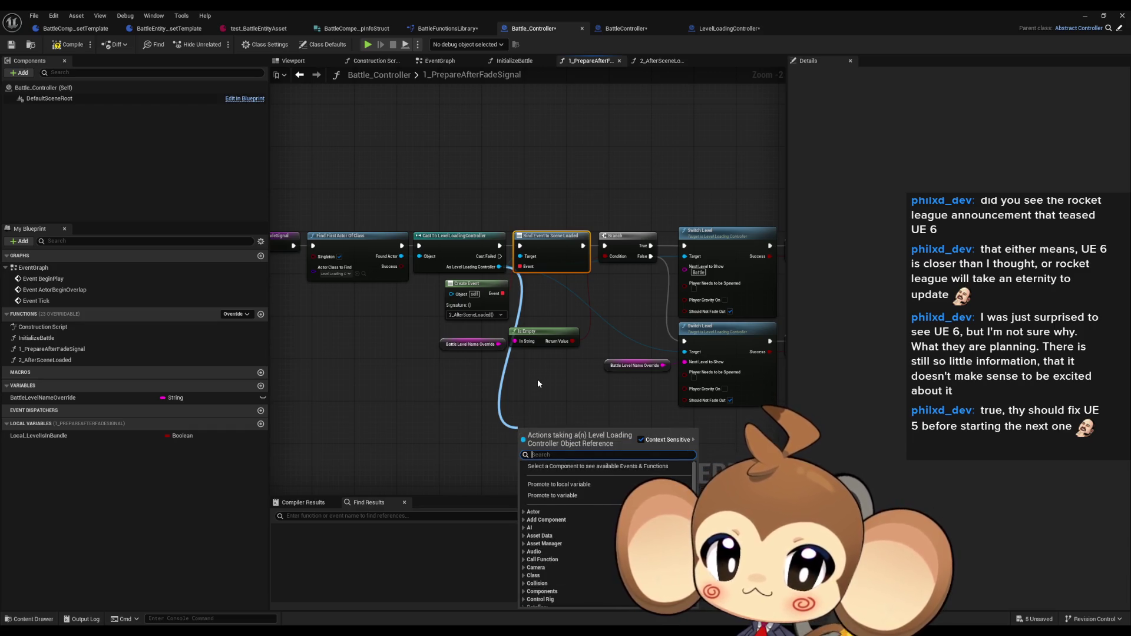
# - Add an Initialize Level Loading Controller call on the cast's controller and open its function graph
pyautogui.write('call')
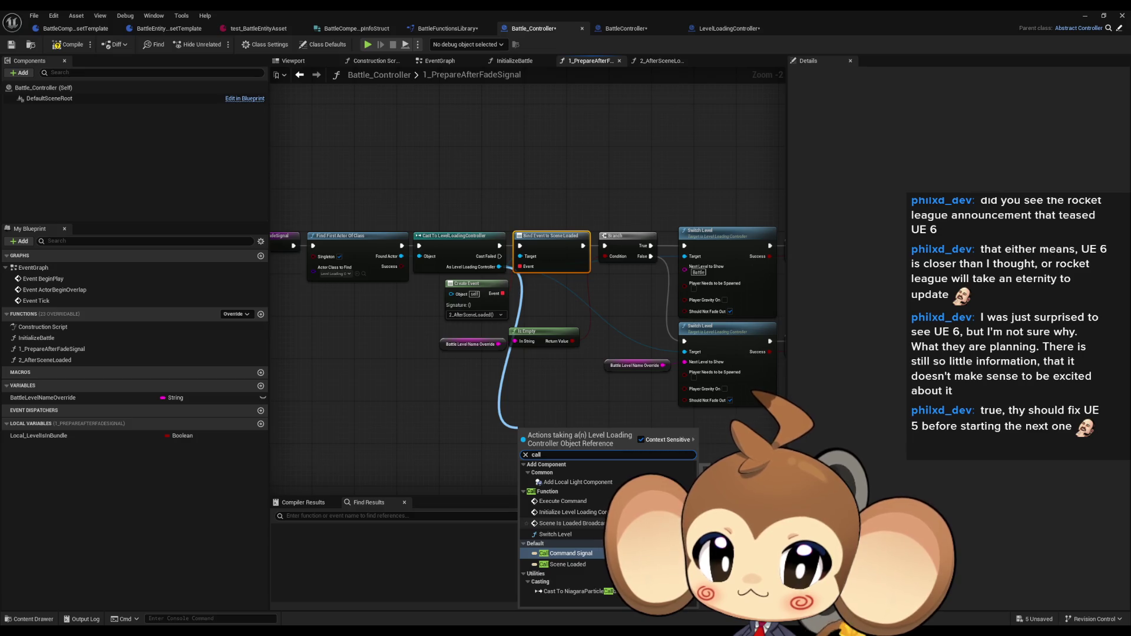
pyautogui.click(605, 513)
pyautogui.doubleClick(548, 449)
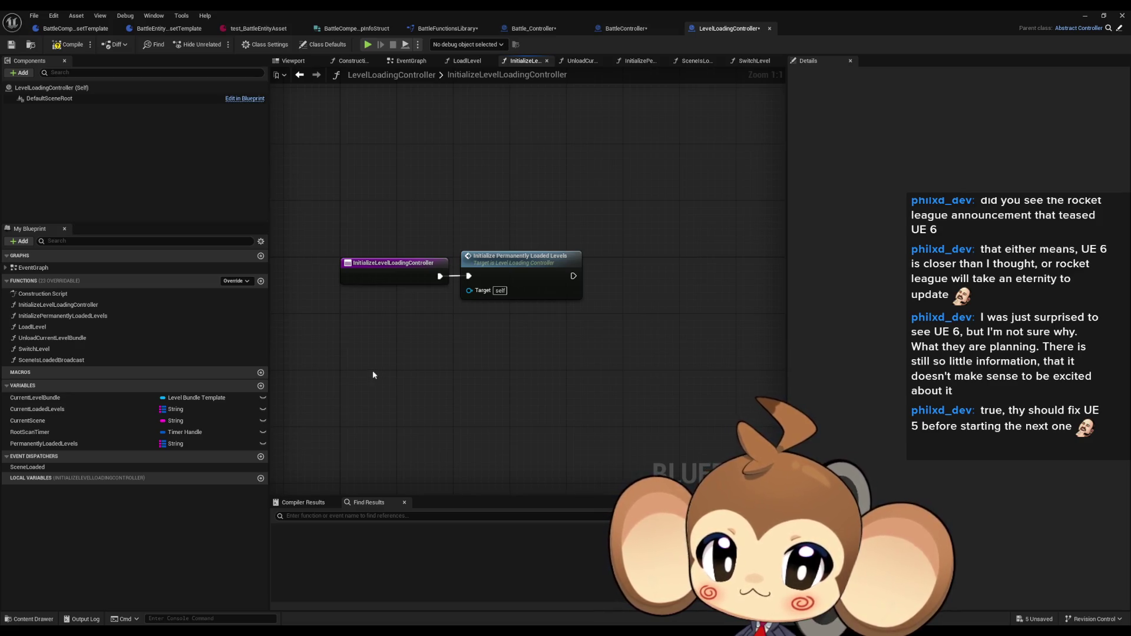
# - Open LevelLoadingController's LoadLevel function graph
pyautogui.click(93, 327)
pyautogui.doubleClick(93, 327)
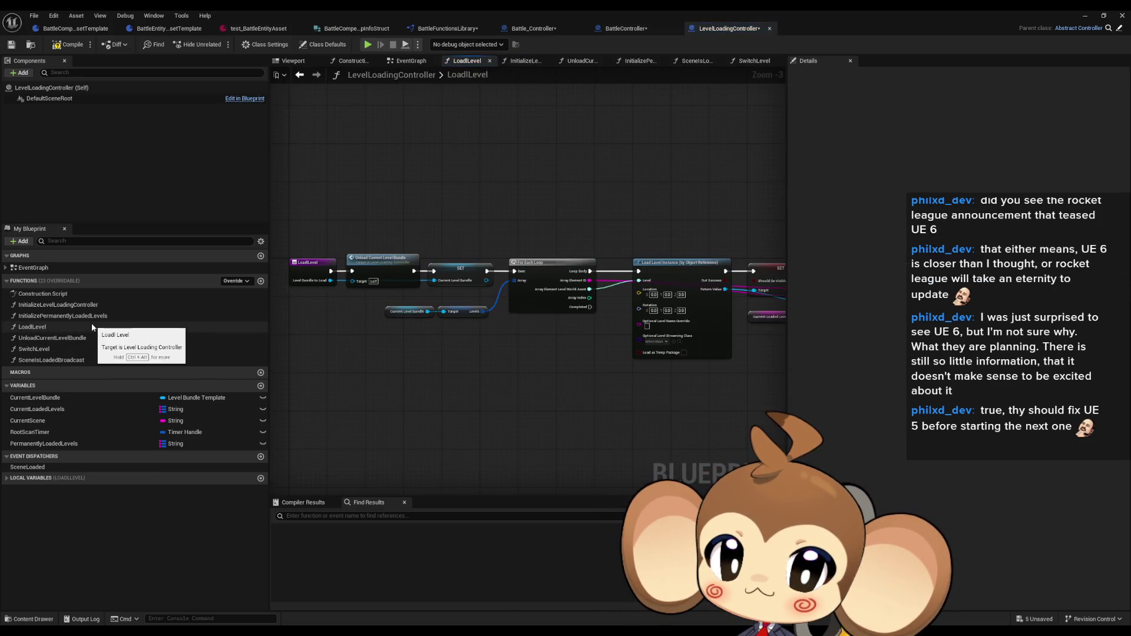
pyautogui.scroll(-2, 452, 276)
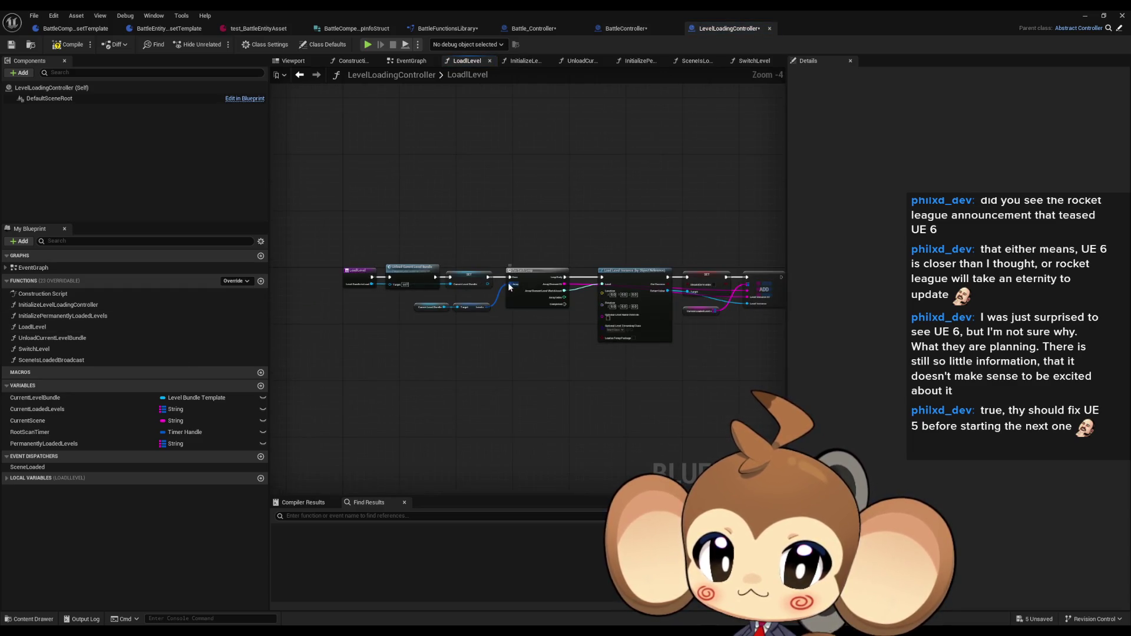
# - Find all references to CurrentLoadedLevels by name, inspect its LoadLevel use, then return to Battle_Controller
pyautogui.click(66, 412)
pyautogui.rightClick(65, 414)
pyautogui.moveTo(118, 445)
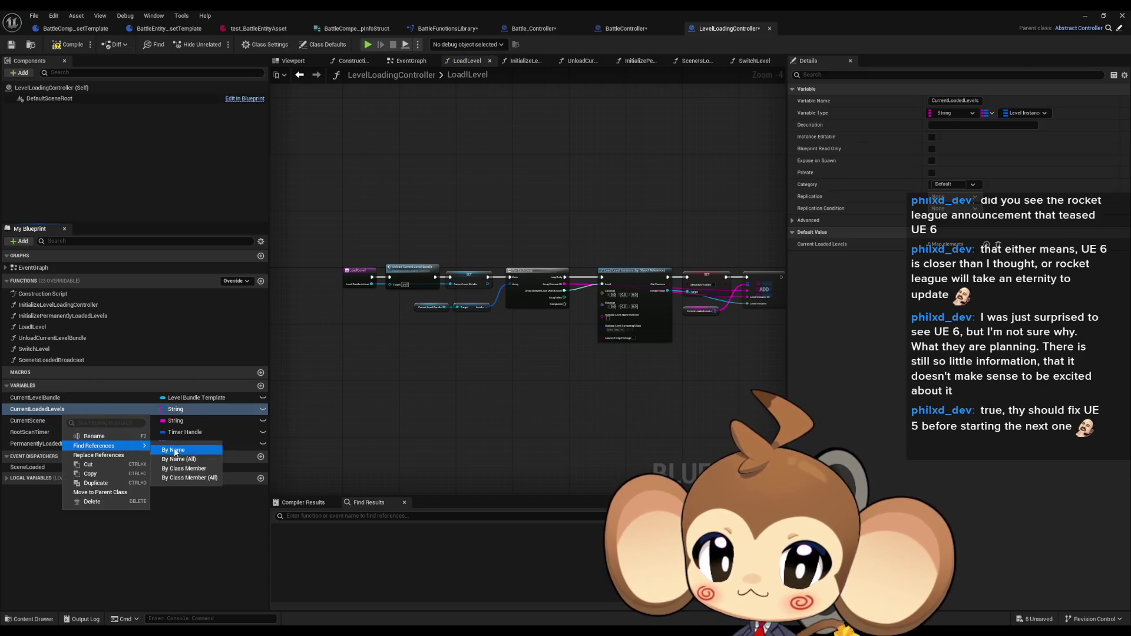
pyautogui.click(166, 450)
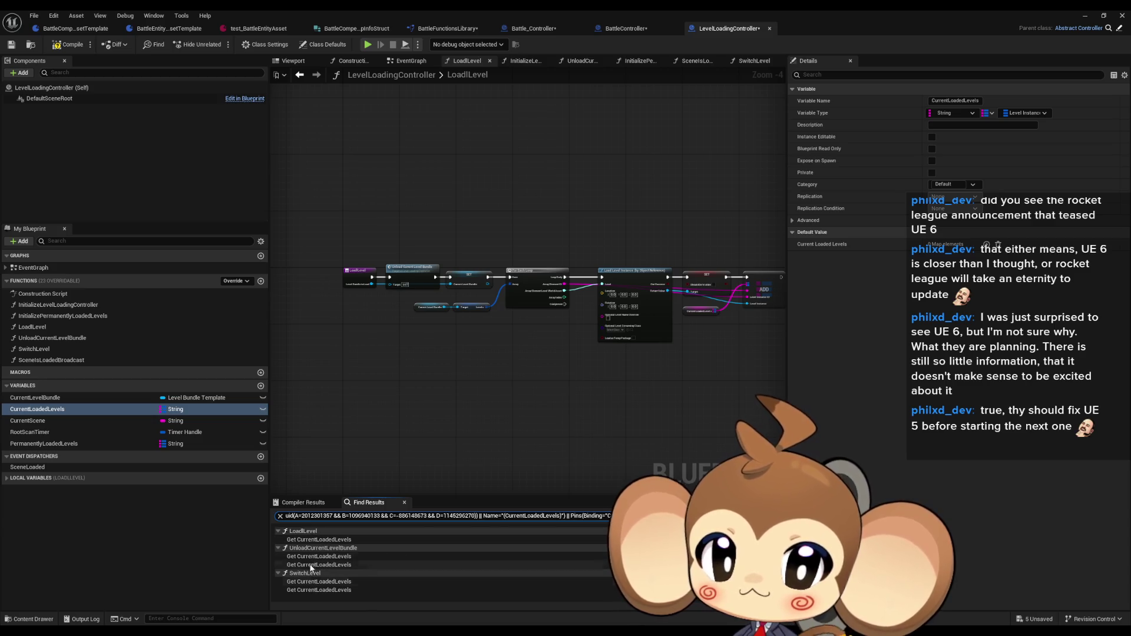
pyautogui.click(312, 540)
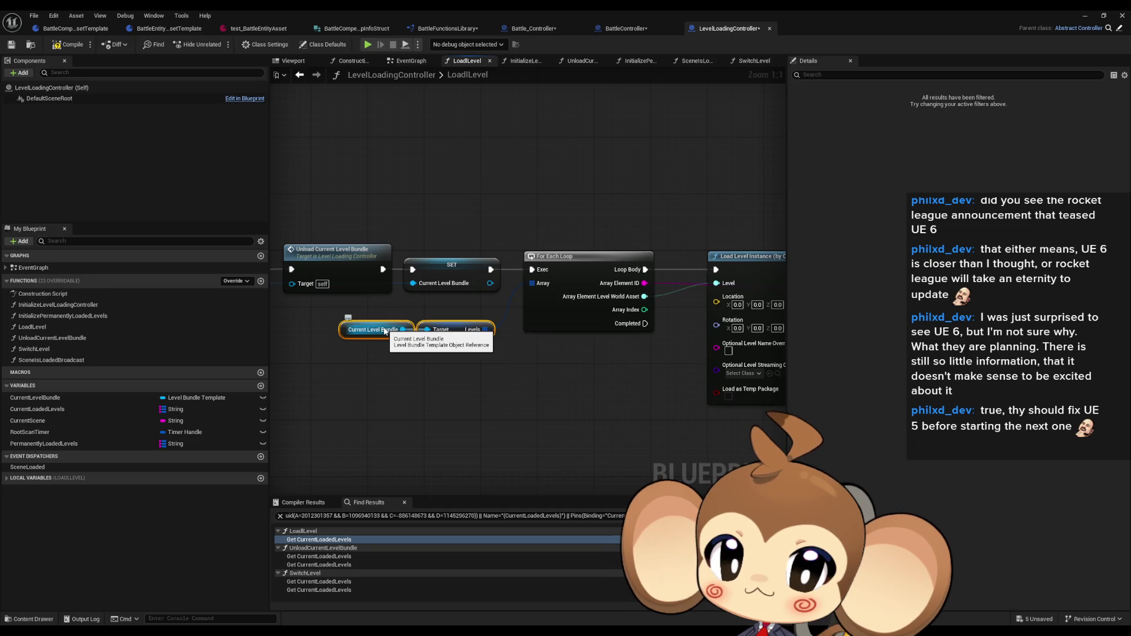
pyautogui.moveTo(384, 332)
pyautogui.mouseDown()
pyautogui.moveTo(587, 331)
pyautogui.moveTo(623, 354)
pyautogui.moveTo(506, 353)
pyautogui.mouseUp()
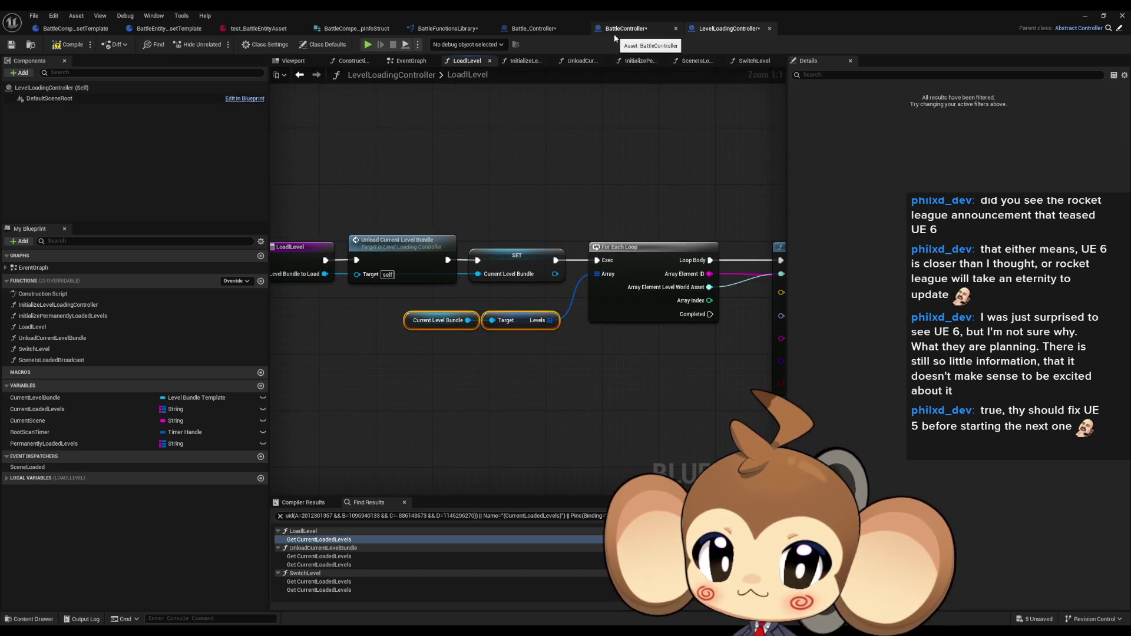
pyautogui.click(534, 29)
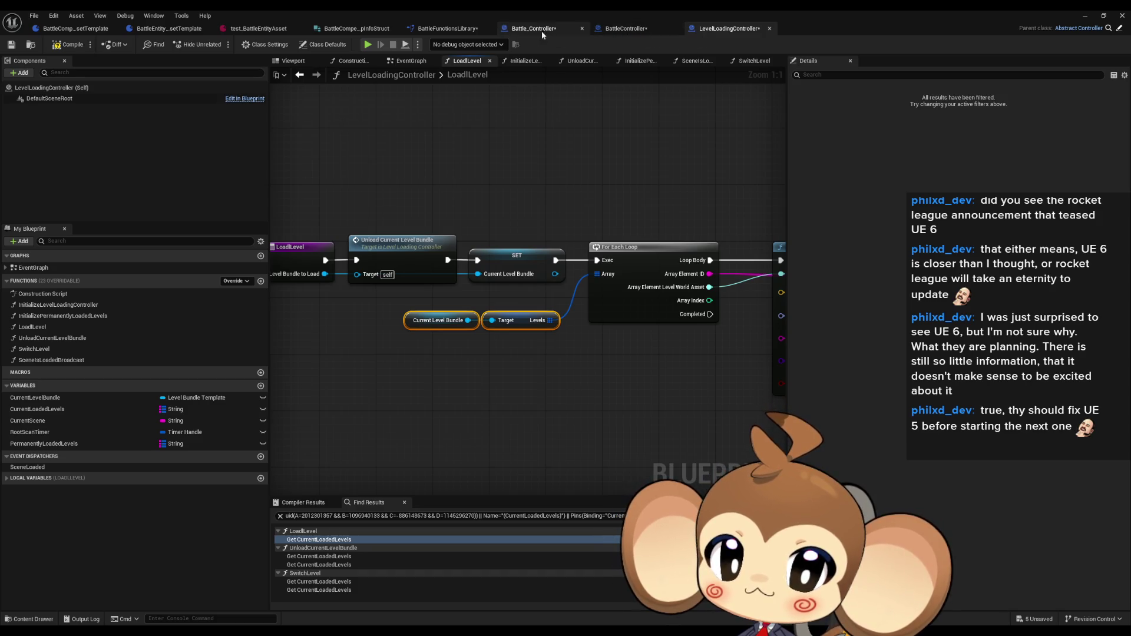
pyautogui.moveTo(586, 350); pyautogui.dragTo(676, 342)
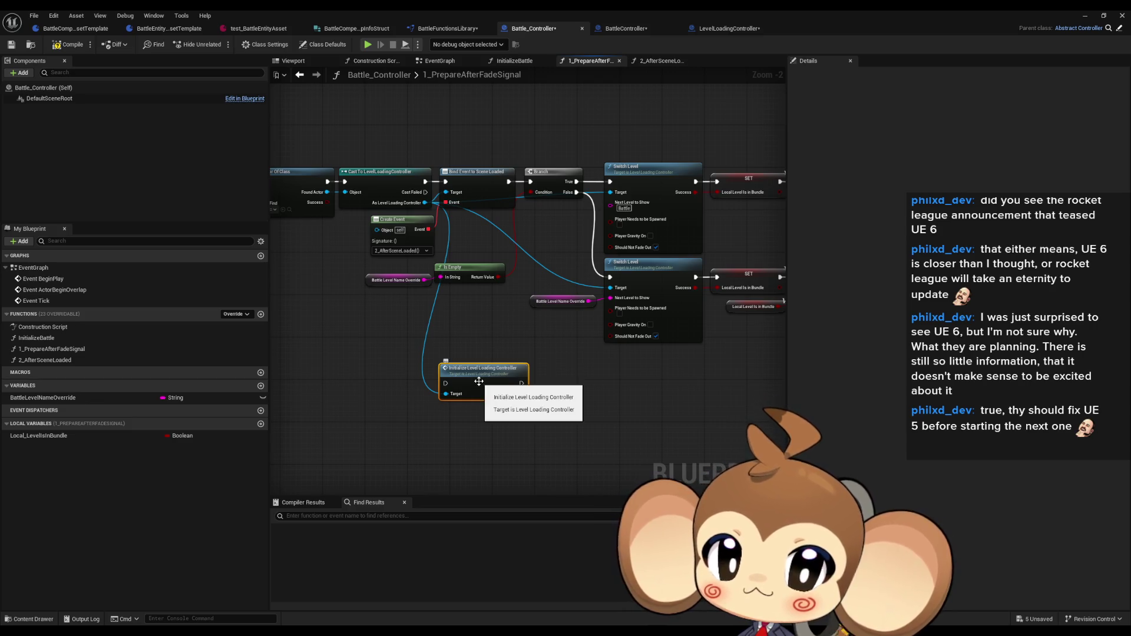
# - Replace the Initialize call with a Load Level node targeting the cast's controller, then minimize the editor
pyautogui.press('Delete')
pyautogui.moveTo(424, 202)
pyautogui.mouseDown()
pyautogui.moveTo(459, 289)
pyautogui.moveTo(487, 317)
pyautogui.mouseUp()
pyautogui.write('level l')
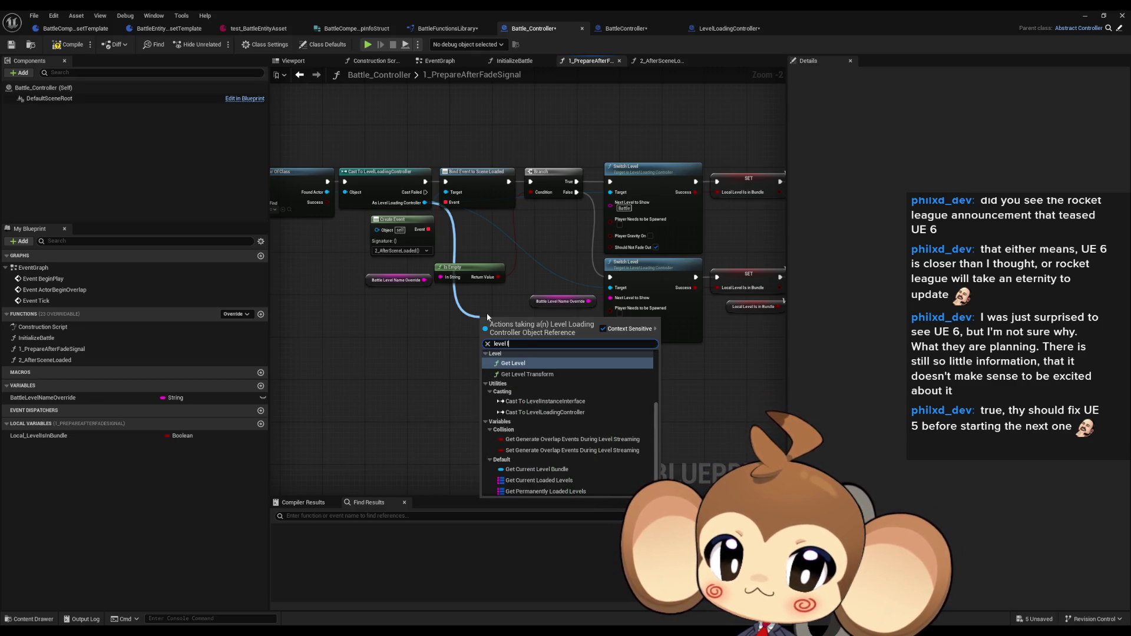
pyautogui.write('oad')
pyautogui.press('Return')
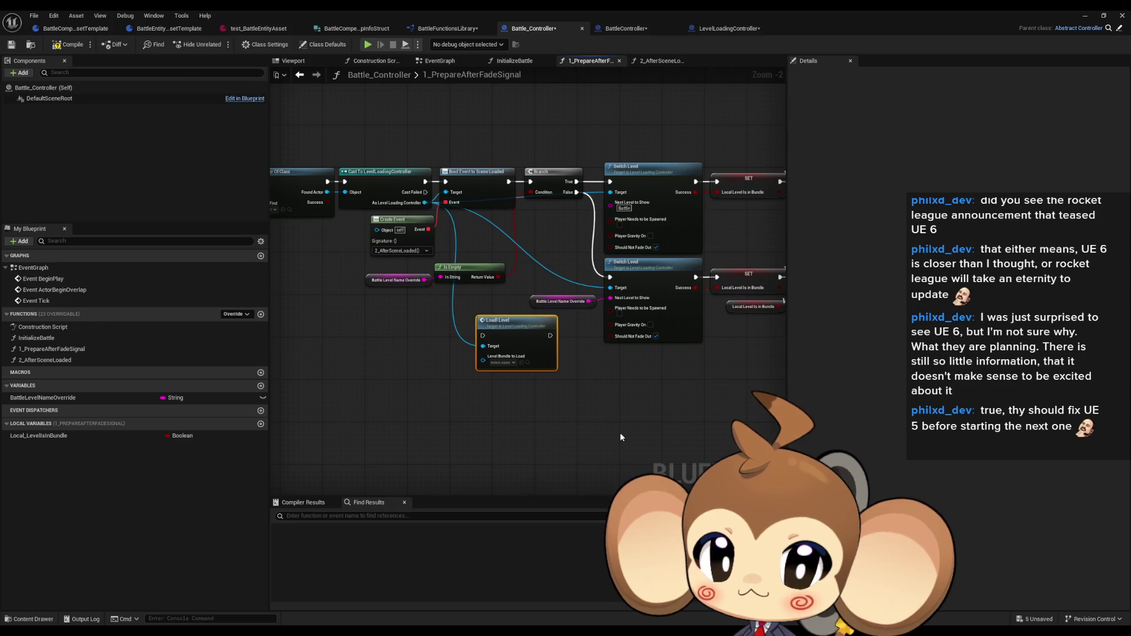
pyautogui.moveTo(535, 347)
pyautogui.mouseDown()
pyautogui.moveTo(624, 412)
pyautogui.moveTo(554, 389)
pyautogui.moveTo(718, 488)
pyautogui.moveTo(499, 367)
pyautogui.moveTo(564, 358)
pyautogui.moveTo(653, 309)
pyautogui.mouseUp()
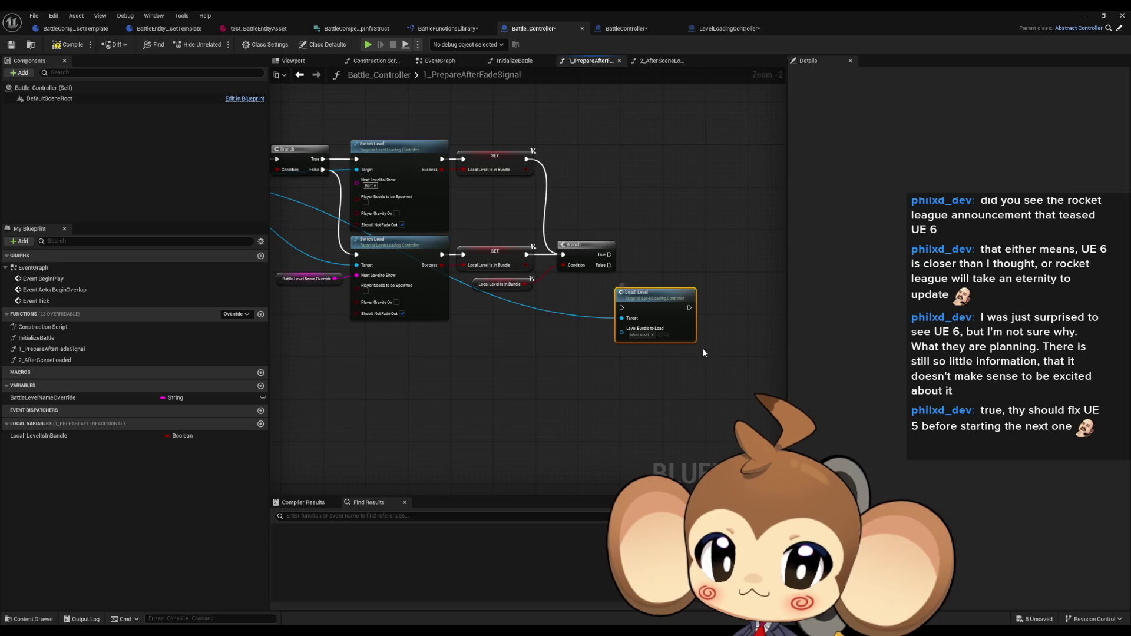
pyautogui.scroll(1, 706, 348)
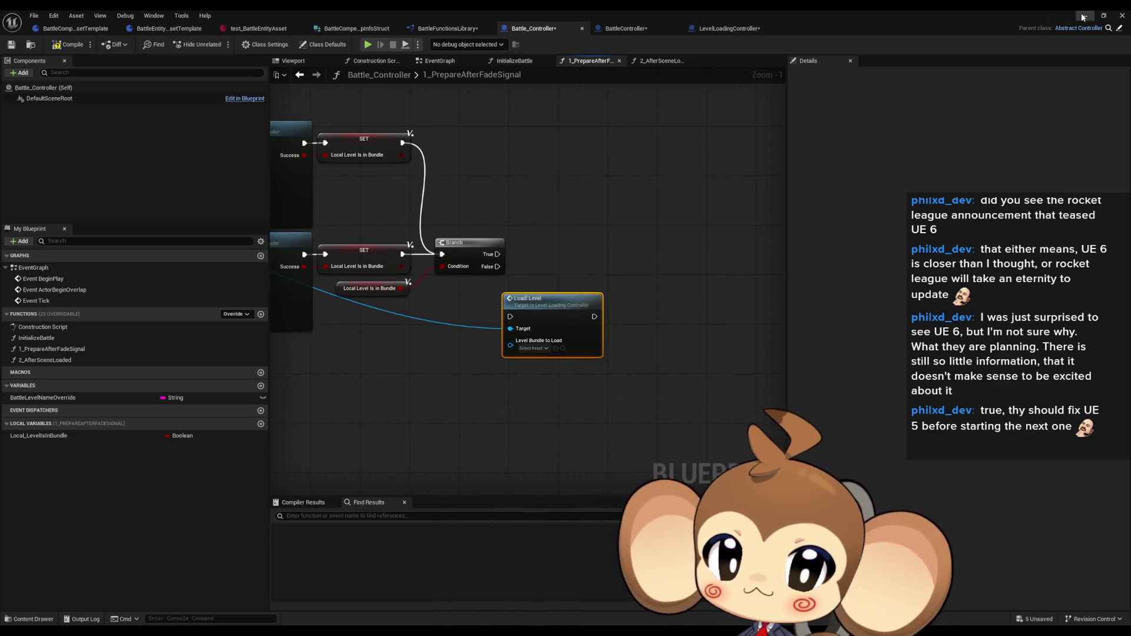
pyautogui.click(1084, 15)
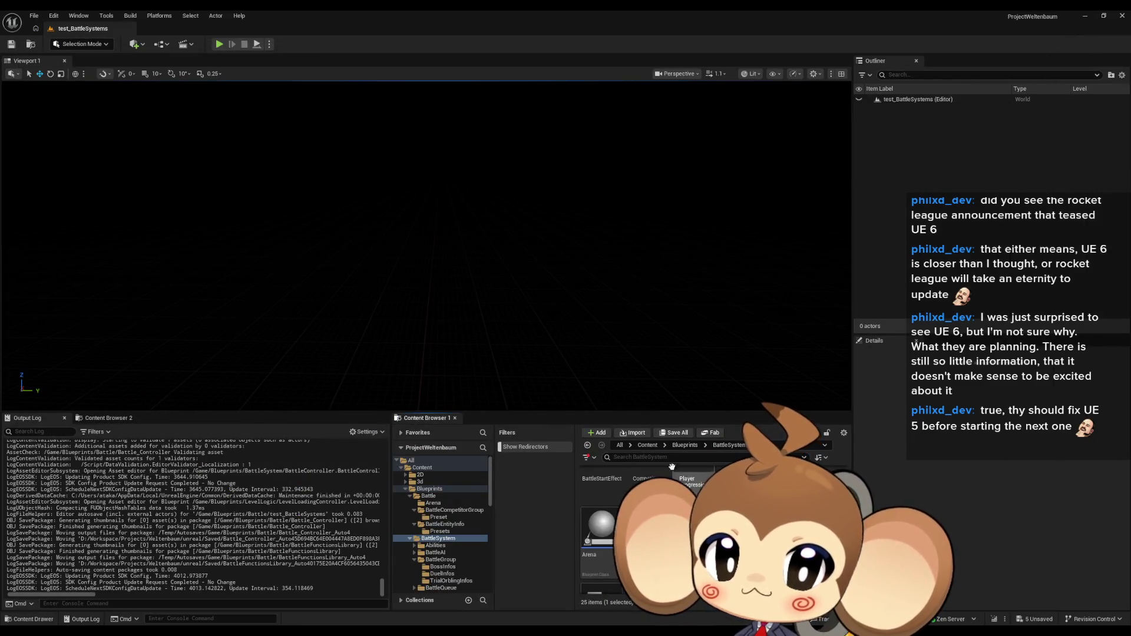
# - Browse to Content/GameData/LevelData and inspect the existing LD_1_1 level bundle
pyautogui.click(422, 467)
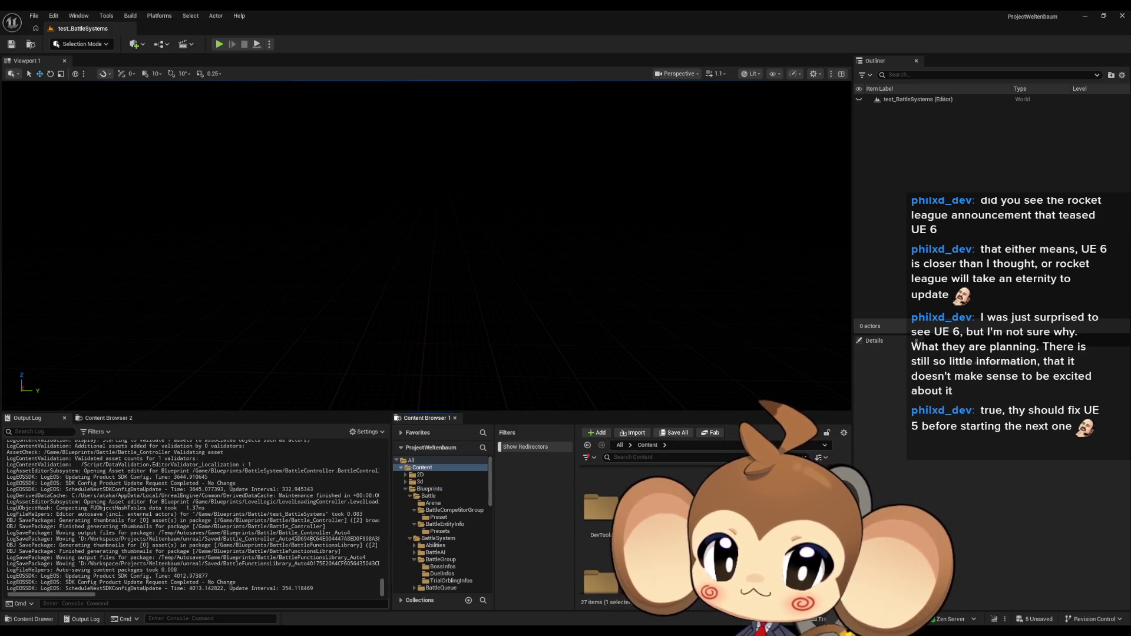
pyautogui.doubleClick(785, 494)
pyautogui.doubleClick(693, 486)
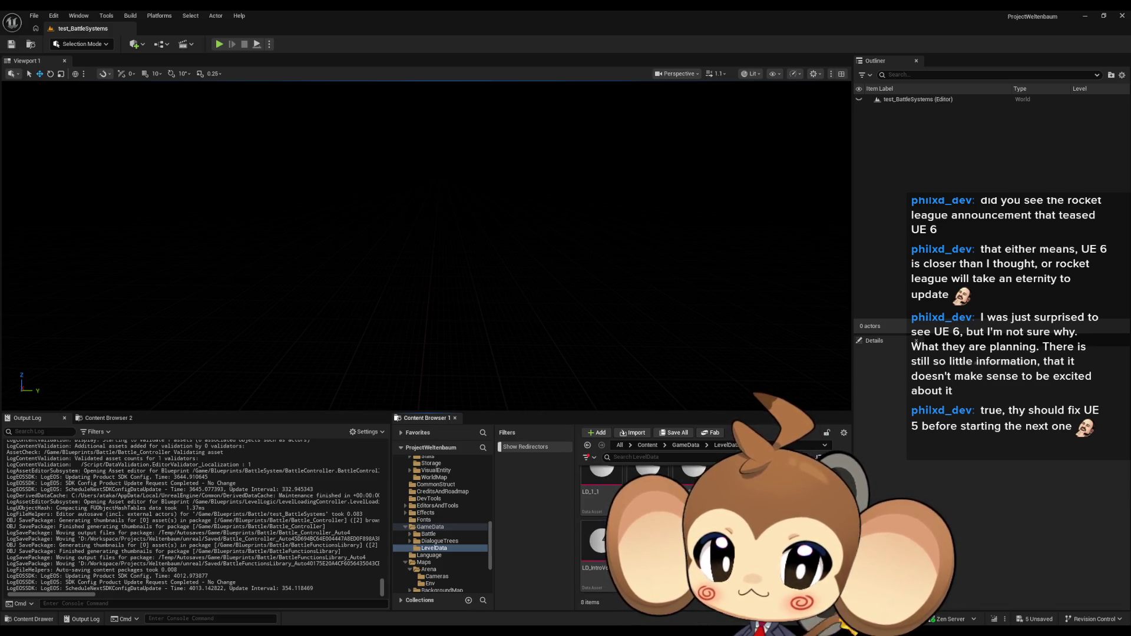
pyautogui.doubleClick(616, 518)
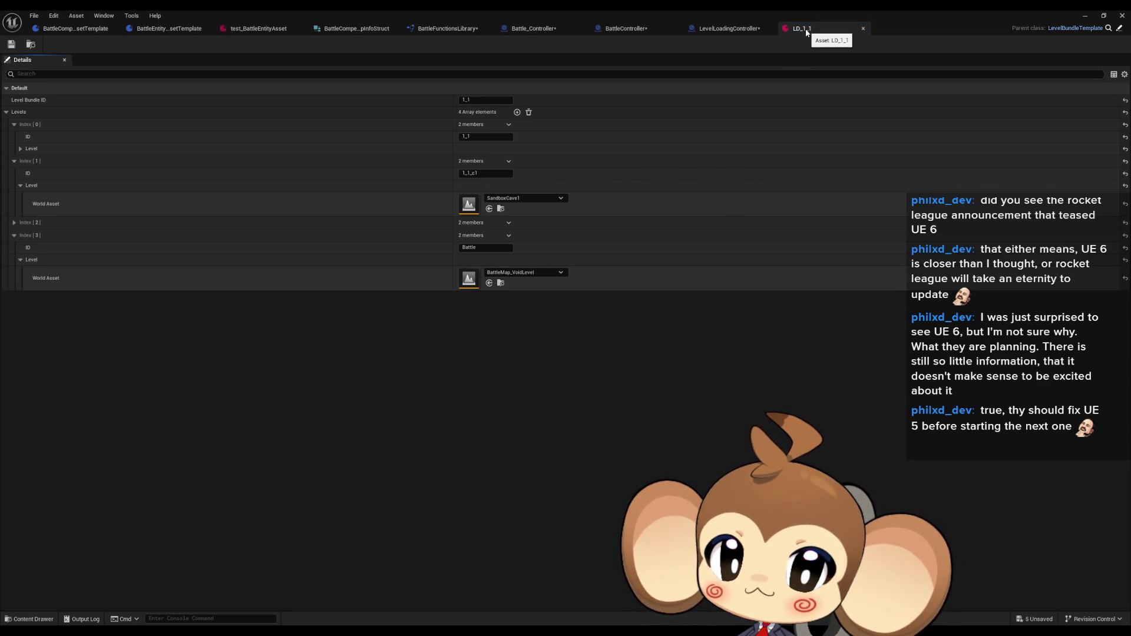
pyautogui.middleClick(808, 30)
pyautogui.doubleClick(808, 28)
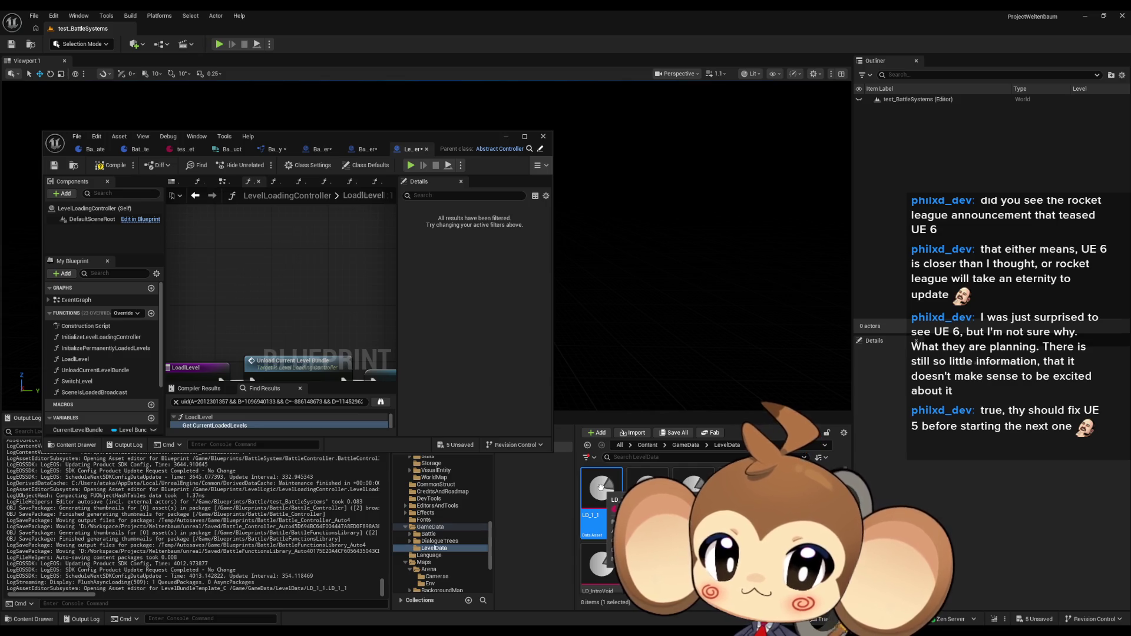
# - Create a LevelBundleTemplate data asset named DefaultLevelBundle in LevelData
pyautogui.rightClick(743, 477)
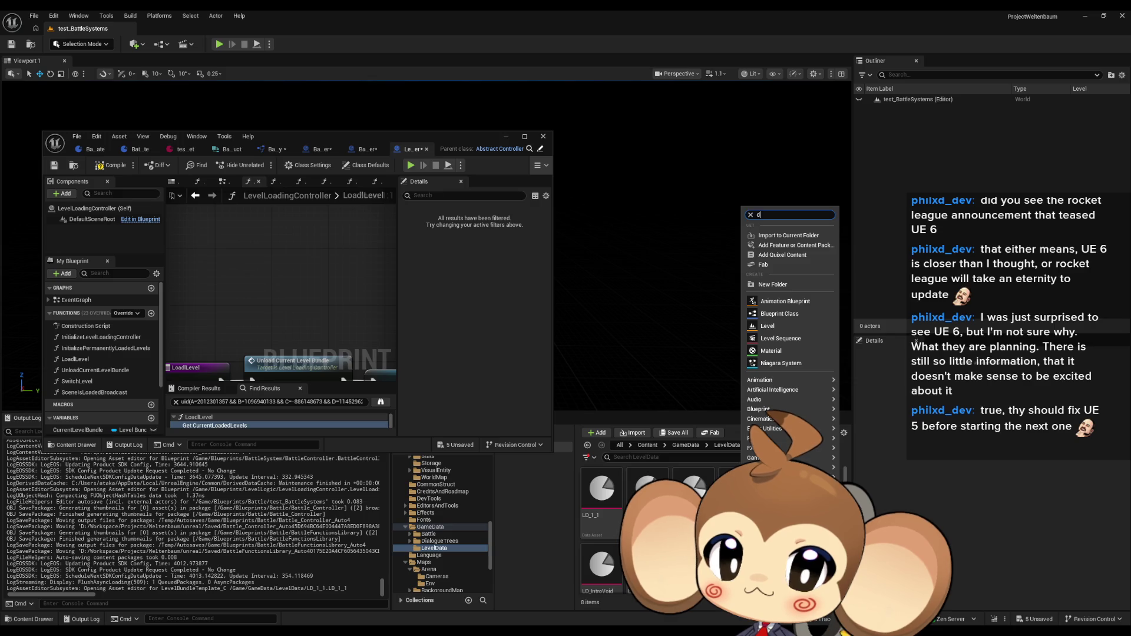
pyautogui.write('data')
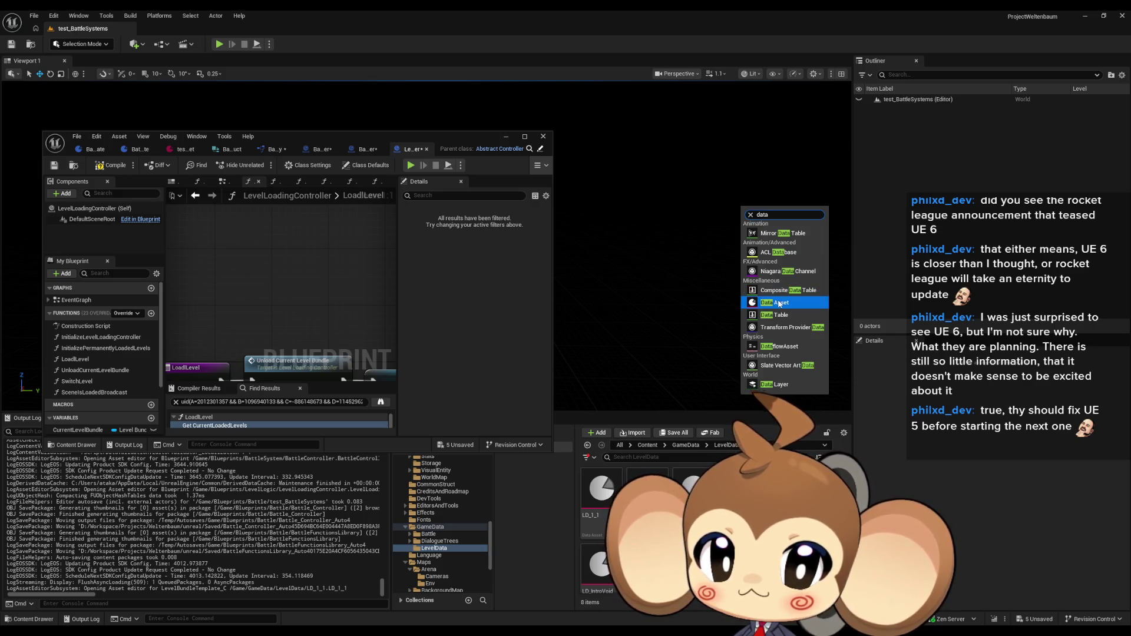
pyautogui.click(776, 302)
pyautogui.write('bund')
pyautogui.click(530, 260)
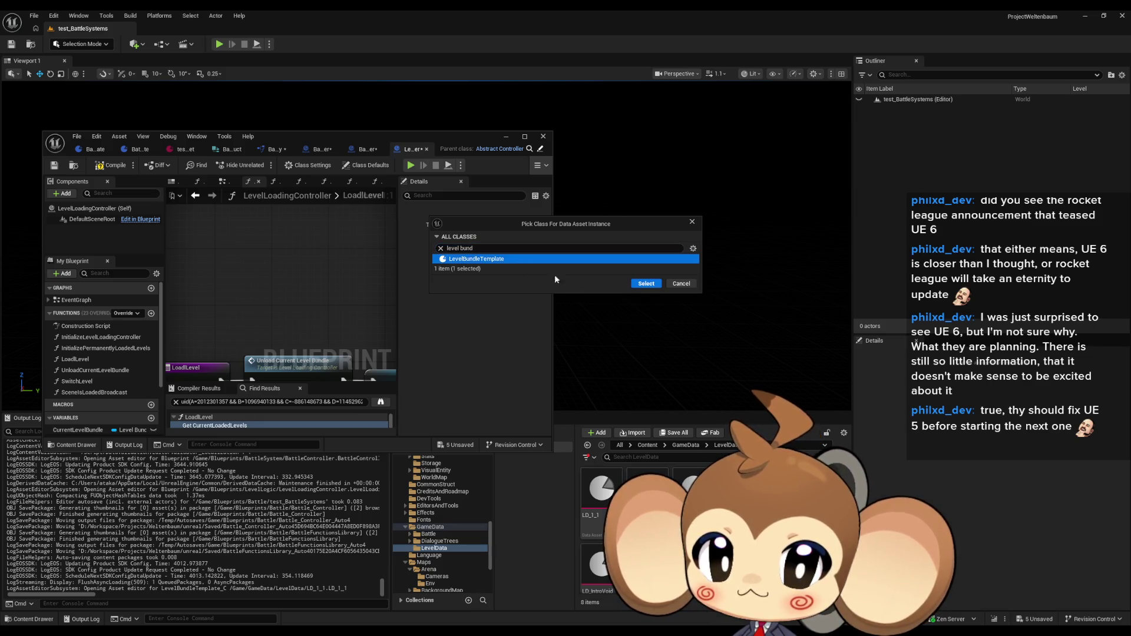
pyautogui.click(654, 287)
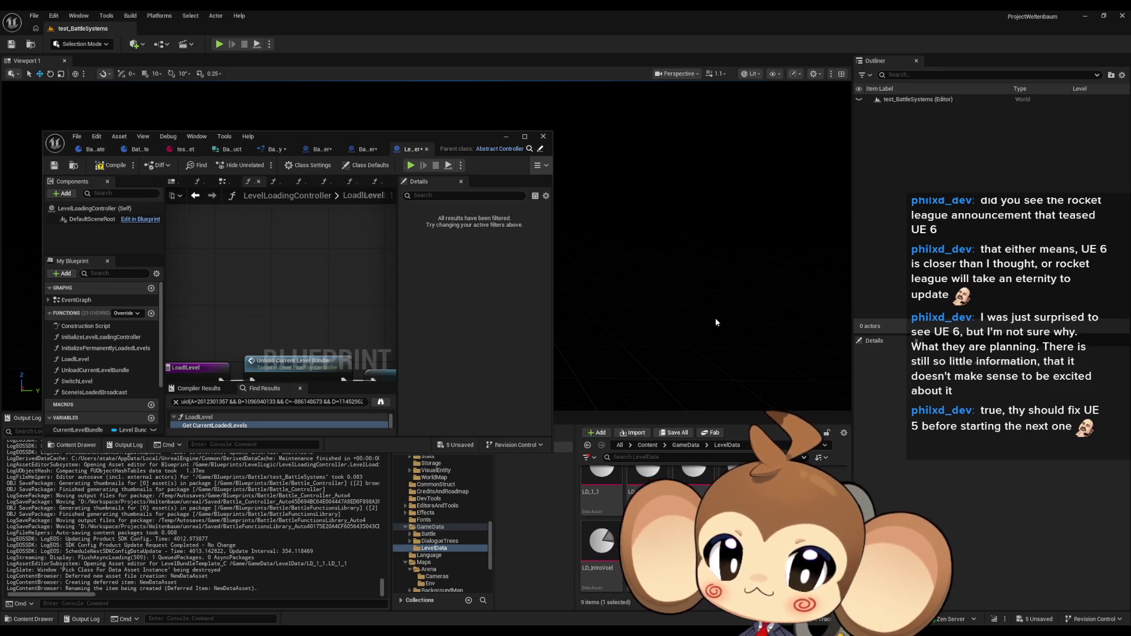
pyautogui.press('Return')
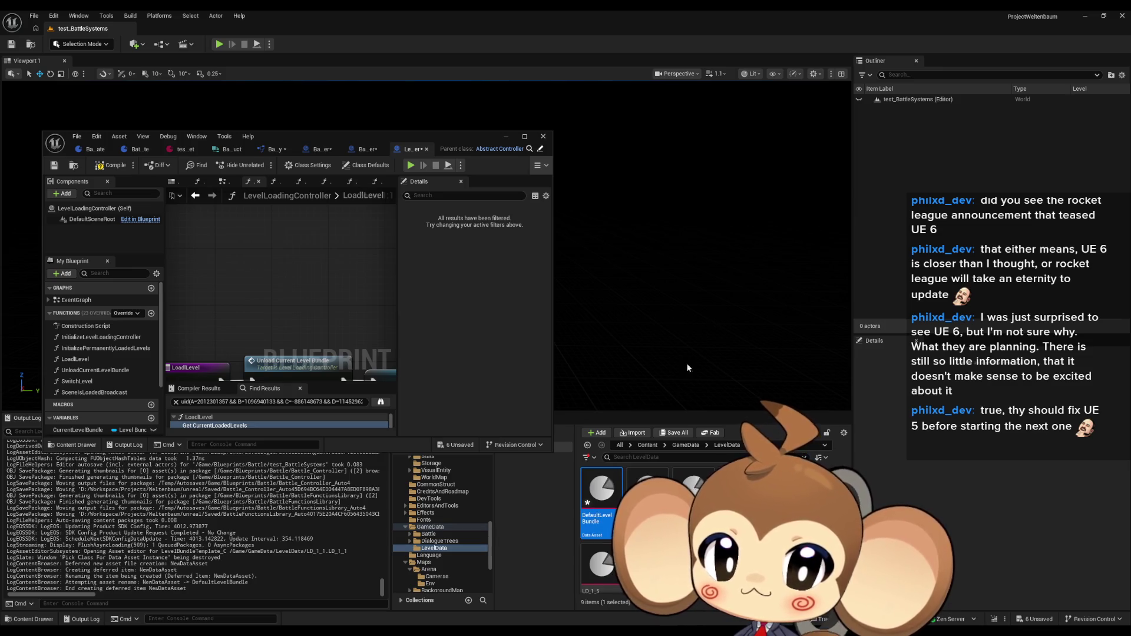
# - Open DefaultLevelBundle and add a Levels entry with ID Battle, expanding its Level settings
pyautogui.doubleClick(604, 494)
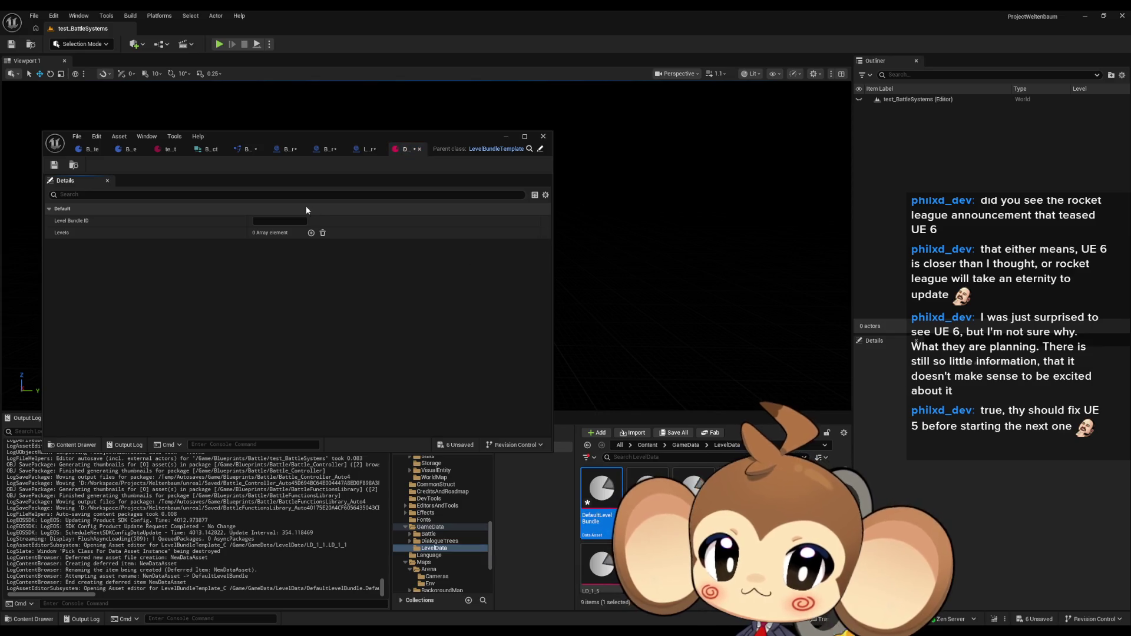
pyautogui.moveTo(262, 138); pyautogui.dragTo(430, 132)
pyautogui.click(445, 214)
pyautogui.write('DefaultLevelBundle')
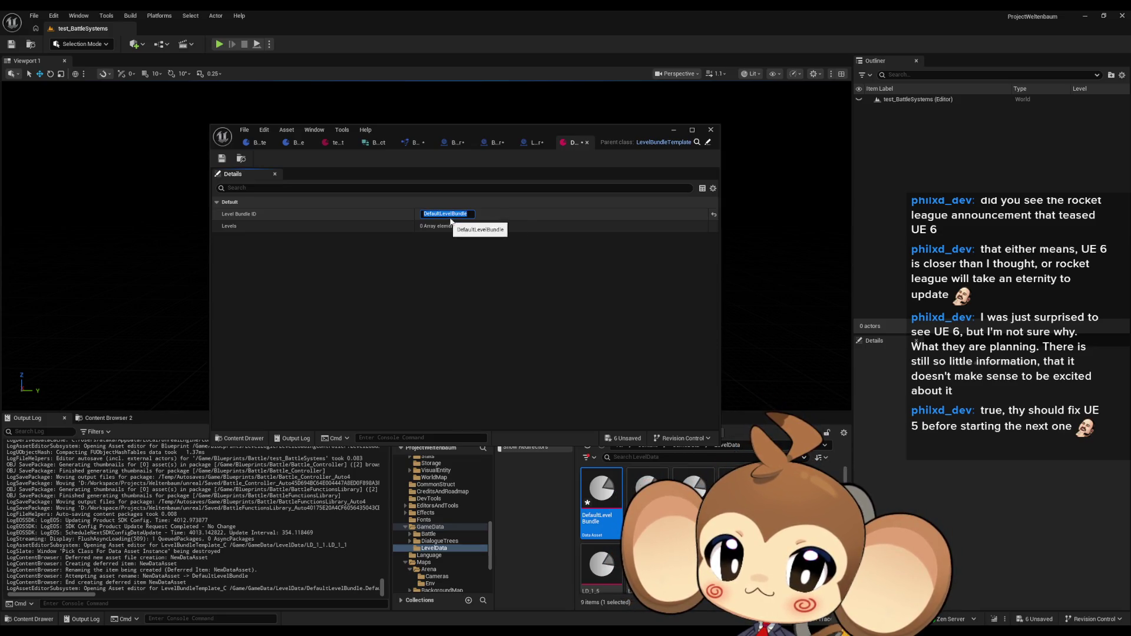
pyautogui.click(478, 226)
pyautogui.click(432, 252)
pyautogui.write('Battle')
pyautogui.press('Return')
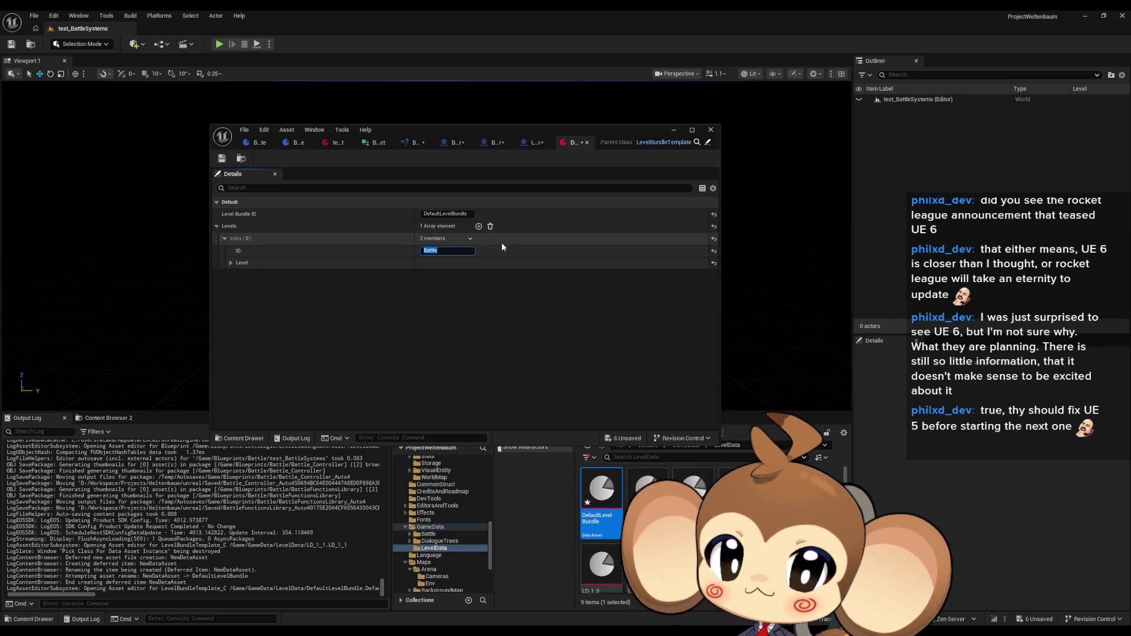
pyautogui.click(231, 263)
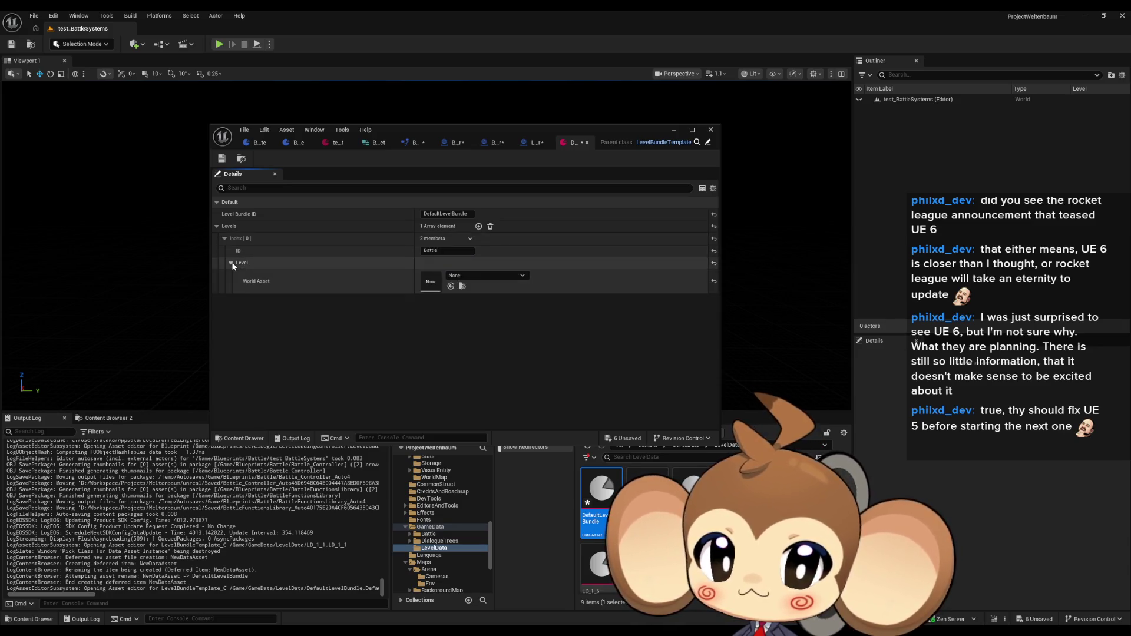
# - Set the entry's World Asset to test_BattleSystems from Content/Blueprints/Battle
pyautogui.moveTo(579, 136)
pyautogui.mouseDown()
pyautogui.moveTo(586, 109)
pyautogui.moveTo(616, 102)
pyautogui.mouseUp()
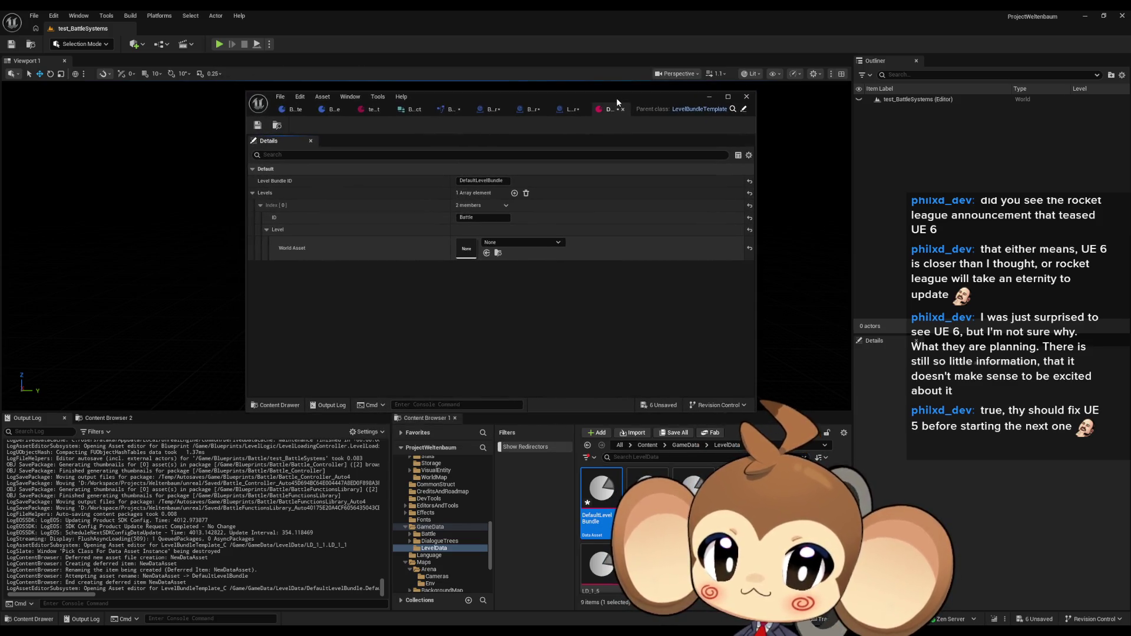
pyautogui.click(646, 445)
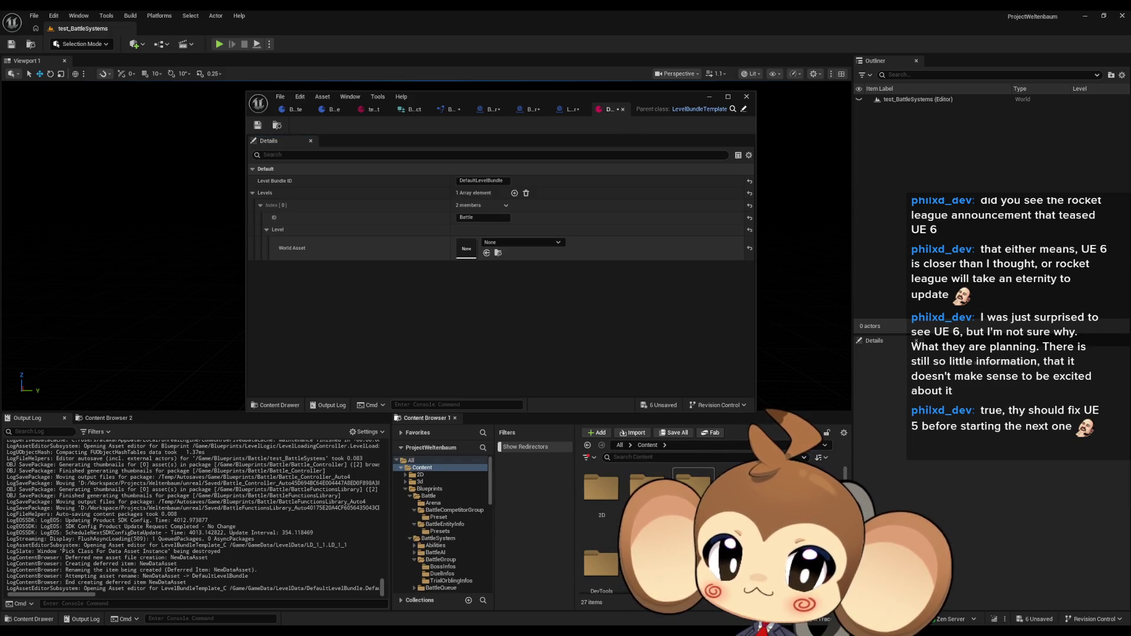
pyautogui.doubleClick(693, 486)
pyautogui.doubleClick(602, 491)
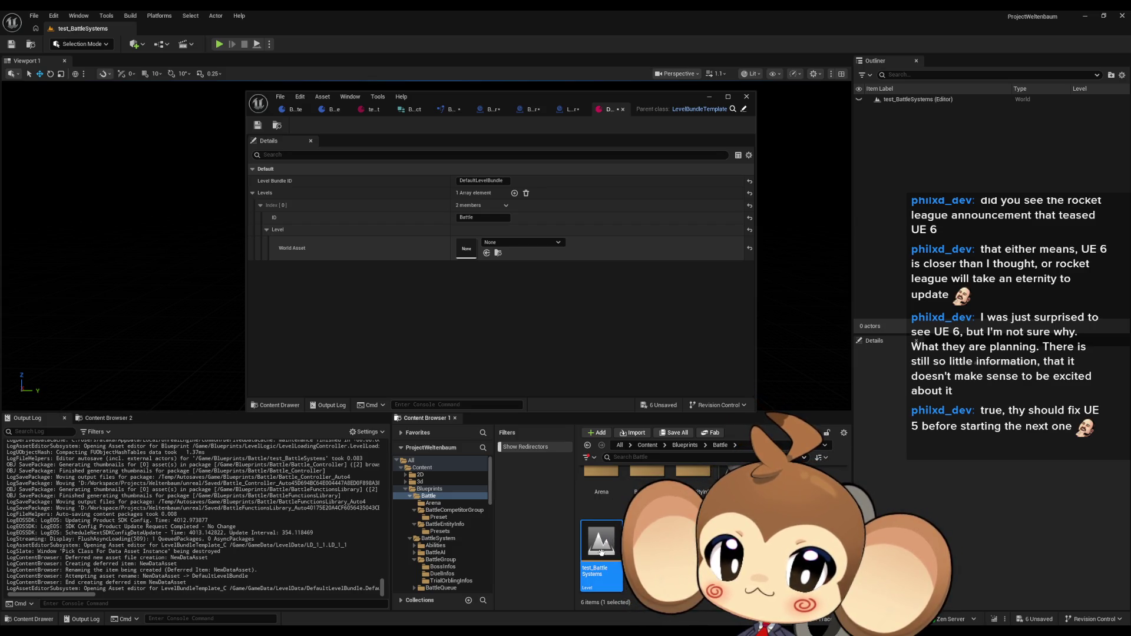
pyautogui.moveTo(601, 552); pyautogui.dragTo(466, 251)
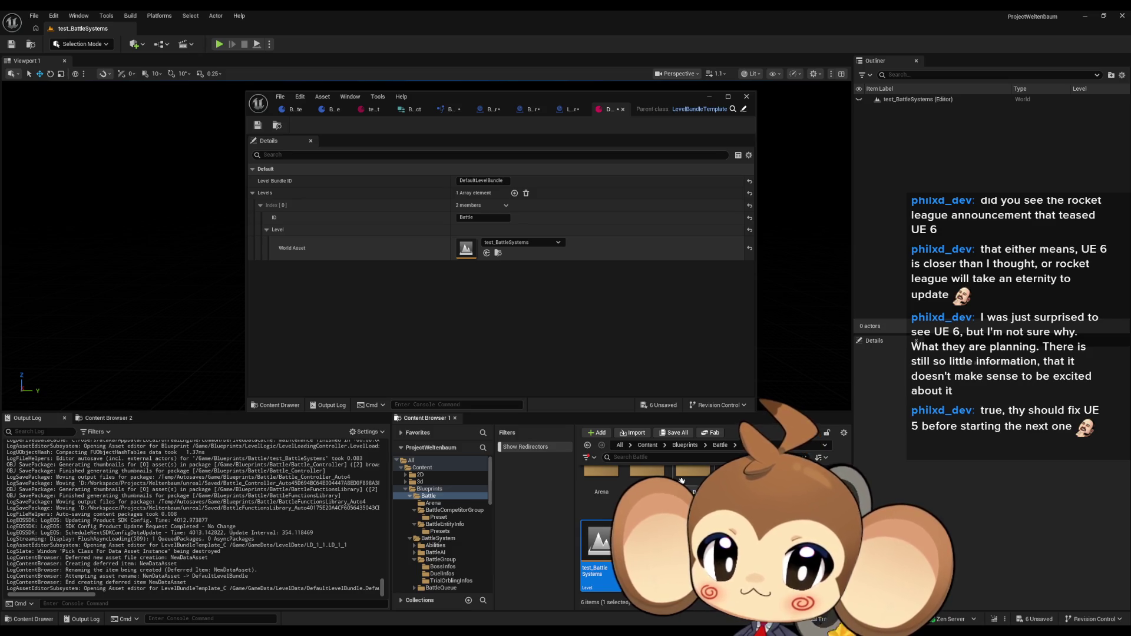
pyautogui.click(681, 481)
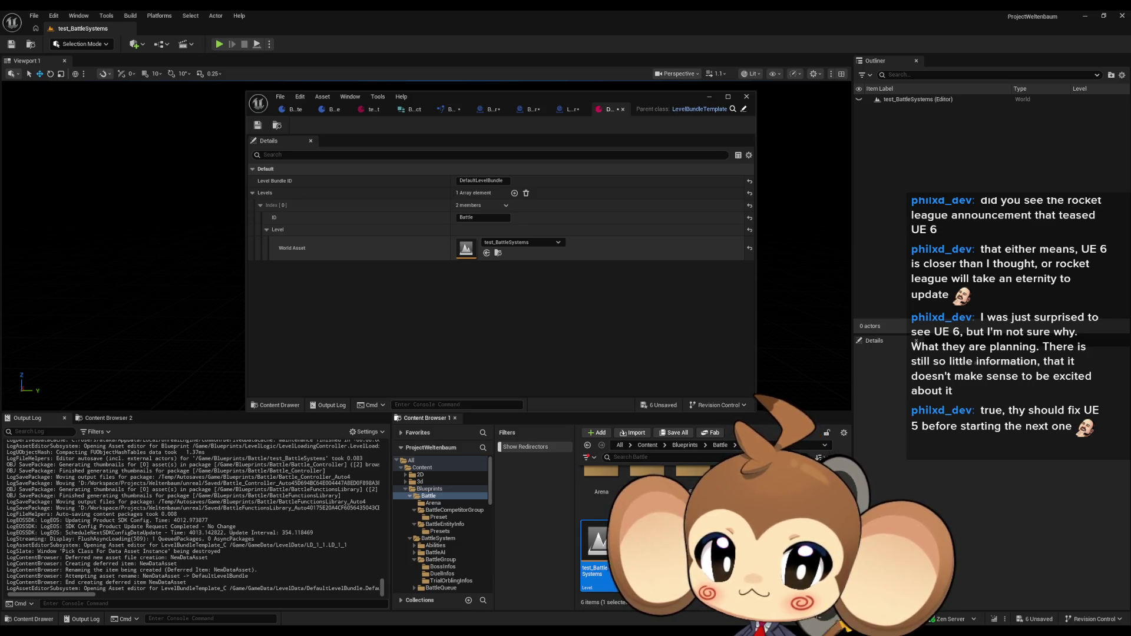
pyautogui.rightClick(652, 481)
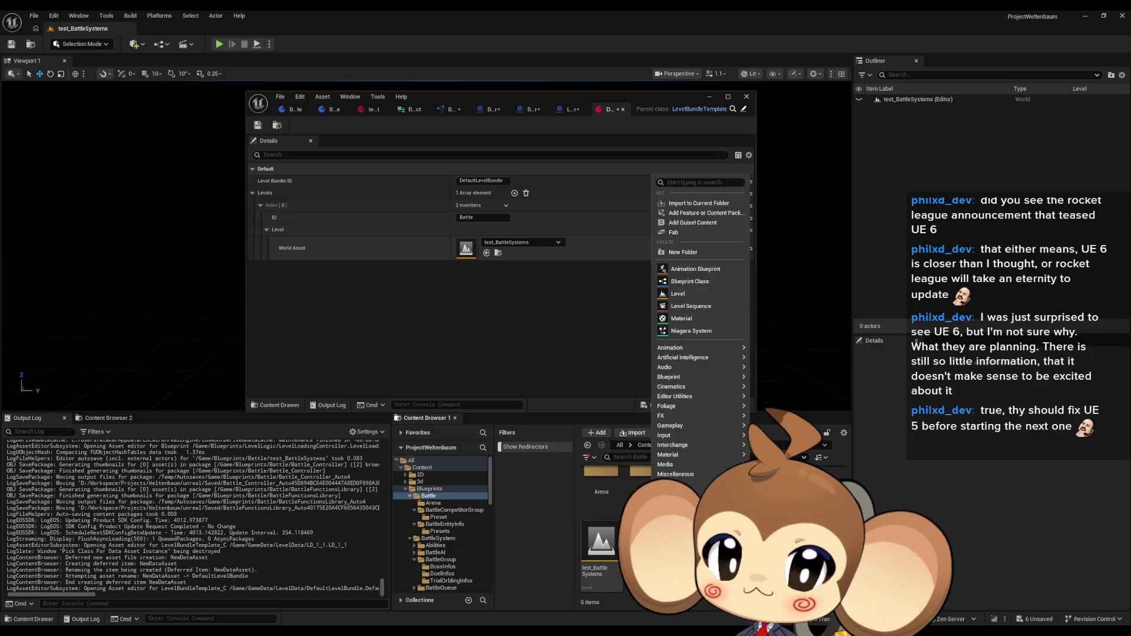
# - Create a DefaultBattleLevel level in the Battle folder and make it the entry's World Asset
pyautogui.click(686, 294)
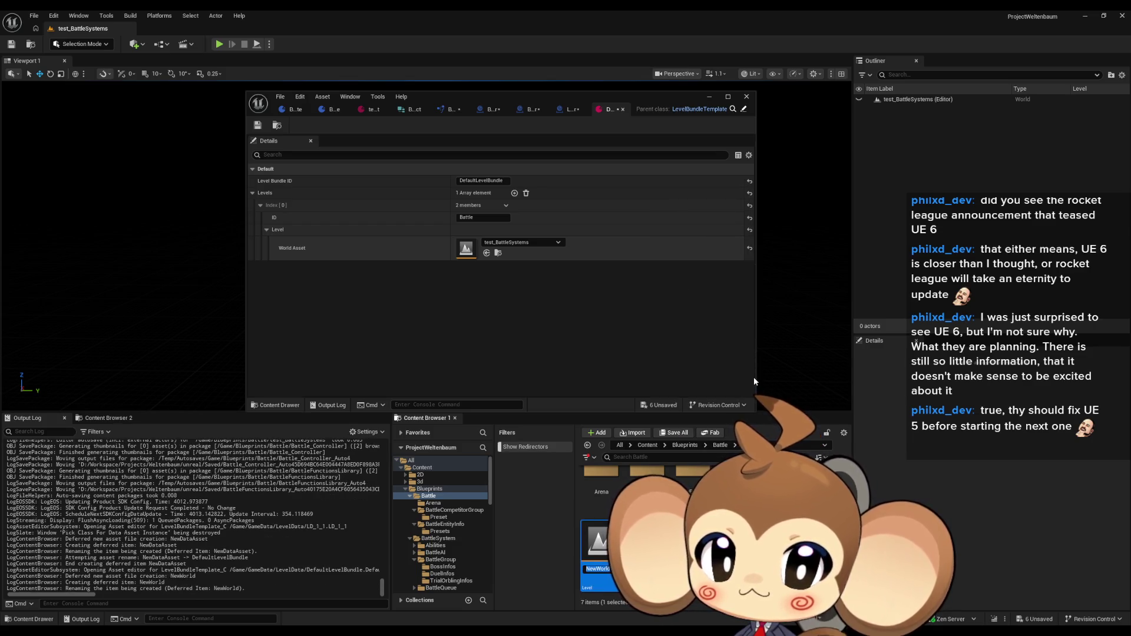
pyautogui.write('DefaultL')
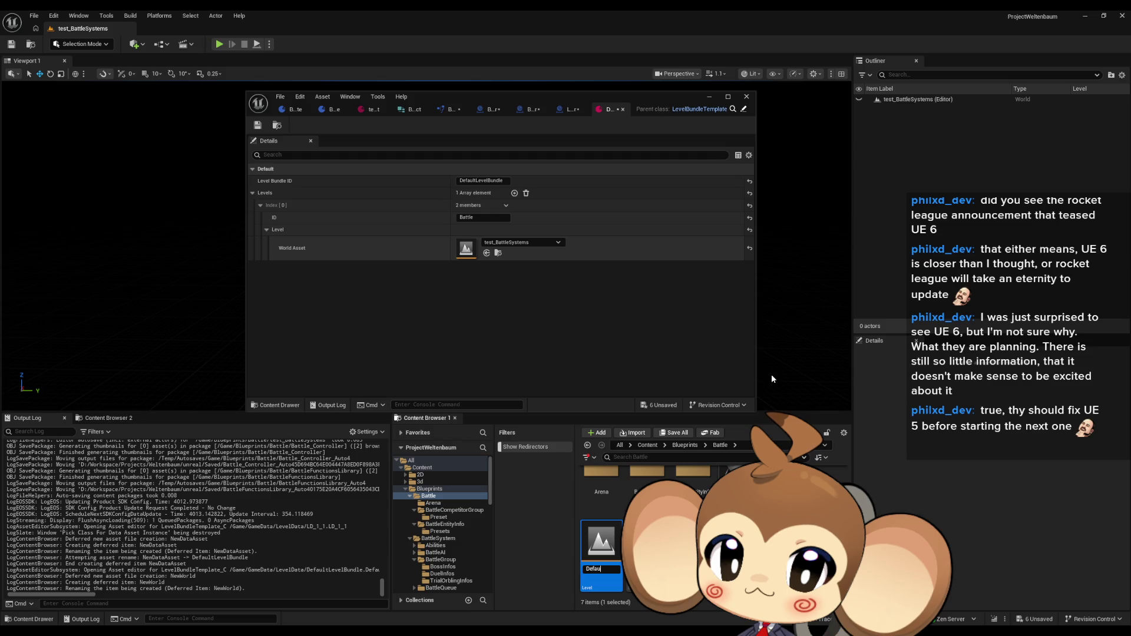
pyautogui.press('BackSpace')
pyautogui.write('Battle')
pyautogui.write('Level')
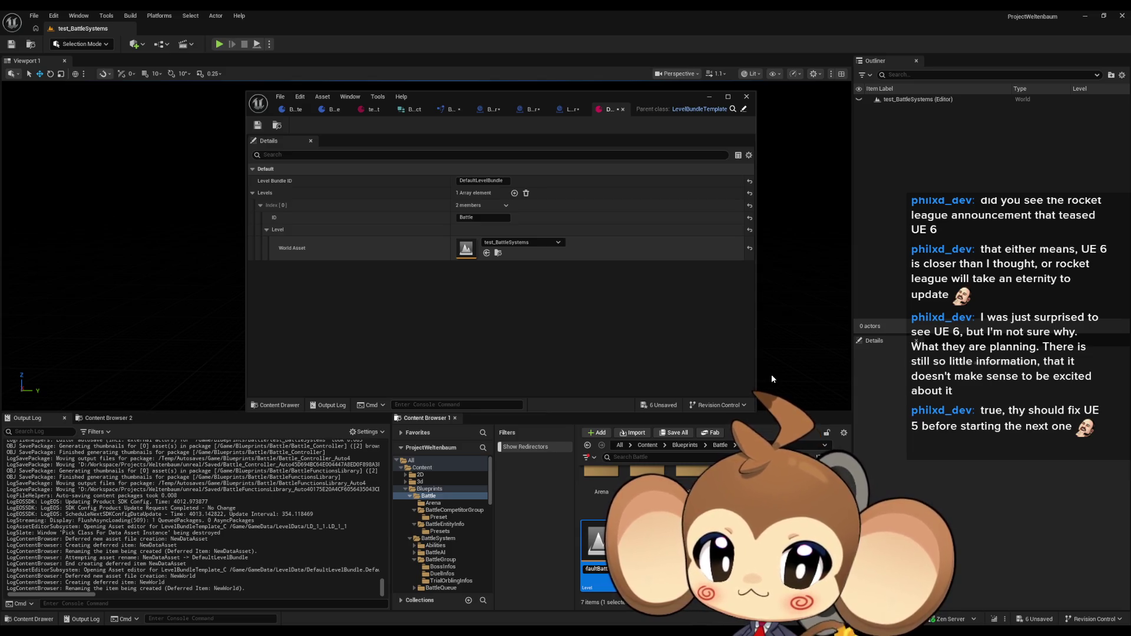
pyautogui.press('Return')
pyautogui.moveTo(601, 541)
pyautogui.mouseDown()
pyautogui.moveTo(583, 448)
pyautogui.moveTo(489, 247)
pyautogui.mouseUp()
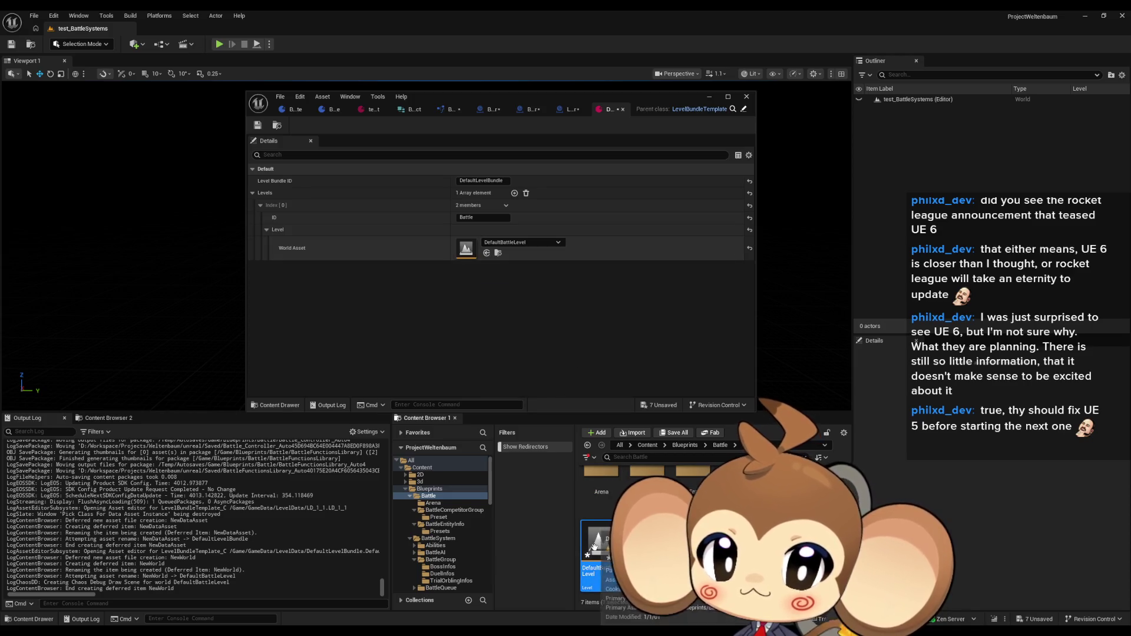
# - Save all assets with File > Save All and close the DefaultLevelBundle editor
pyautogui.click(34, 15)
pyautogui.click(68, 141)
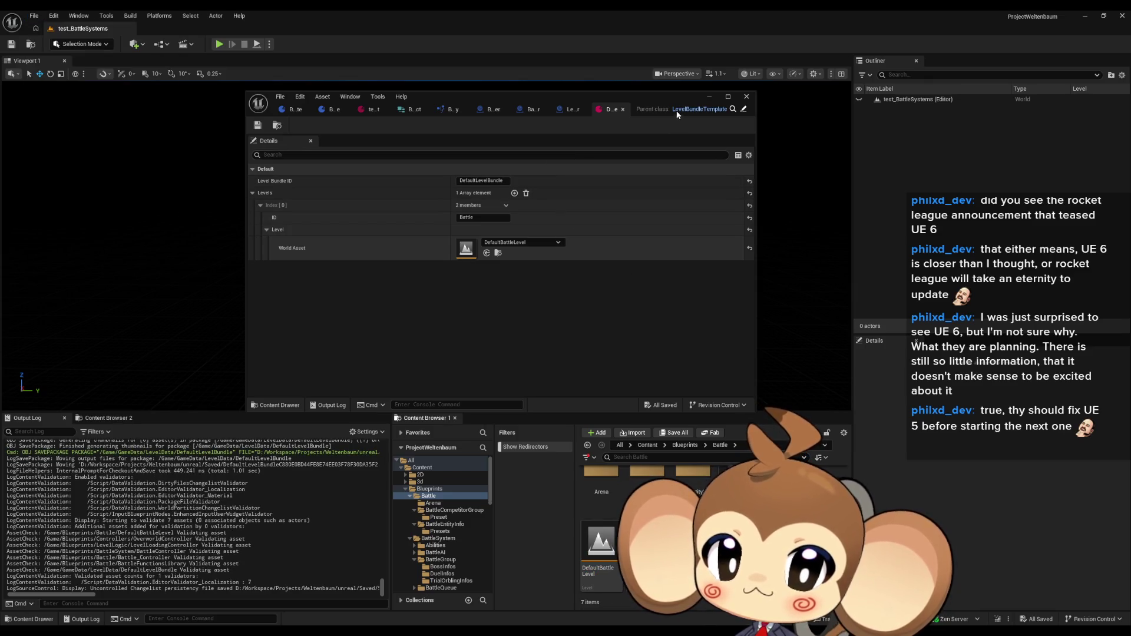
pyautogui.click(622, 109)
pyautogui.doubleClick(608, 95)
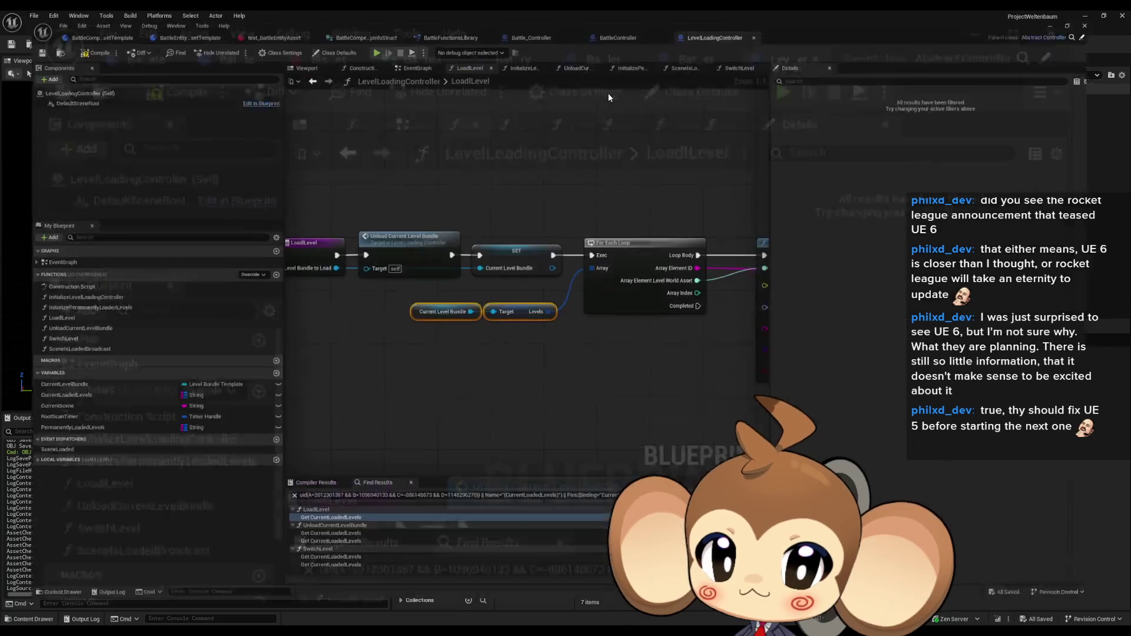
# - Set Load Level's bundle to DefaultLevelBundle and wire the Branch False output into it
pyautogui.click(533, 28)
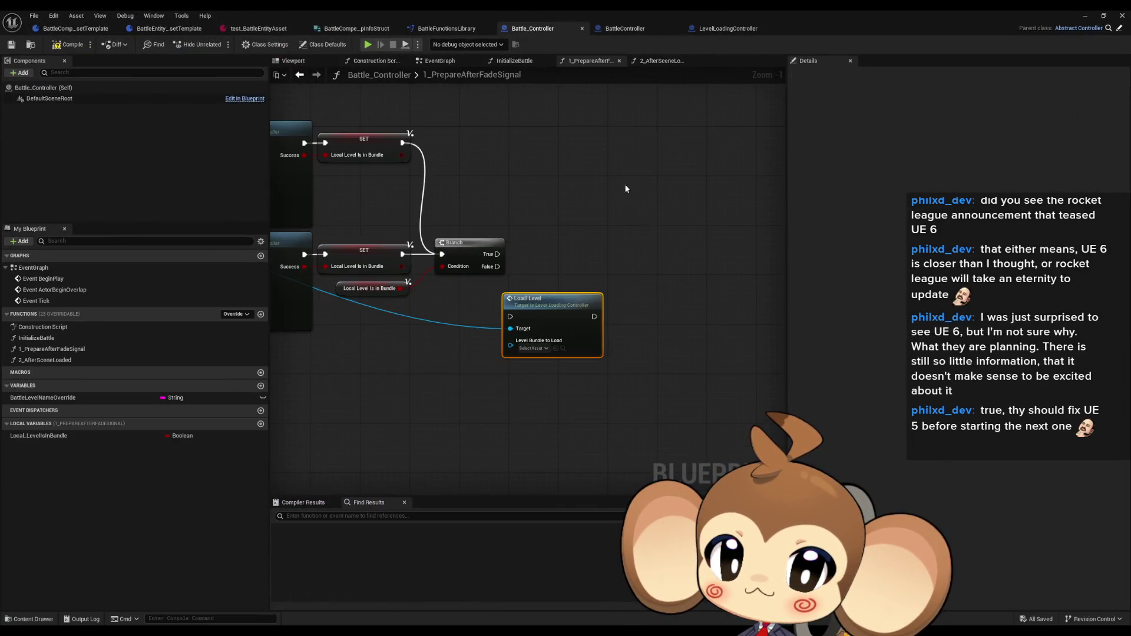
pyautogui.click(548, 343)
pyautogui.write('ef')
pyautogui.click(594, 399)
pyautogui.moveTo(561, 291); pyautogui.dragTo(599, 224)
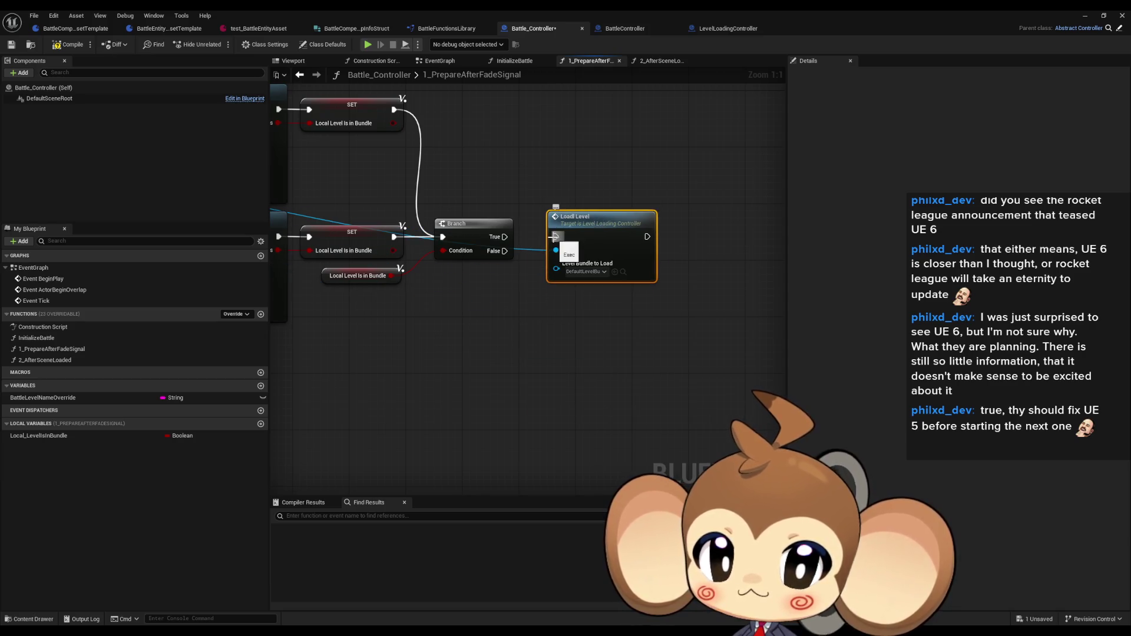
pyautogui.moveTo(621, 306); pyautogui.dragTo(570, 325)
pyautogui.moveTo(663, 330); pyautogui.dragTo(663, 383)
# - Add a Switch Level after Load Level with Next Level Battle and Should Not Fade Out enabled
pyautogui.scroll(-2, 596, 386)
pyautogui.moveTo(596, 390); pyautogui.dragTo(596, 352)
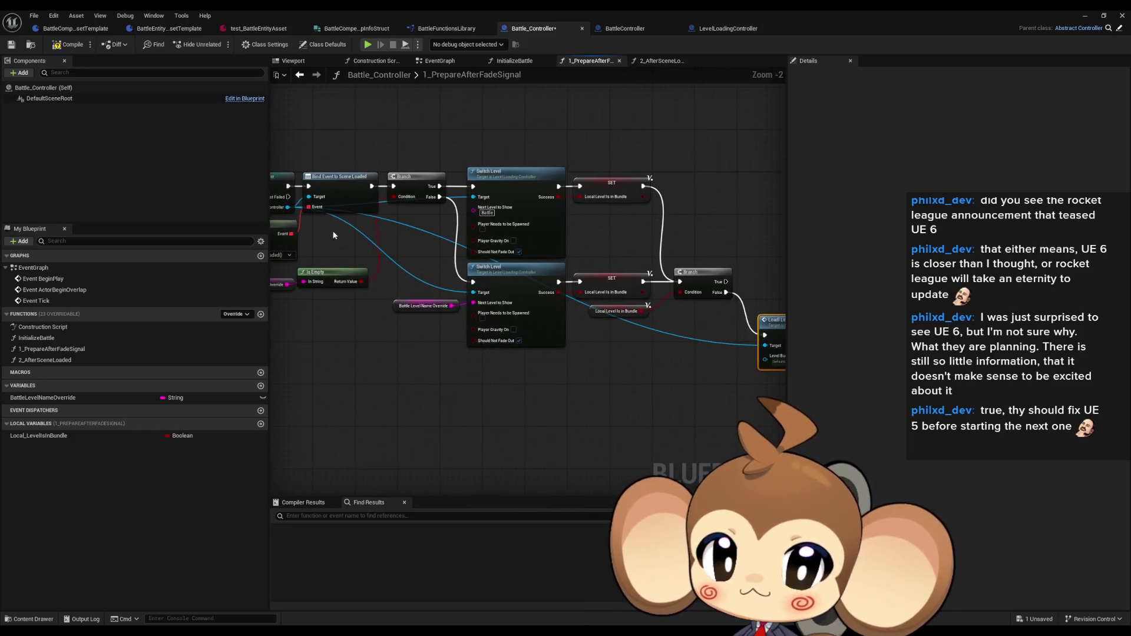
pyautogui.moveTo(292, 209)
pyautogui.mouseDown()
pyautogui.moveTo(574, 401)
pyautogui.moveTo(642, 394)
pyautogui.mouseUp()
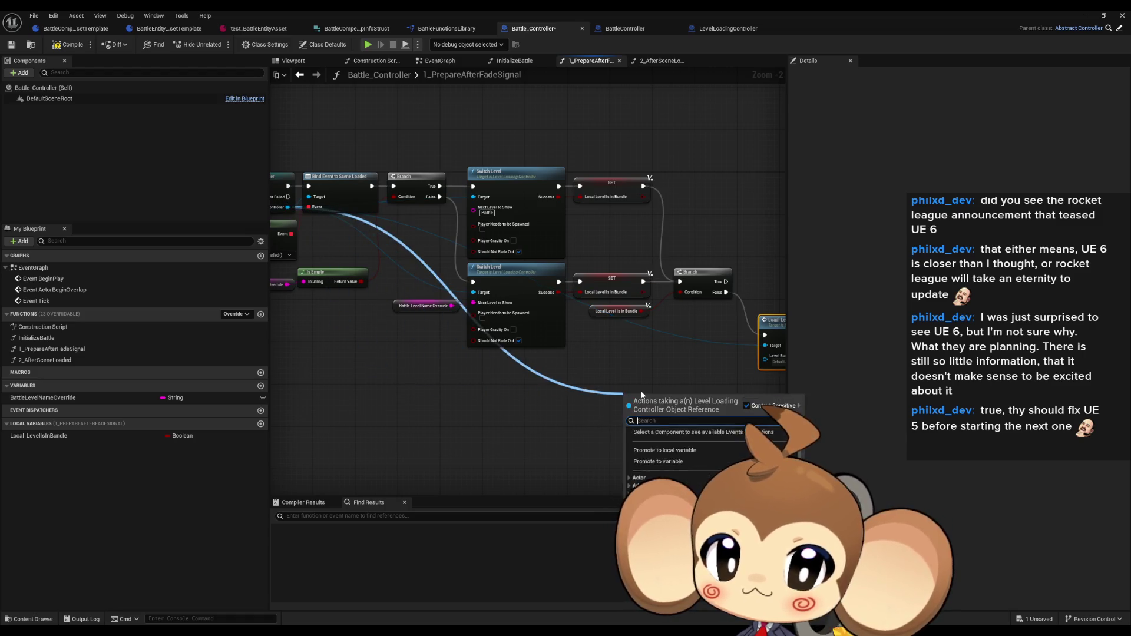
pyautogui.write('sw')
pyautogui.press('Return')
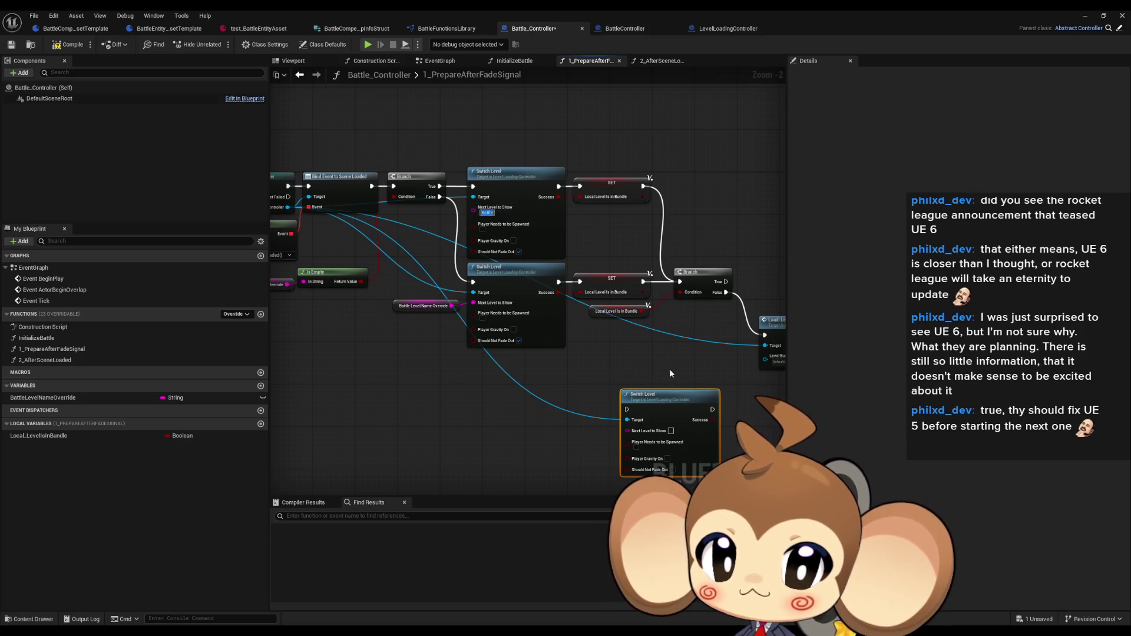
pyautogui.scroll(3, 677, 354)
pyautogui.write('Battle')
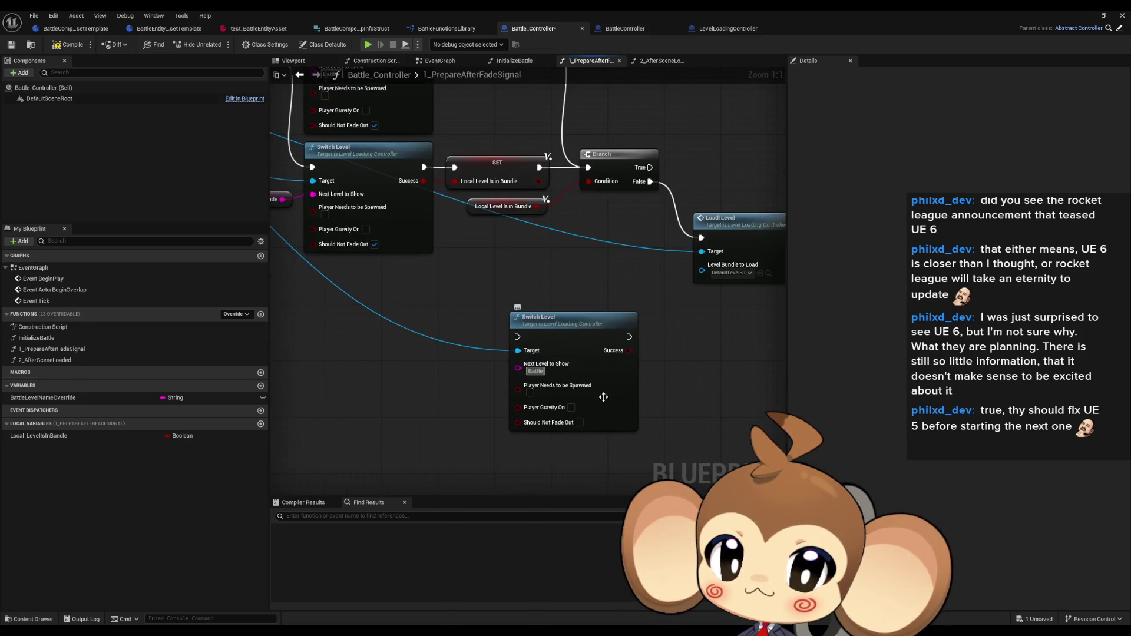
pyautogui.click(579, 423)
pyautogui.scroll(-2, 577, 425)
pyautogui.moveTo(455, 340); pyautogui.dragTo(679, 277)
pyautogui.scroll(2, 678, 280)
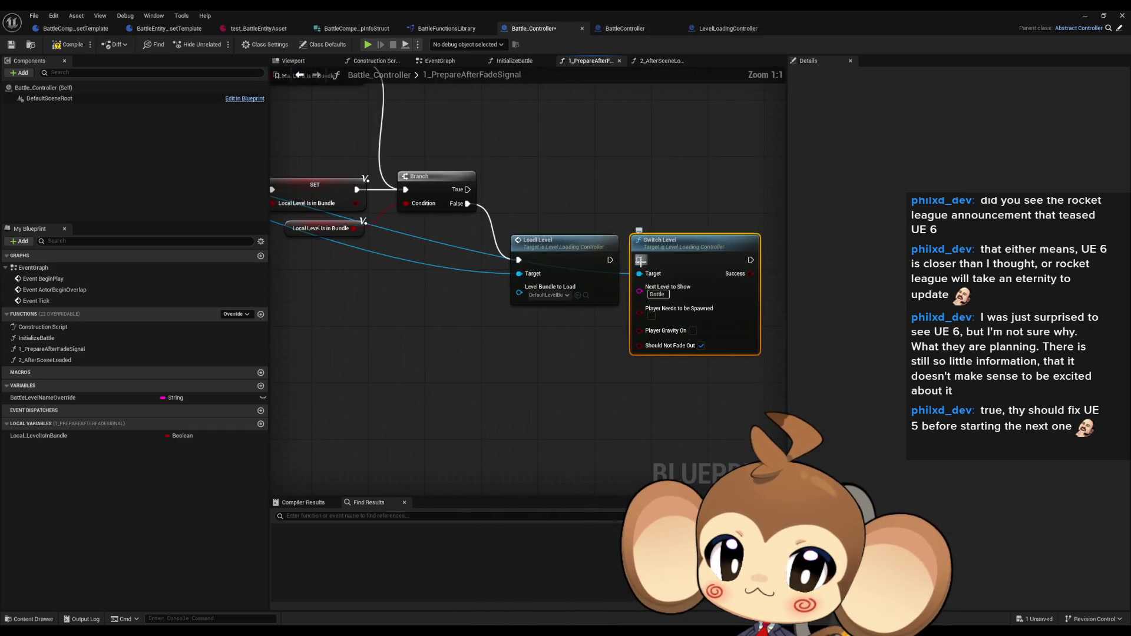
pyautogui.click(608, 391)
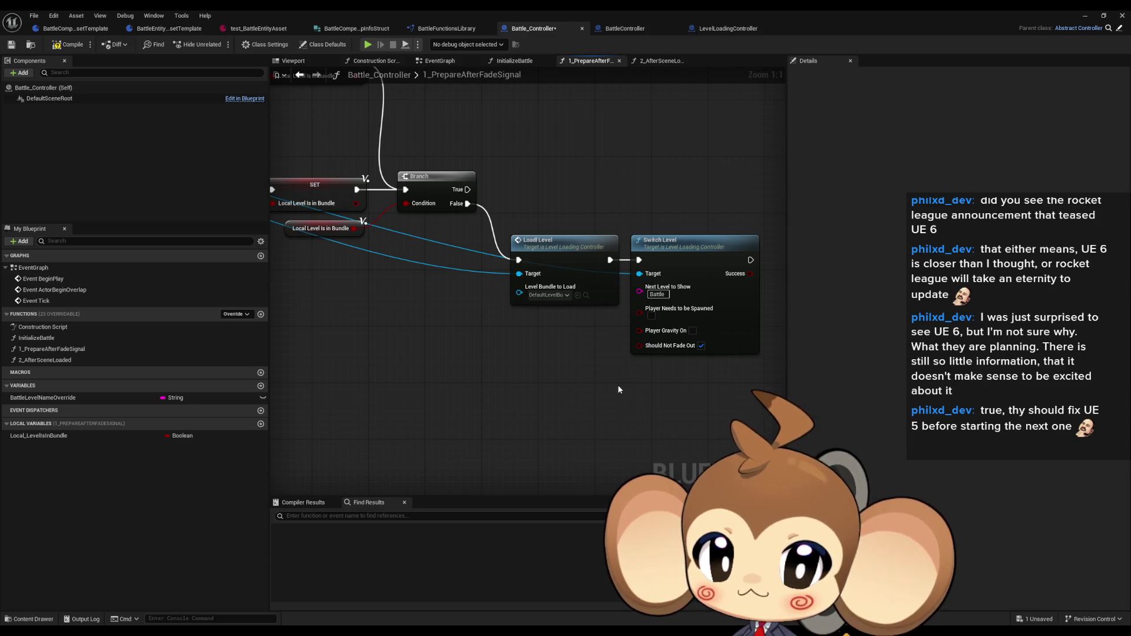
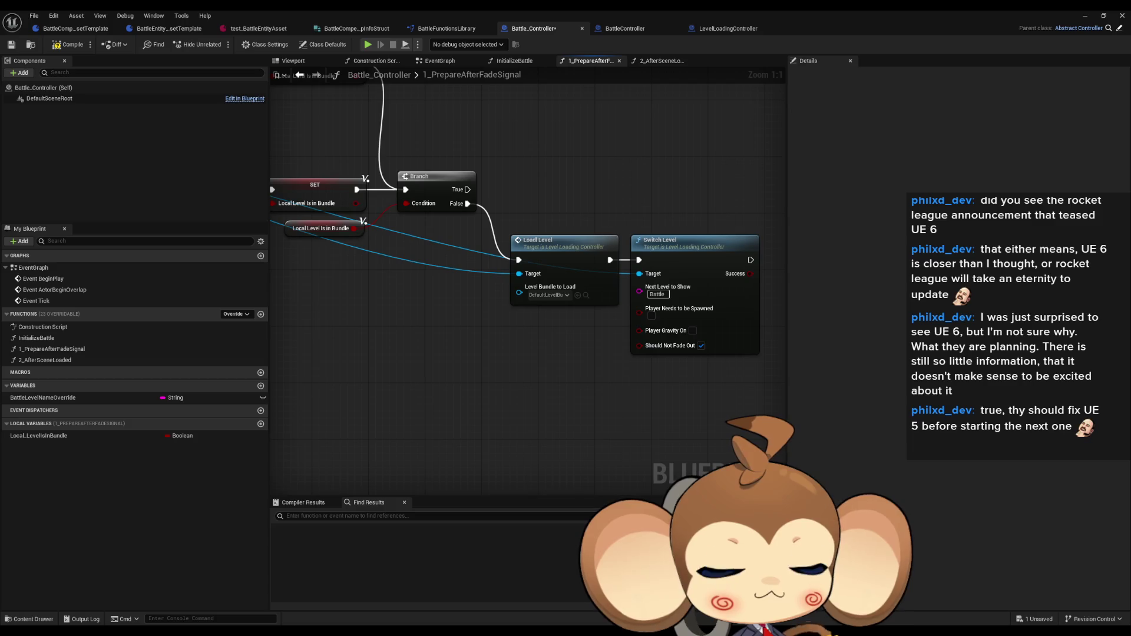
# - Survey the 1_PrepareAfterFadeSignal graph, bringing its Load Level and Switch Level nodes into view
pyautogui.moveTo(587, 321); pyautogui.dragTo(603, 391)
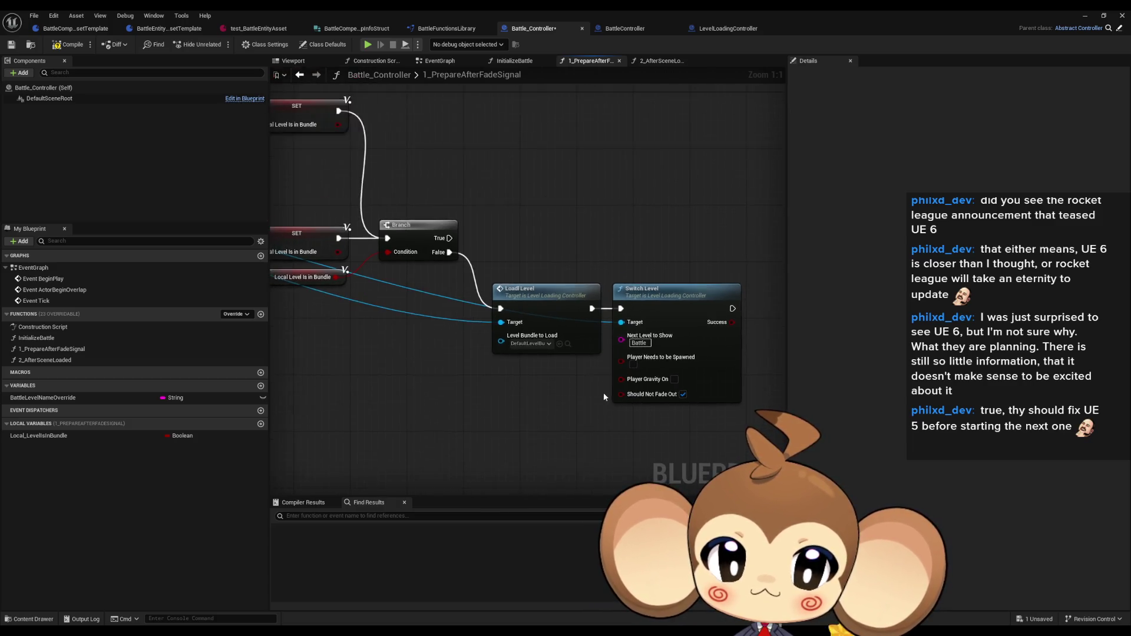
pyautogui.scroll(-4, 603, 391)
pyautogui.scroll(1, 458, 345)
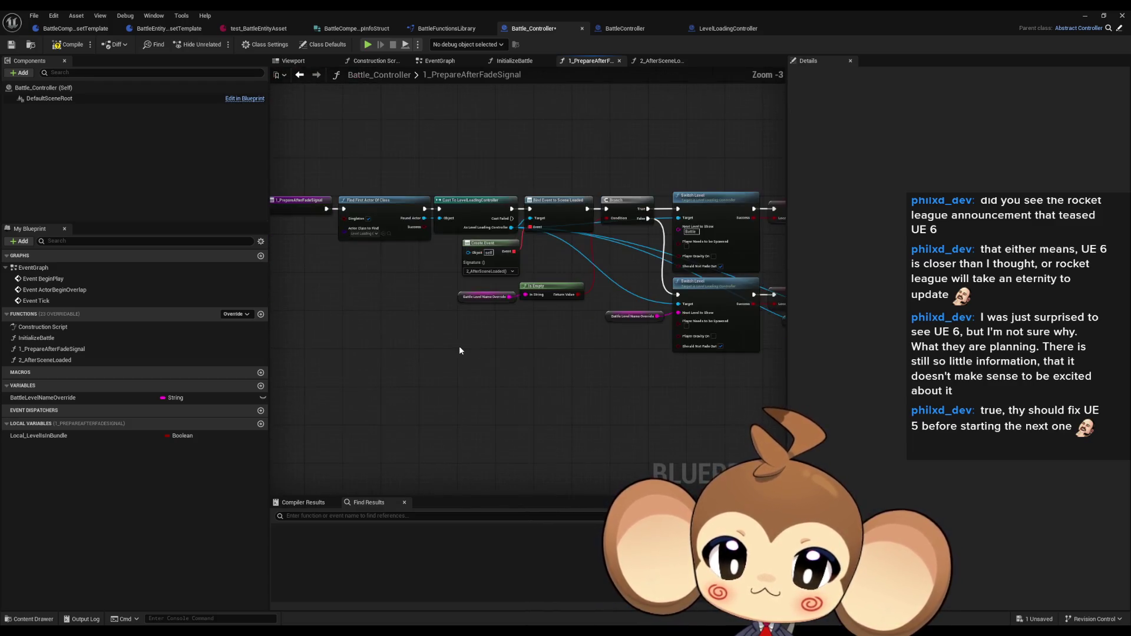
pyautogui.scroll(2, 463, 350)
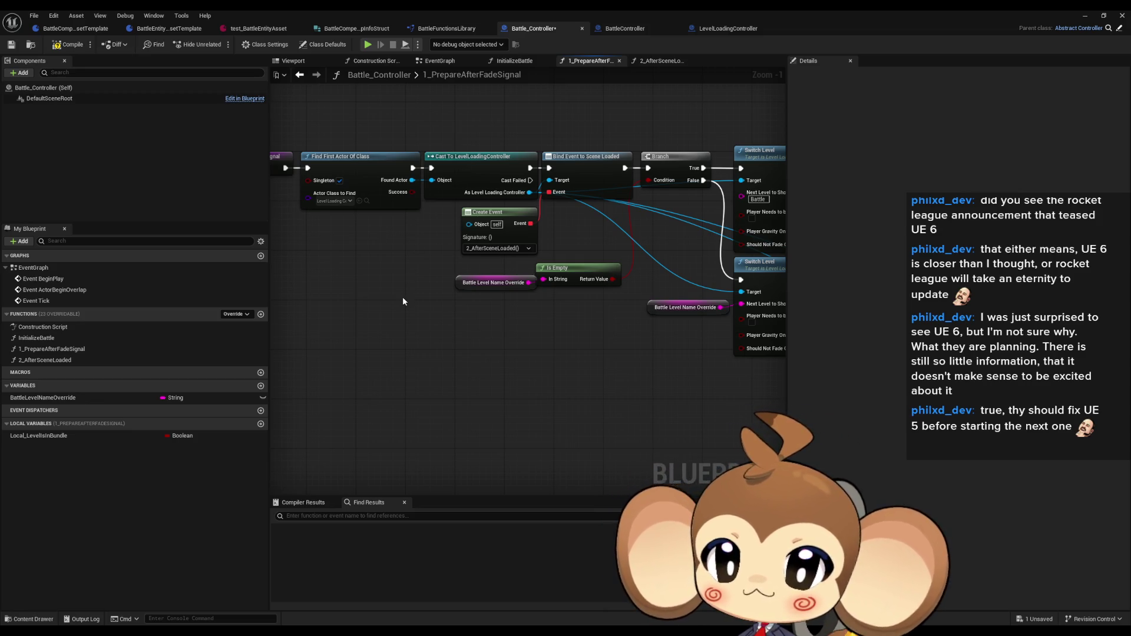
pyautogui.moveTo(398, 285); pyautogui.dragTo(493, 298)
pyautogui.scroll(-3, 493, 300)
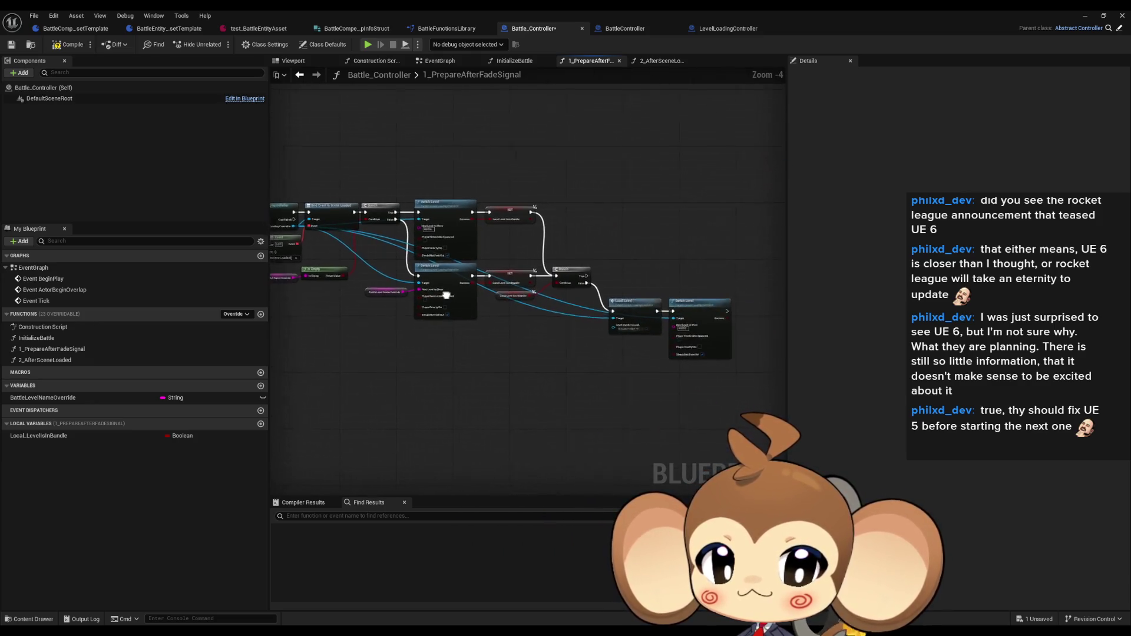
pyautogui.moveTo(453, 296); pyautogui.dragTo(394, 290)
pyautogui.scroll(4, 697, 312)
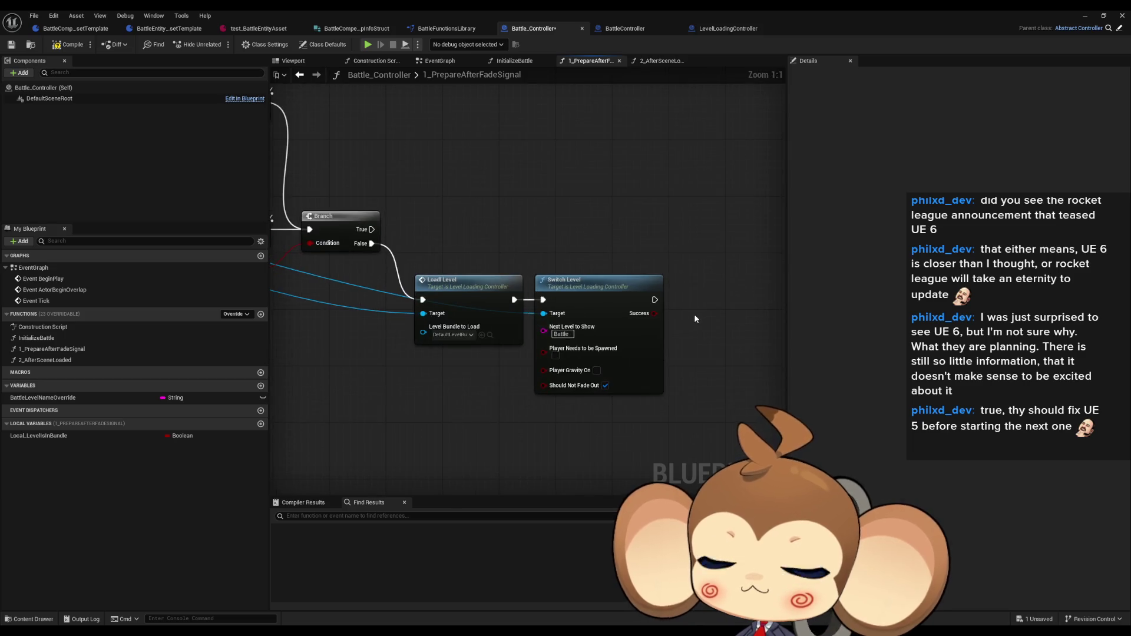
pyautogui.scroll(-5, 592, 306)
pyautogui.moveTo(396, 295)
pyautogui.mouseDown()
pyautogui.moveTo(579, 334)
pyautogui.moveTo(482, 348)
pyautogui.mouseUp()
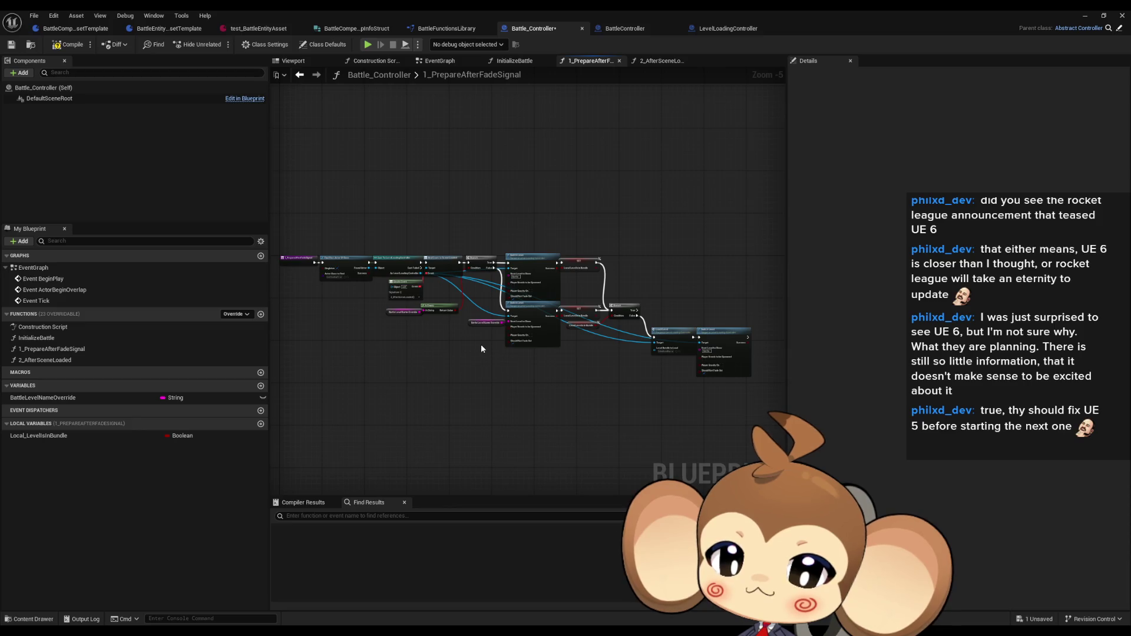
pyautogui.scroll(4, 328, 259)
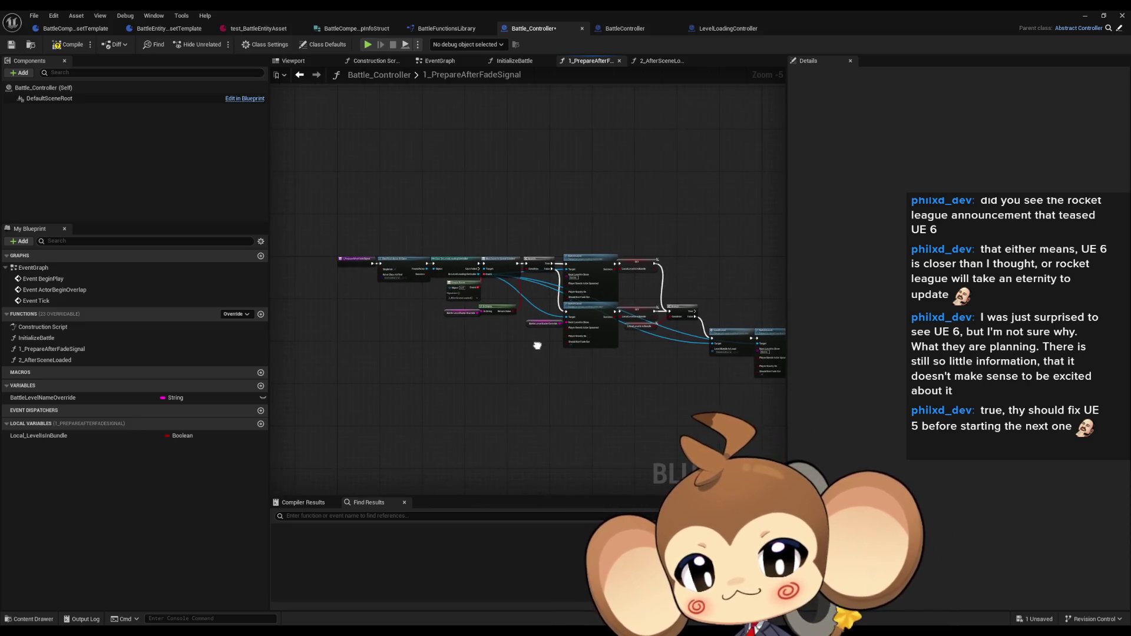
# - Select the entry and Switch Level nodes, then save Battle_Controller
pyautogui.click(361, 272)
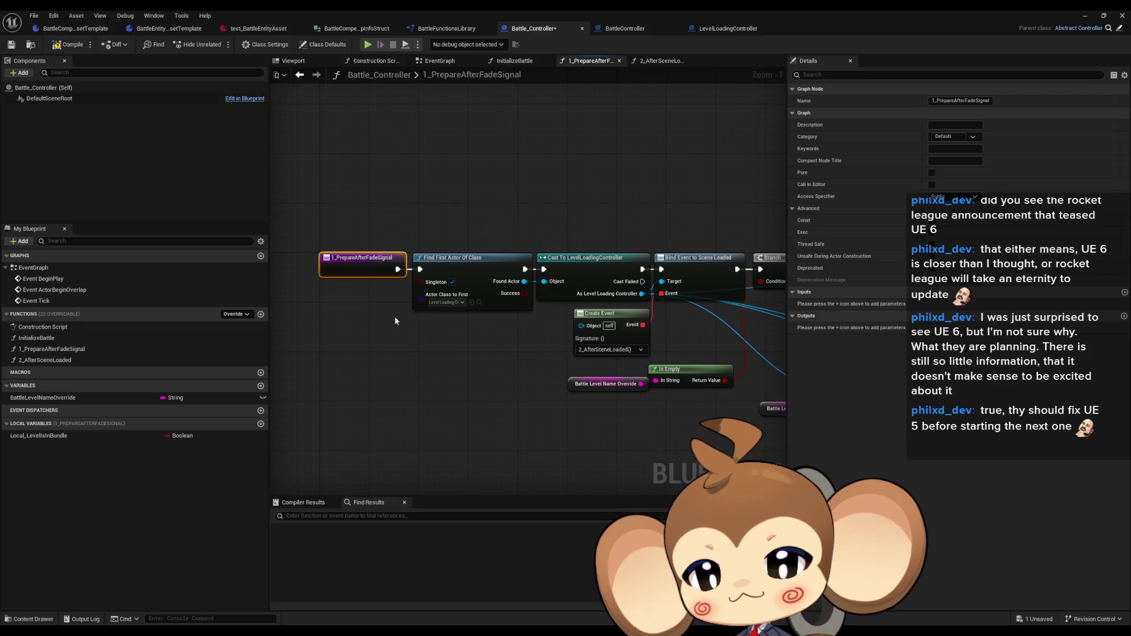
pyautogui.moveTo(405, 323); pyautogui.dragTo(270, 327)
pyautogui.click(595, 353)
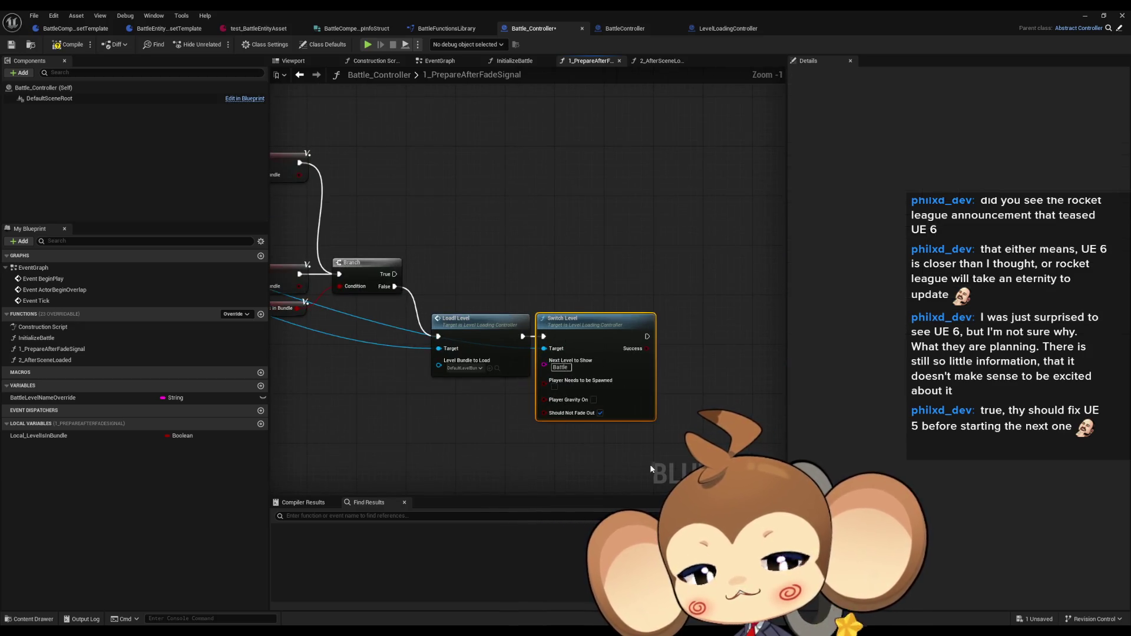
pyautogui.scroll(-5, 596, 443)
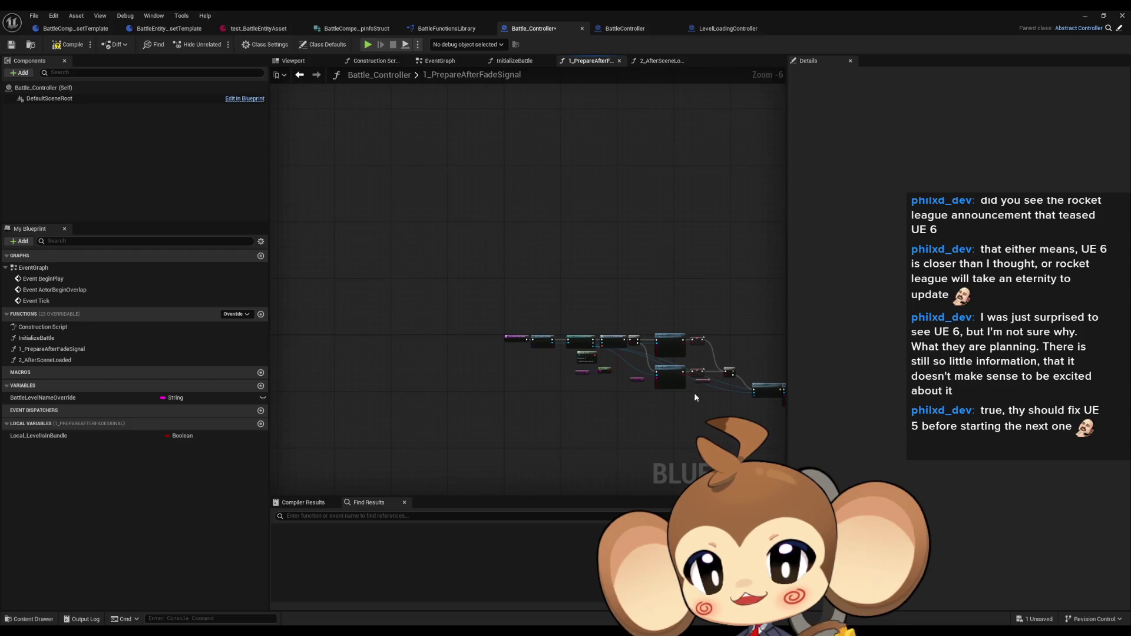
pyautogui.hotkey('ctrl', 's')
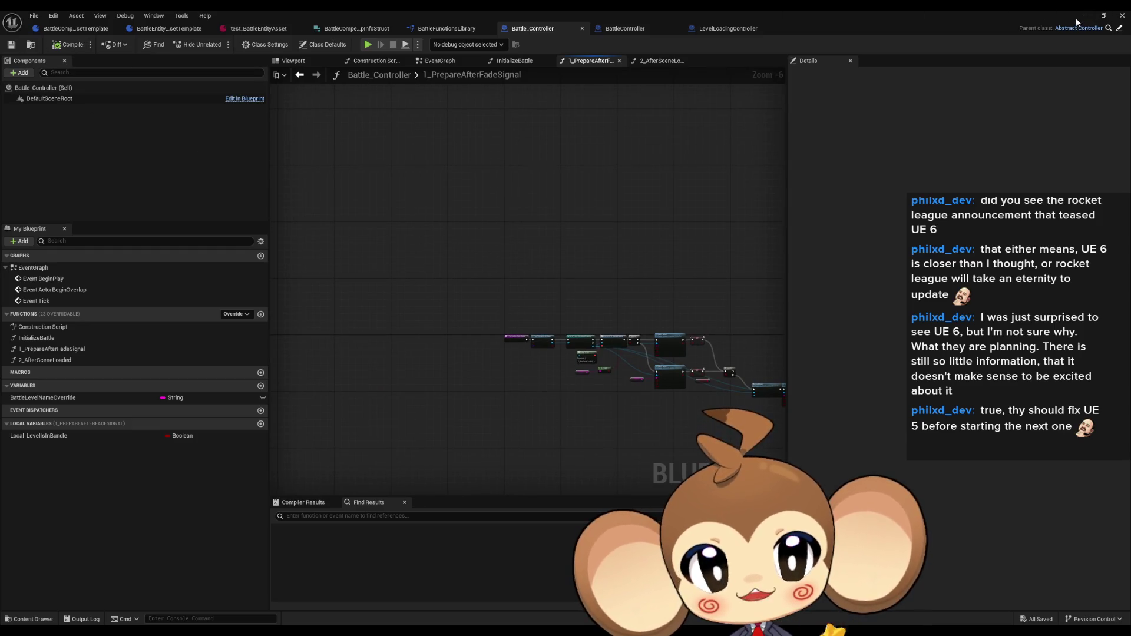
# - Close Battle_Controller, open the DefaultBattleLevel map and place a Point Light via Quick Add
pyautogui.click(1122, 15)
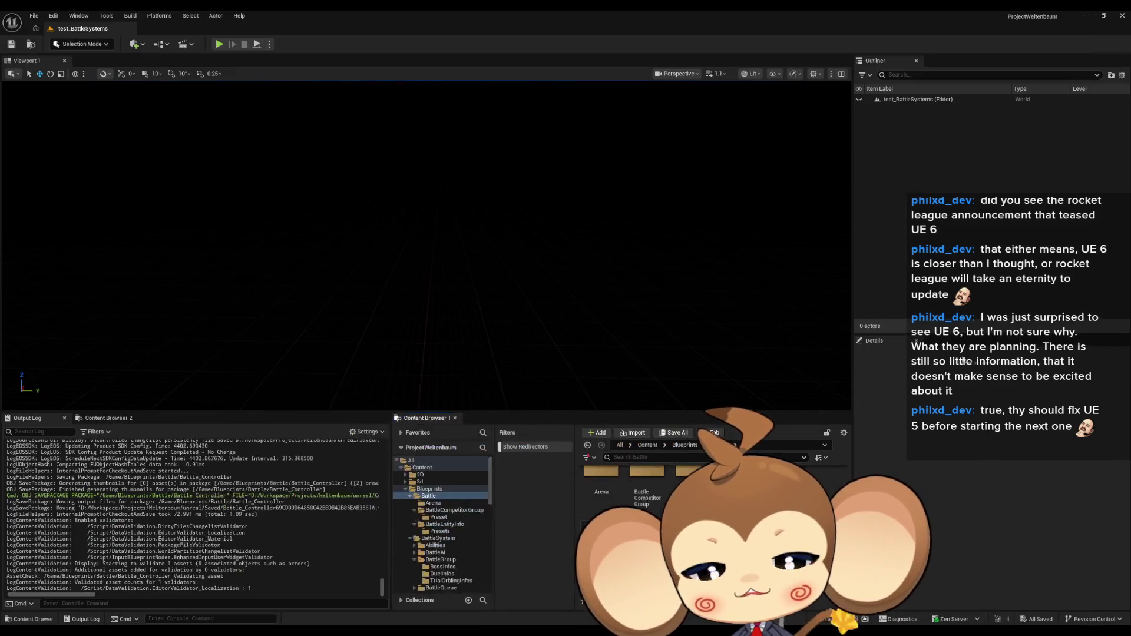
pyautogui.doubleClick(589, 547)
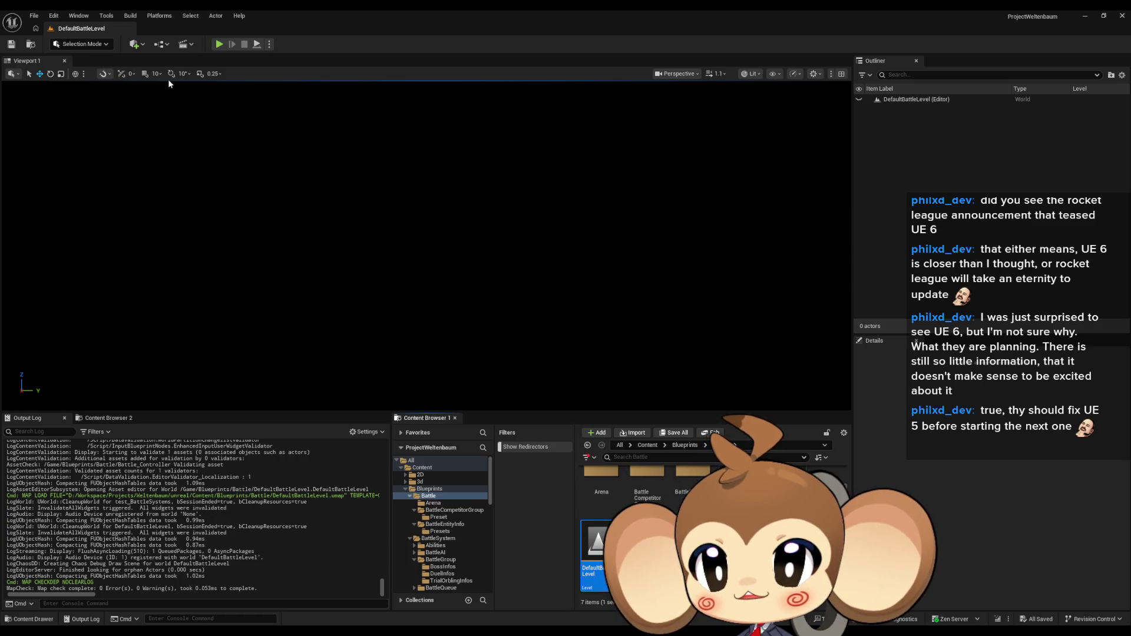
pyautogui.click(138, 46)
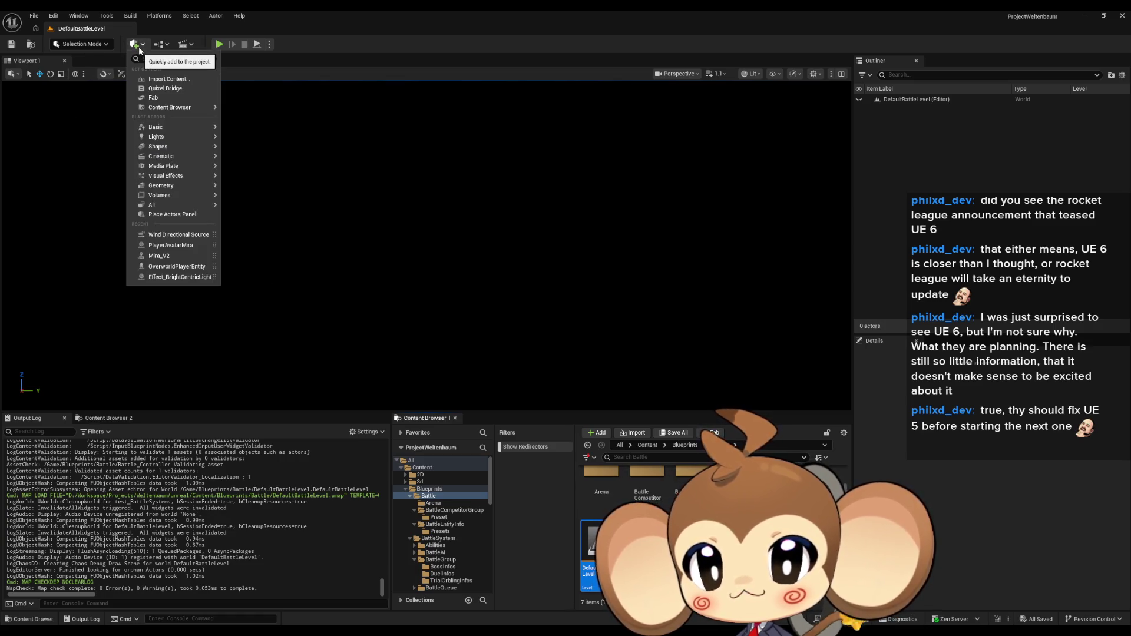
pyautogui.moveTo(167, 138)
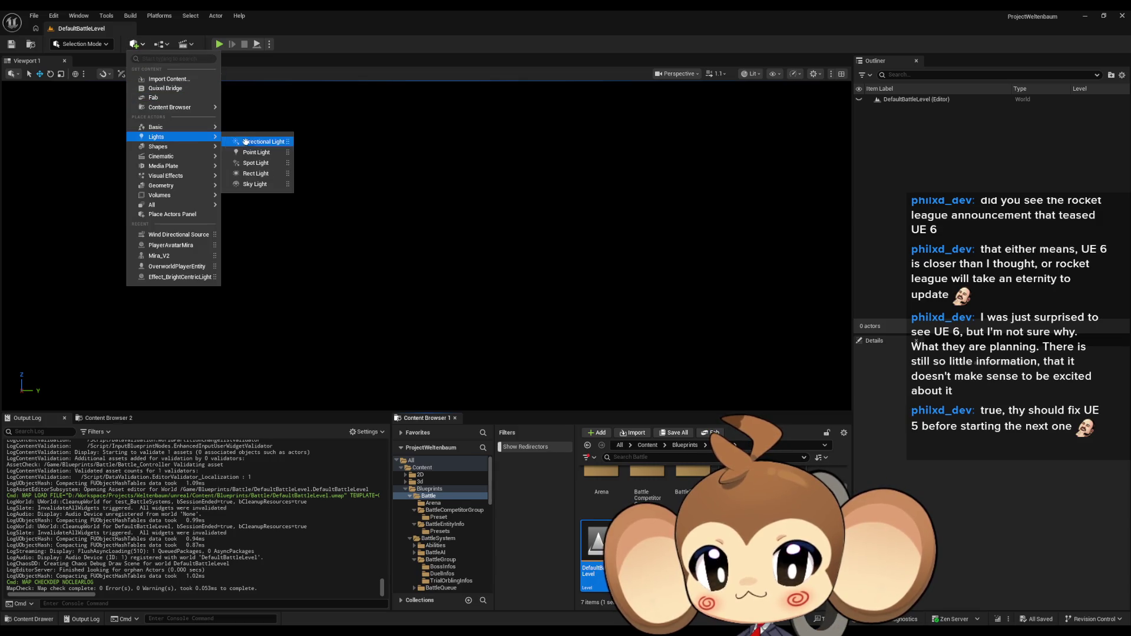
pyautogui.click(255, 152)
# - Add a Shapes > Cube, slide it along Y away from the light, and save the level
pyautogui.click(134, 45)
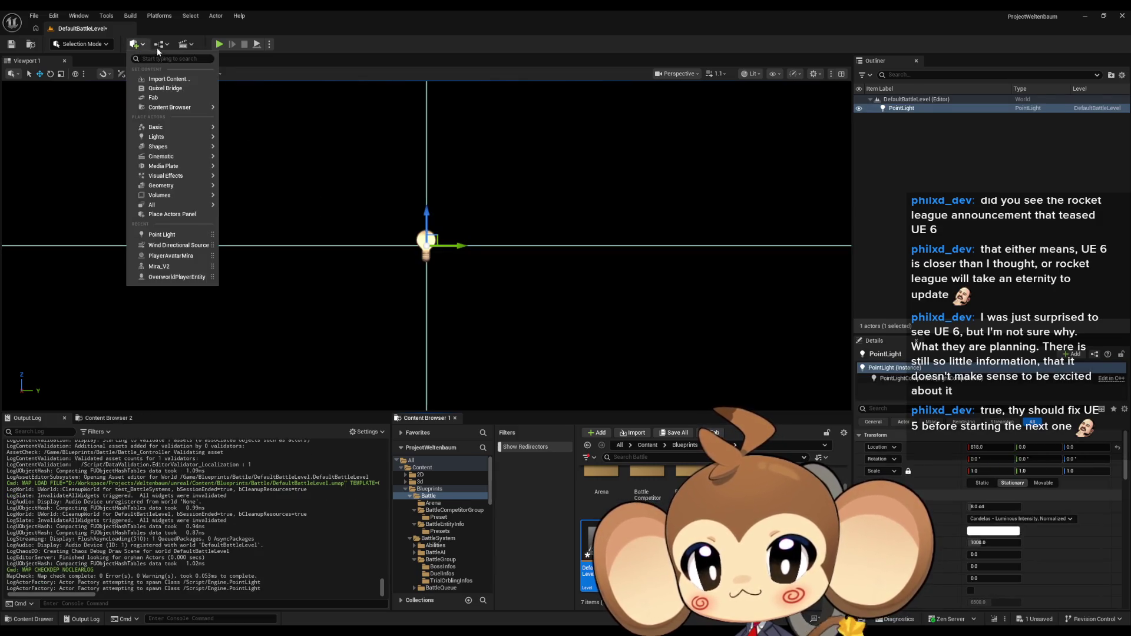
pyautogui.moveTo(169, 127)
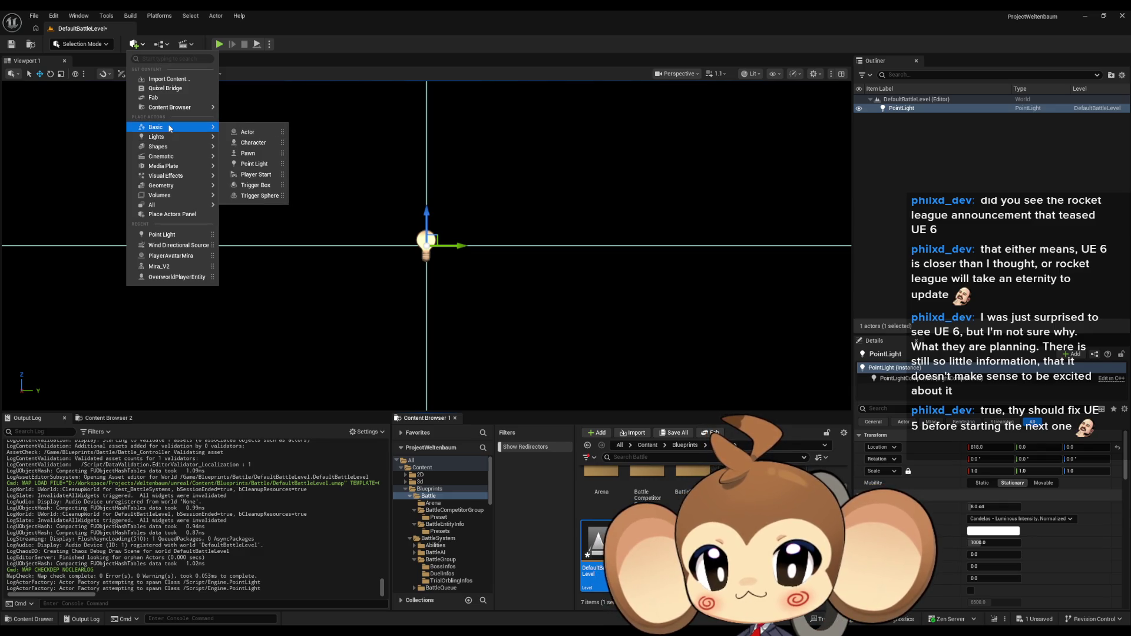
pyautogui.click(247, 151)
pyautogui.moveTo(458, 244)
pyautogui.mouseDown()
pyautogui.moveTo(580, 253)
pyautogui.moveTo(565, 260)
pyautogui.mouseUp()
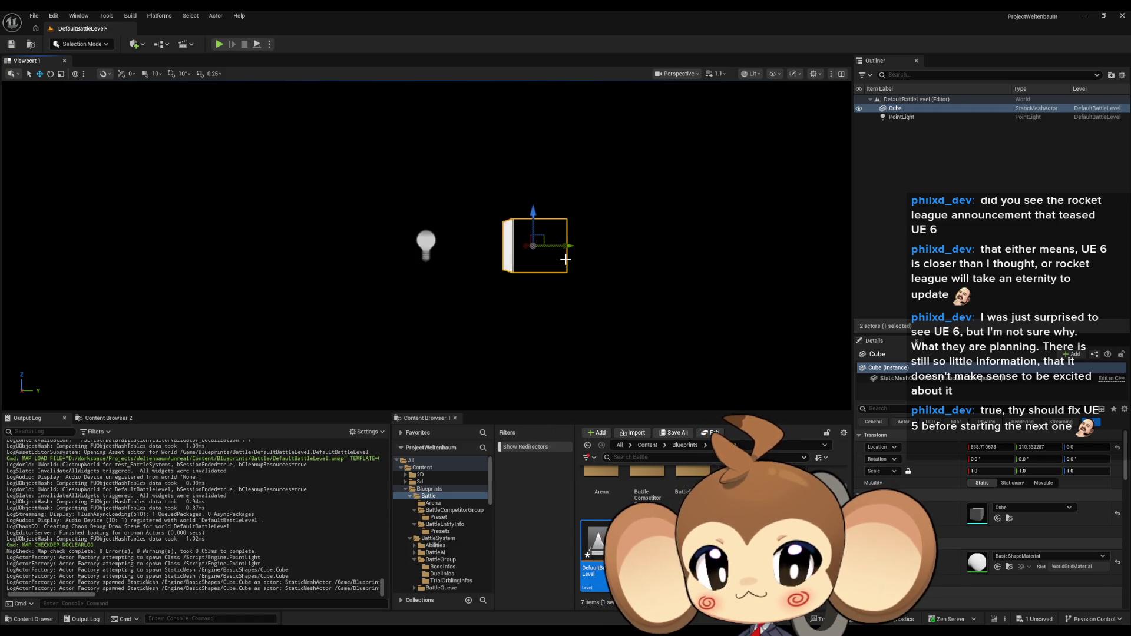
pyautogui.click(11, 46)
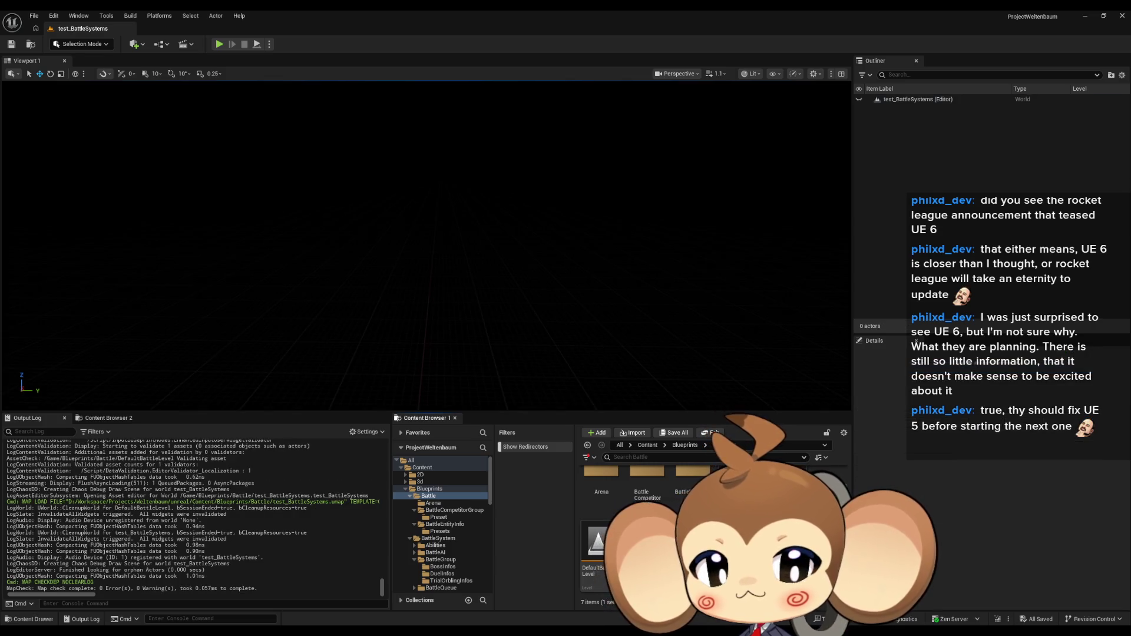
# - Open the test_BattleSystems Level Blueprint, try a 'spawn acto' node search, and float the editor window
pyautogui.click(136, 45)
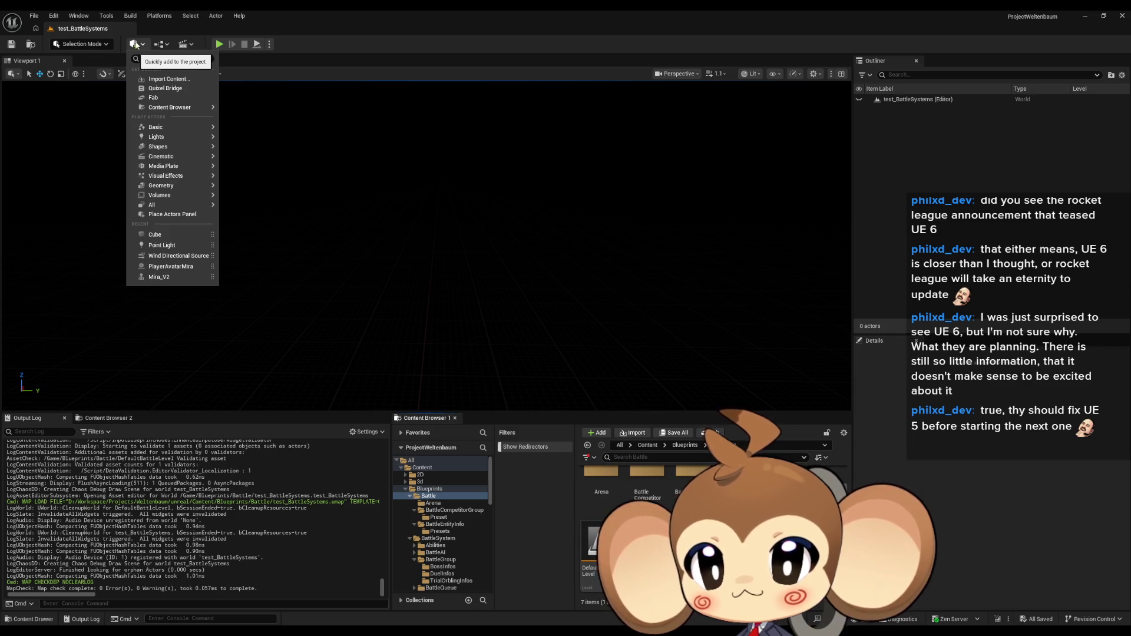
pyautogui.moveTo(170, 107)
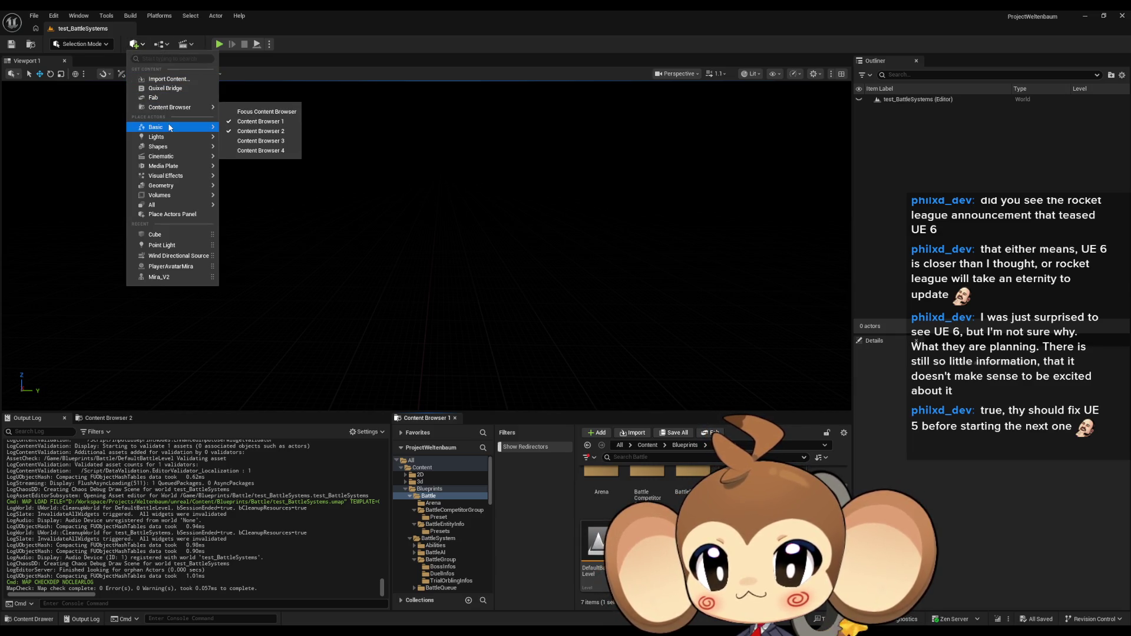
pyautogui.click(137, 44)
pyautogui.click(160, 45)
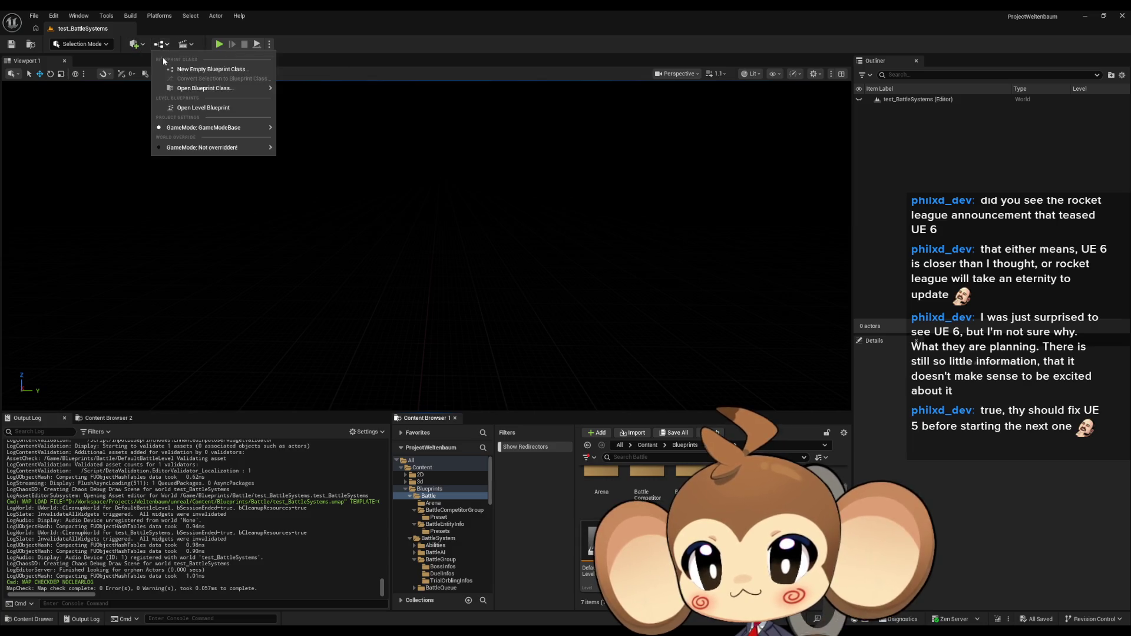
pyautogui.click(199, 107)
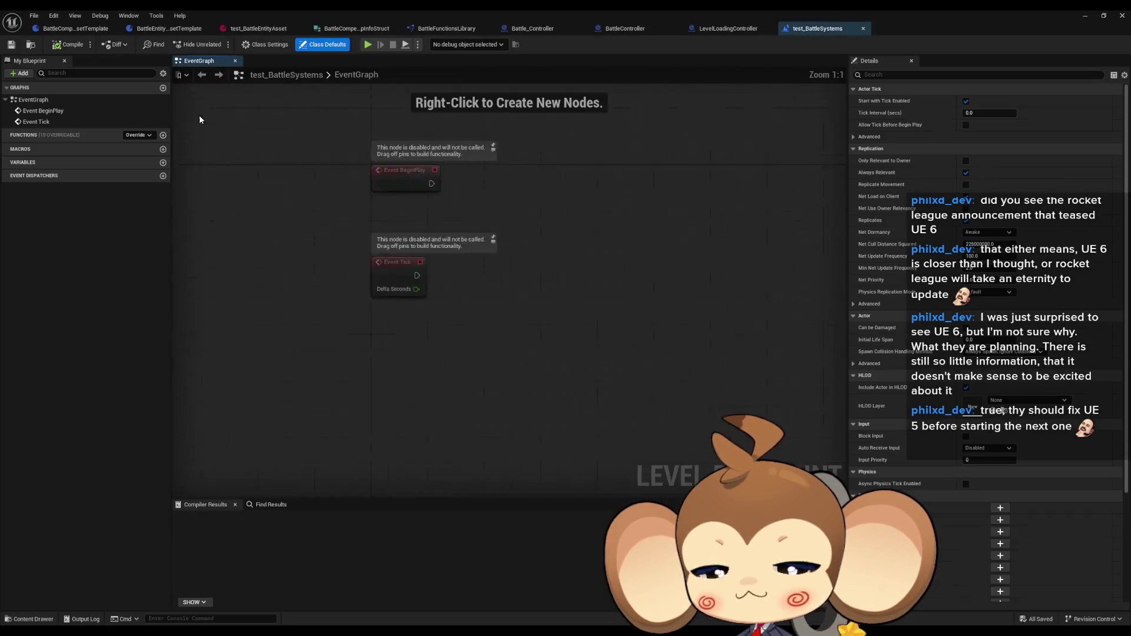
pyautogui.rightClick(520, 384)
pyautogui.write('spawn a')
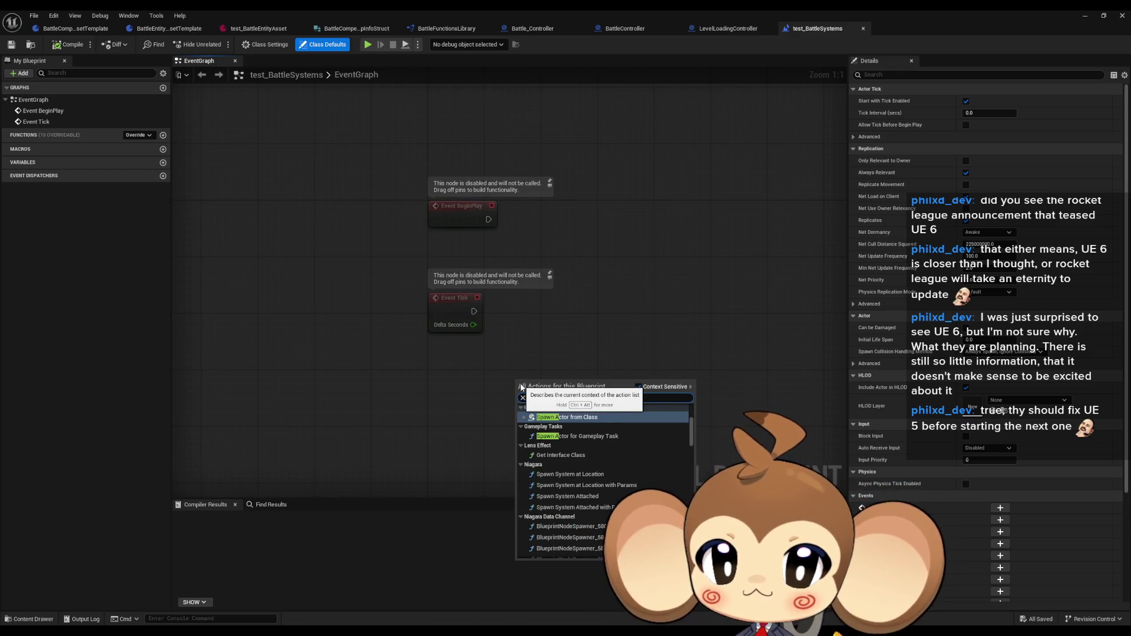
pyautogui.write('ctor')
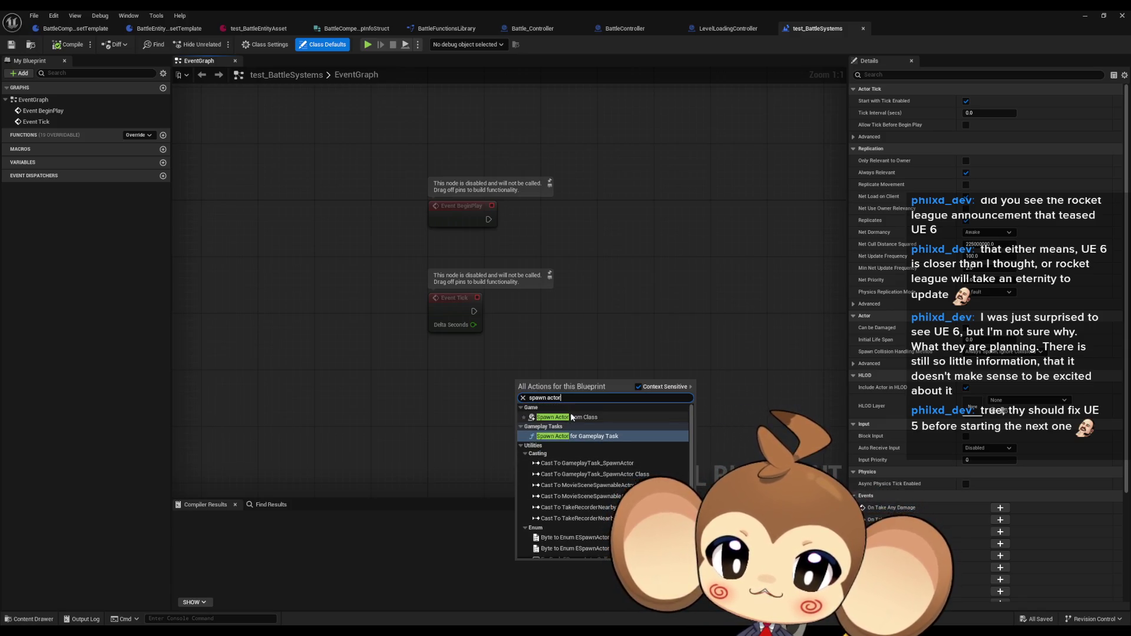
pyautogui.press('Escape')
pyautogui.doubleClick(557, 10)
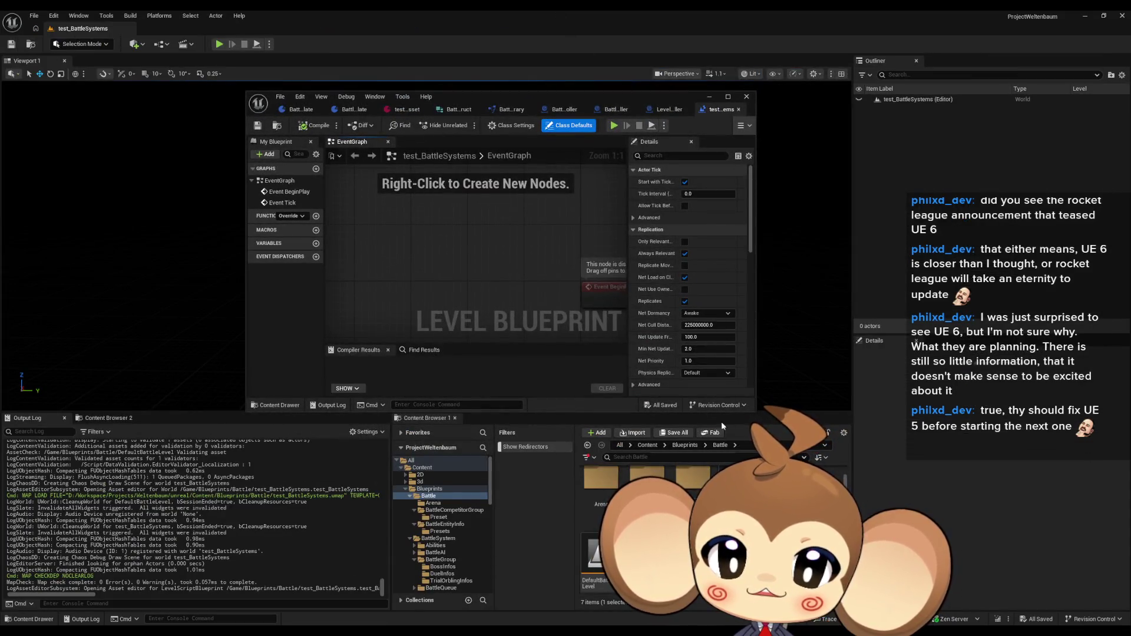
# - Find LevelLoadingController with a 'level load' search and drag it into the viewport
pyautogui.click(647, 445)
pyautogui.write('level load')
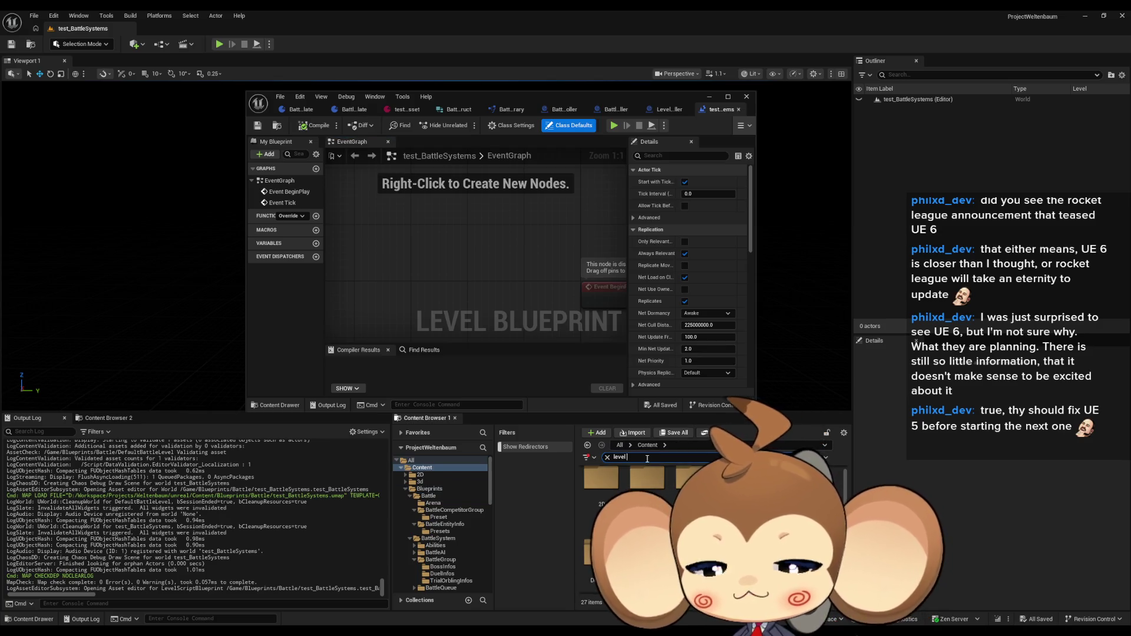
pyautogui.press('Return')
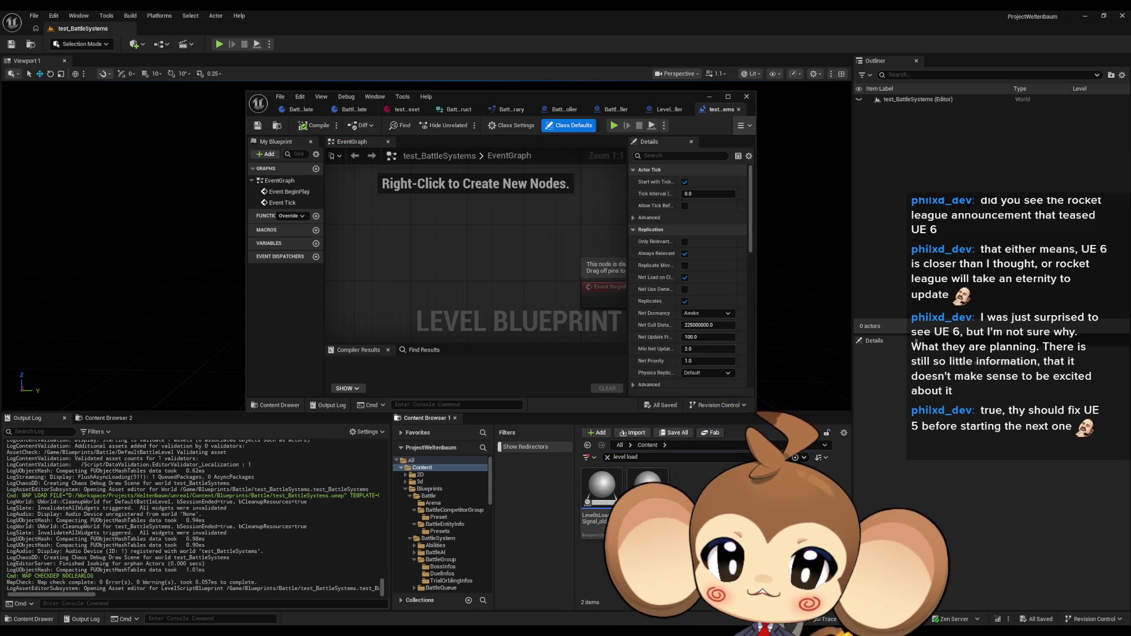
pyautogui.moveTo(647, 489); pyautogui.dragTo(813, 254)
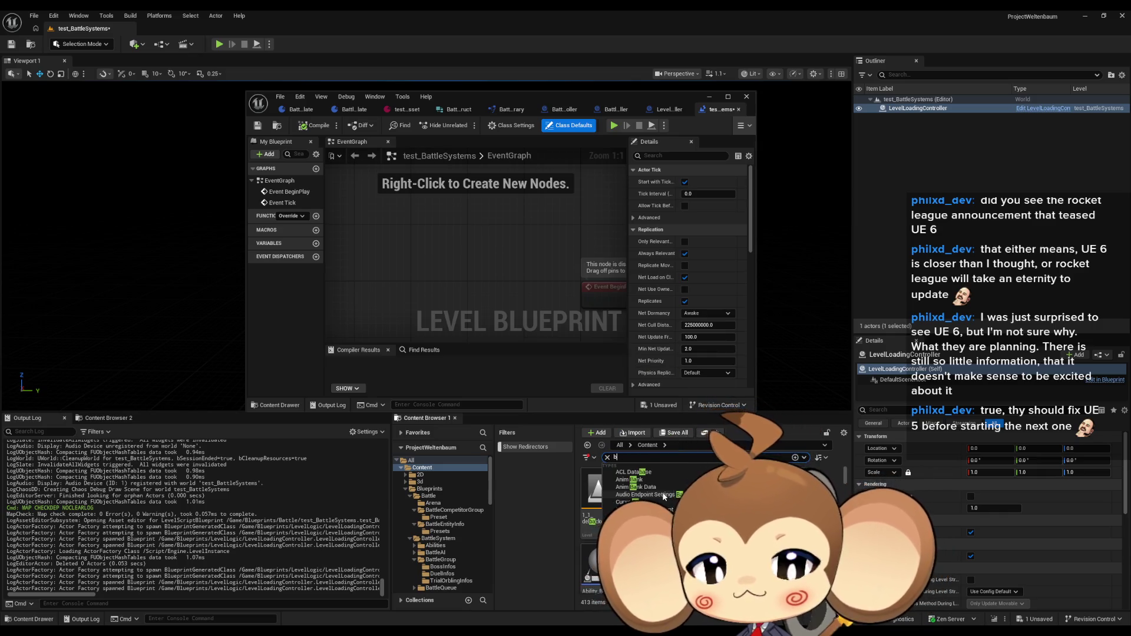
pyautogui.moveTo(490, 97)
pyautogui.mouseDown()
pyautogui.moveTo(554, 284)
pyautogui.moveTo(541, 288)
pyautogui.moveTo(552, 288)
pyautogui.mouseUp()
pyautogui.doubleClick(554, 284)
# - Add a Spawn Actor from Class node with split Spawn Transform and class Battle Controller
pyautogui.write('spawn act')
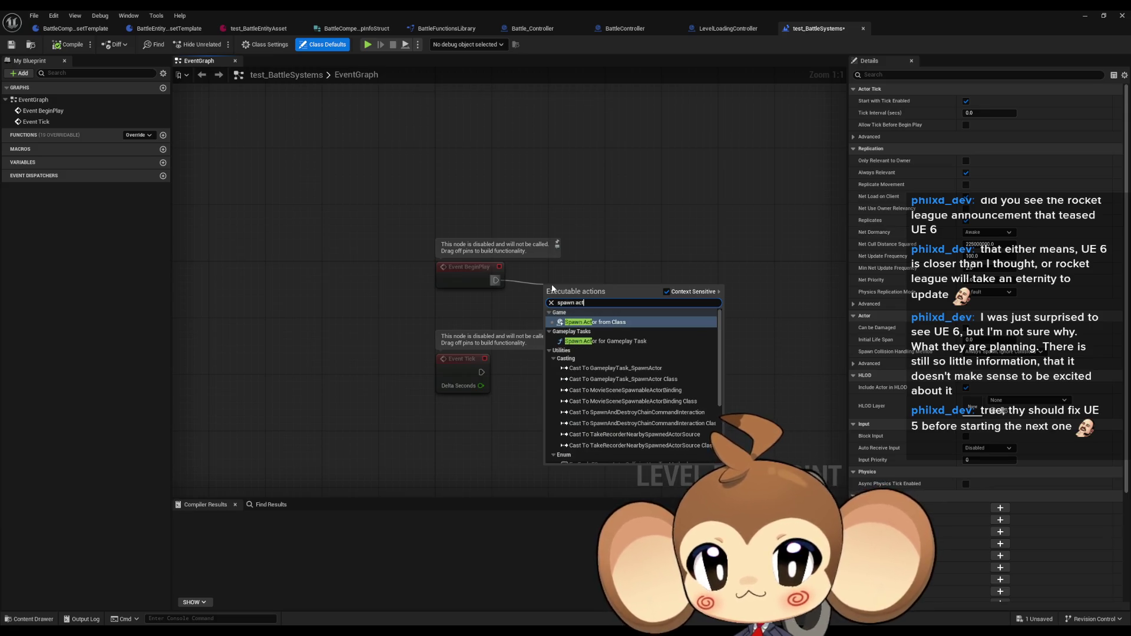
pyautogui.press('Return')
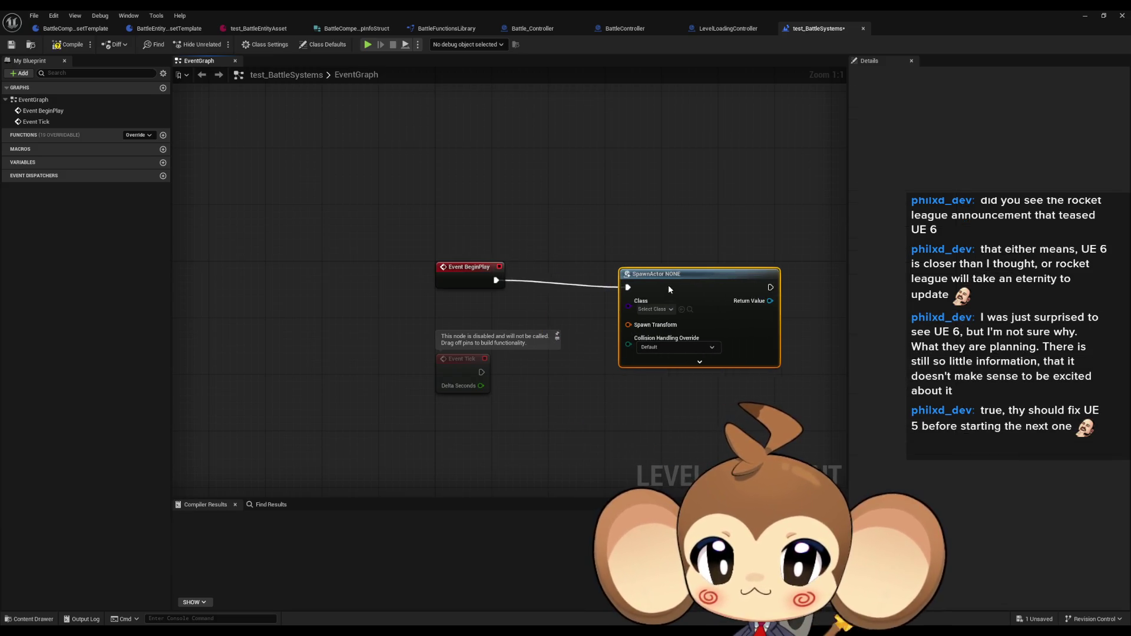
pyautogui.rightClick(628, 318)
pyautogui.click(680, 372)
pyautogui.moveTo(765, 309)
pyautogui.mouseDown()
pyautogui.moveTo(669, 296)
pyautogui.moveTo(739, 297)
pyautogui.mouseUp()
pyautogui.write('prepa')
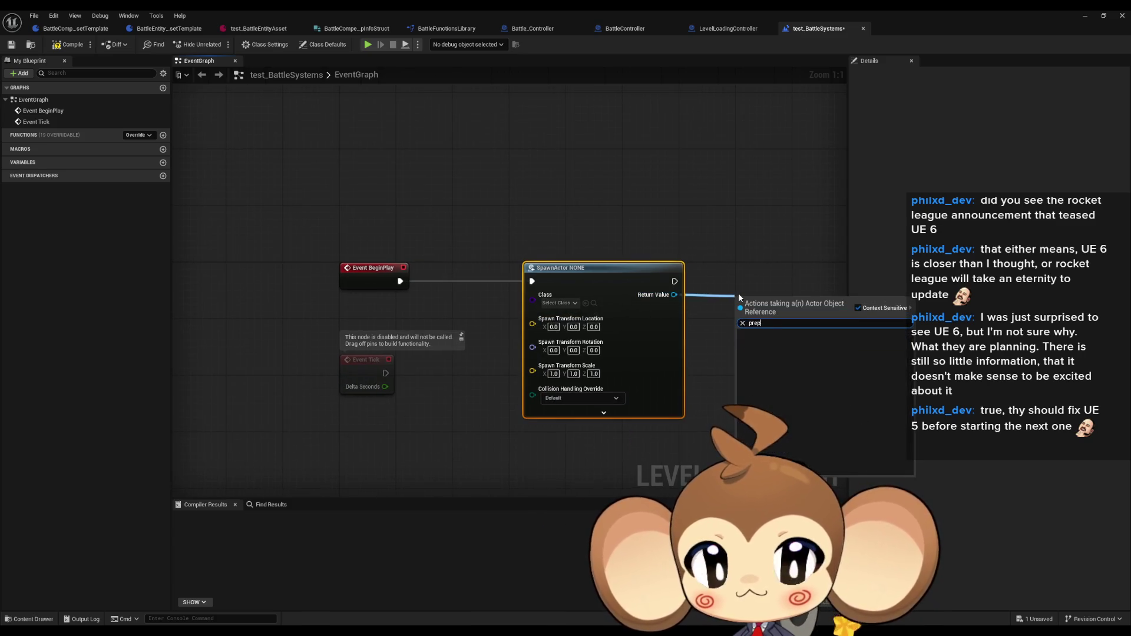
pyautogui.press('BackSpace')
pyautogui.press('BackSpace')
pyautogui.press('BackSpace')
pyautogui.write('call')
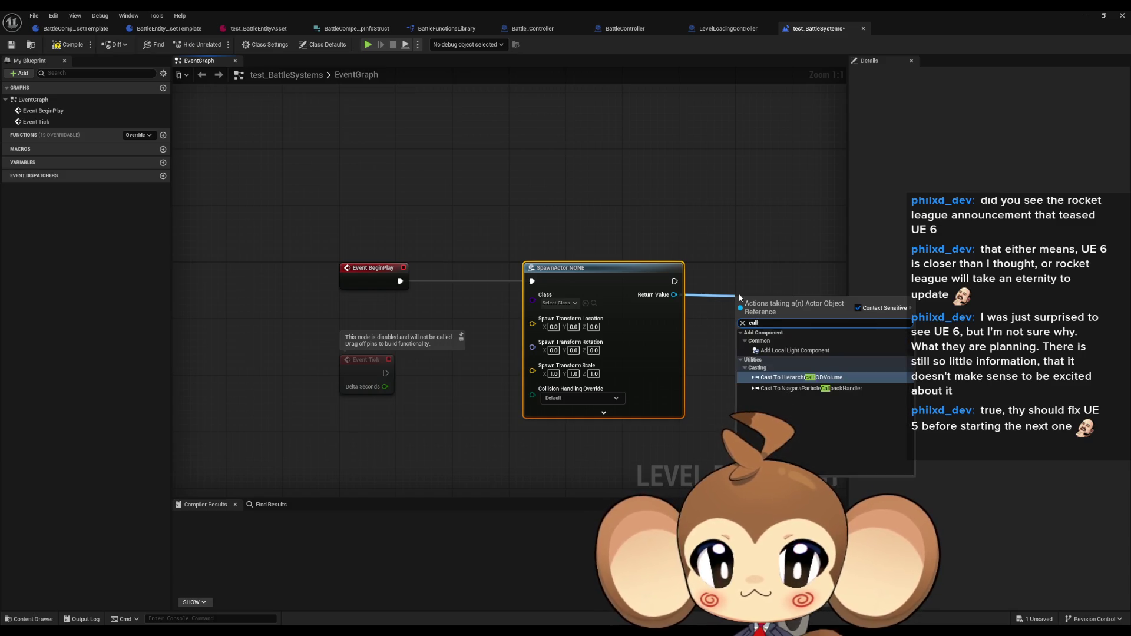
pyautogui.click(587, 164)
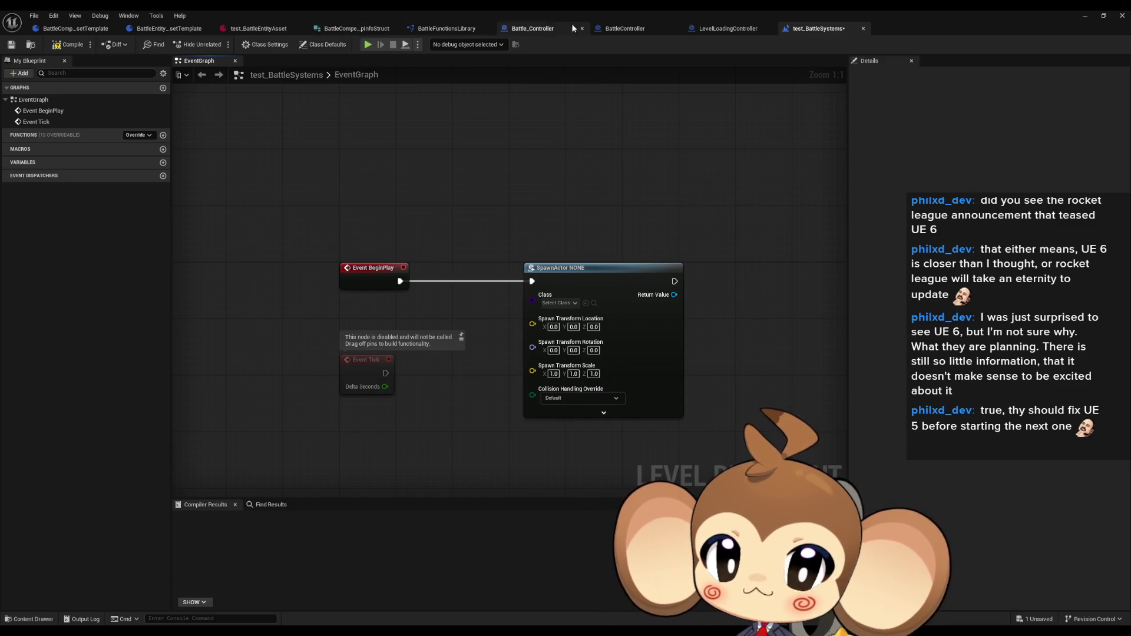
pyautogui.click(566, 302)
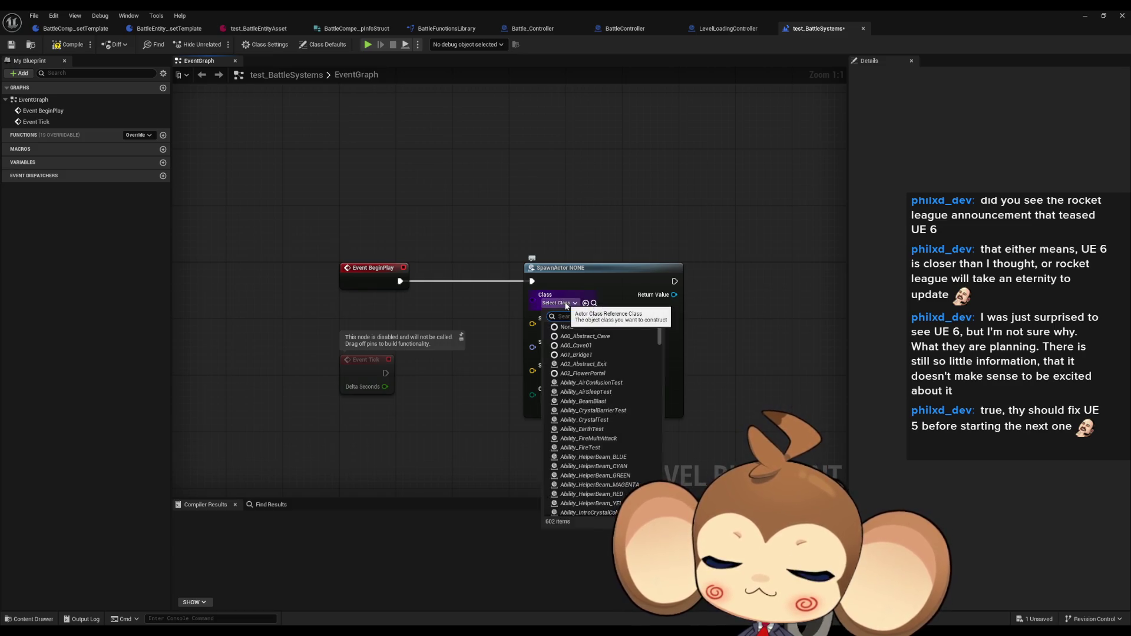
pyautogui.write('bat c')
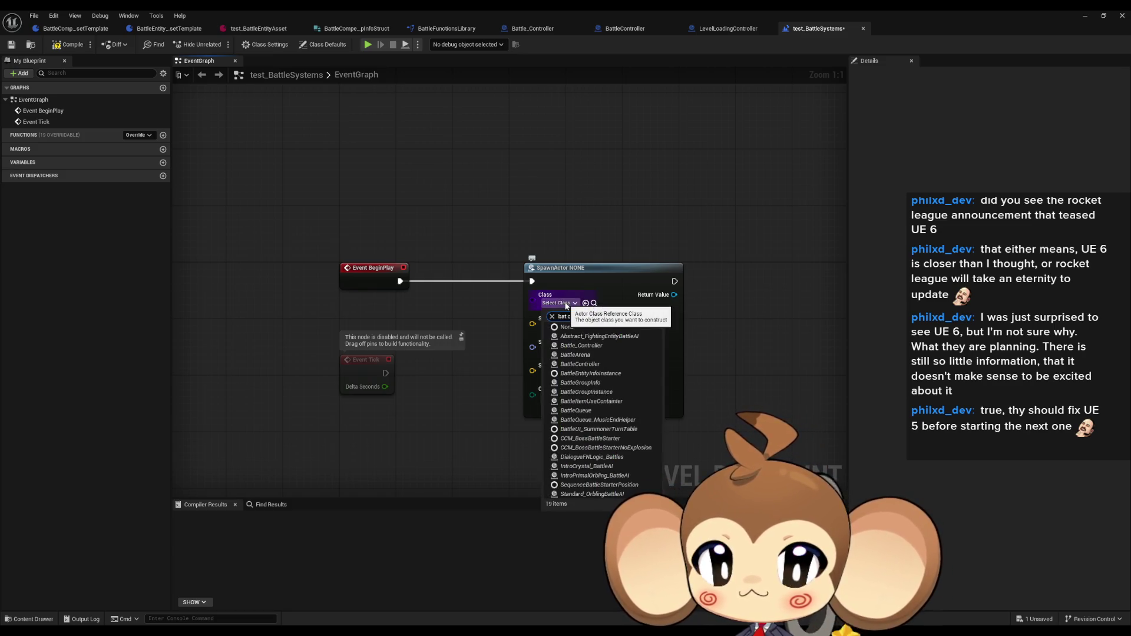
pyautogui.write('tle_c')
pyautogui.click(583, 336)
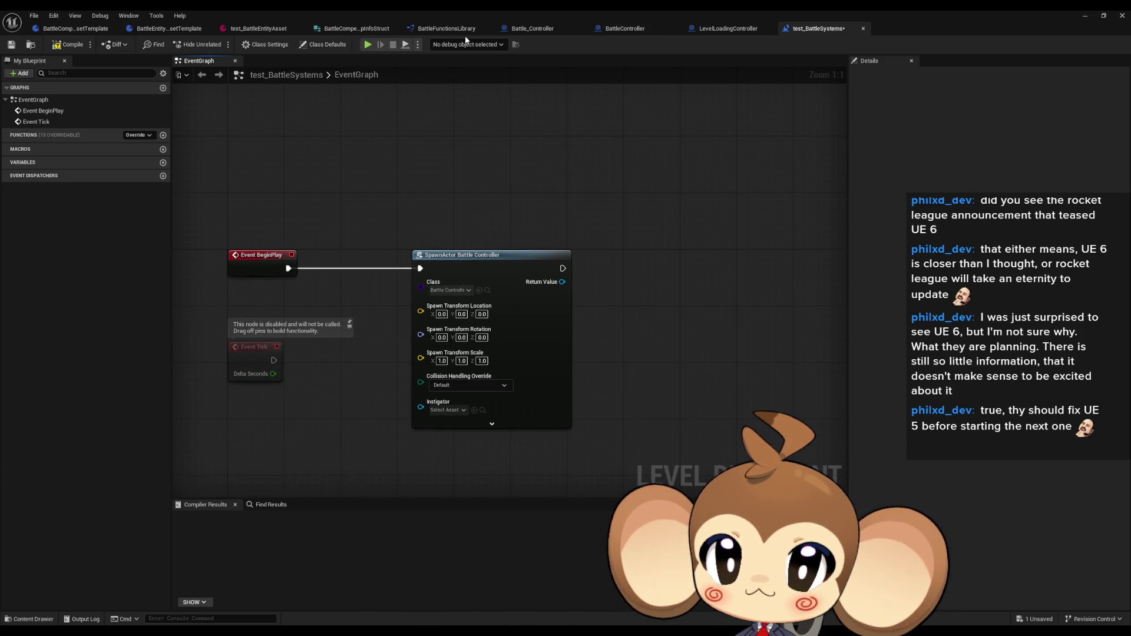
# - Call 1 Prepare After Fade Signal on the spawned Battle Controller and compile the Level Blueprint
pyautogui.click(524, 28)
pyautogui.middleClick(445, 29)
pyautogui.scroll(6, 532, 340)
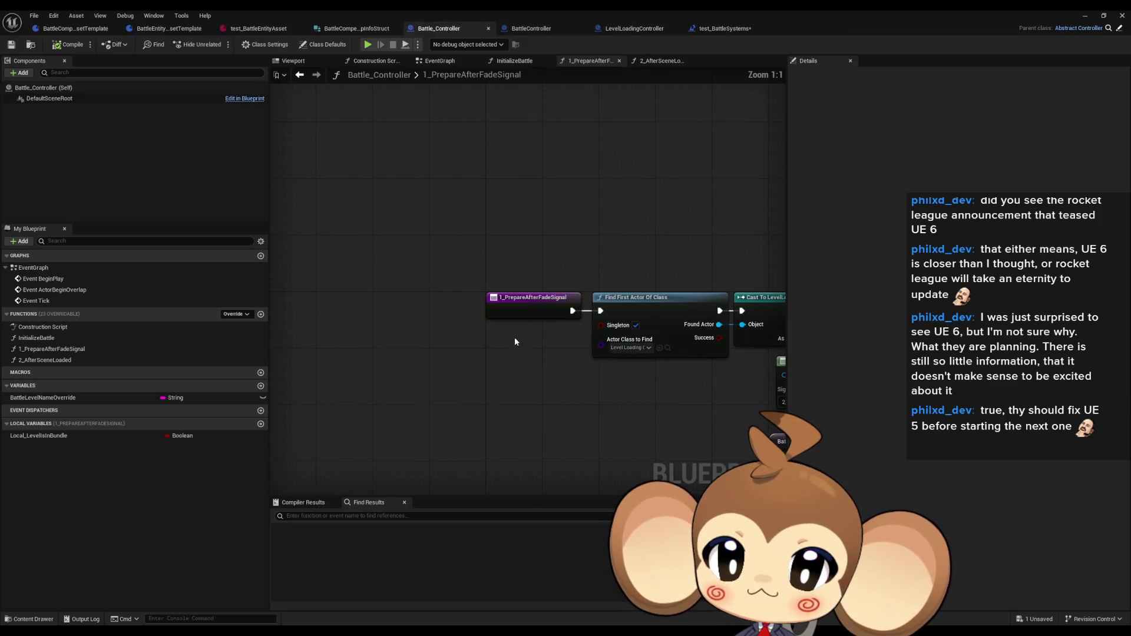
pyautogui.click(725, 30)
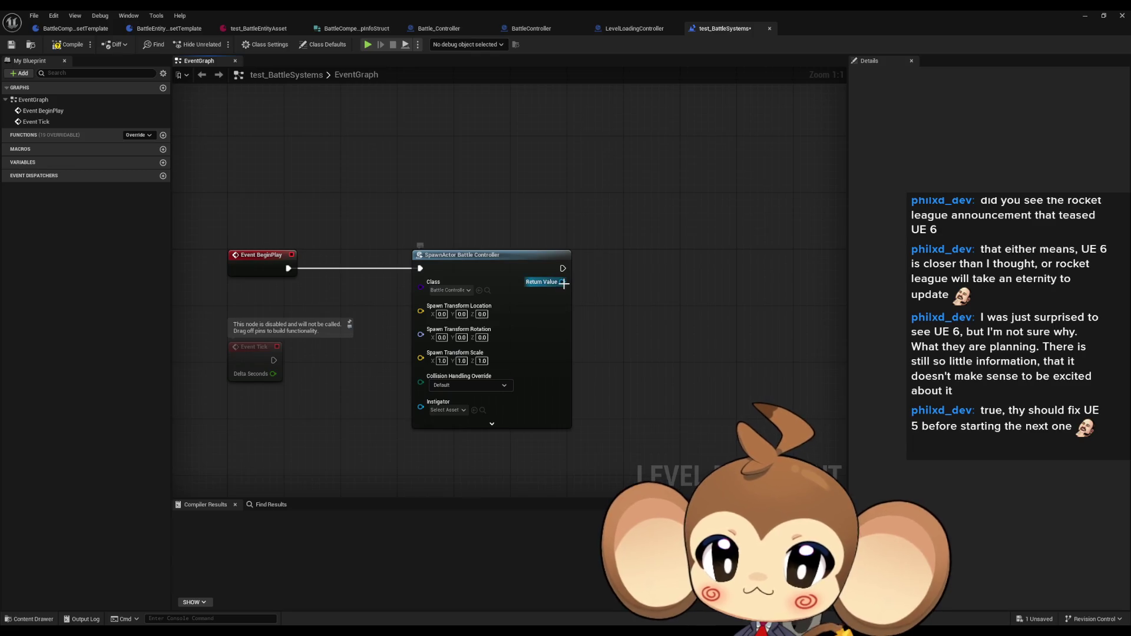
pyautogui.moveTo(564, 283); pyautogui.dragTo(581, 288)
pyautogui.write('pre')
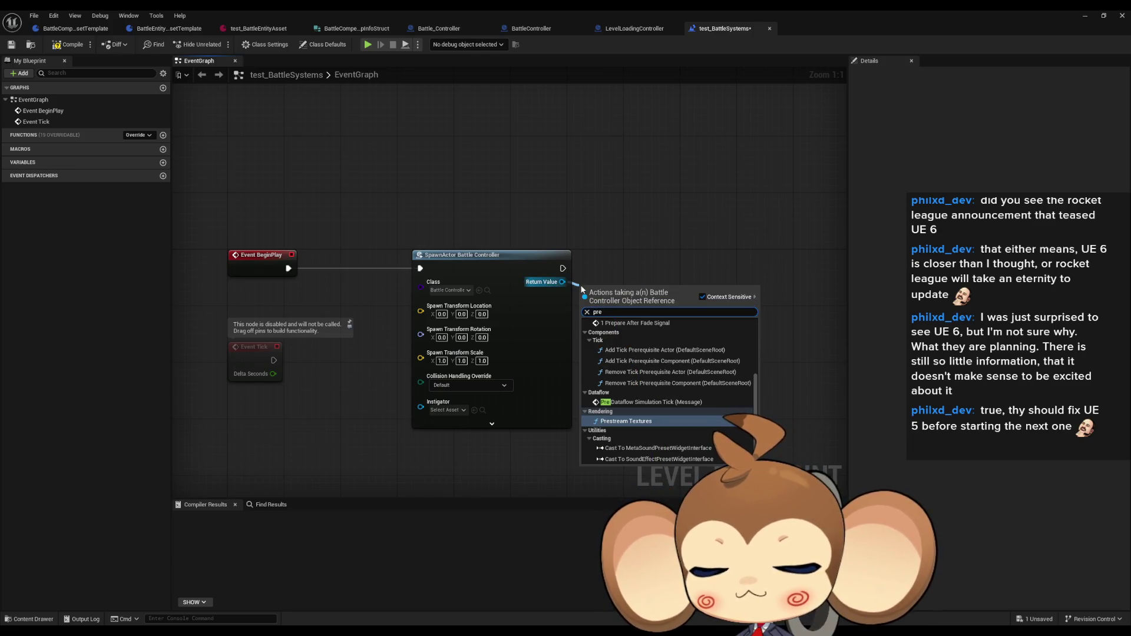
pyautogui.write(' aft')
pyautogui.press('Return')
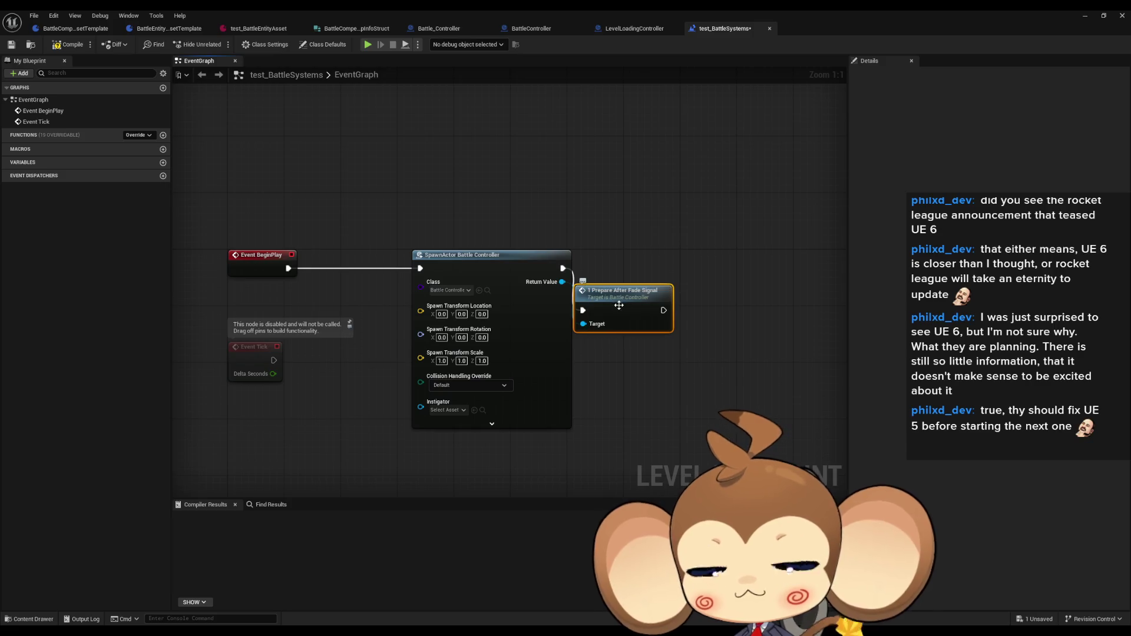
pyautogui.moveTo(619, 303); pyautogui.dragTo(626, 264)
pyautogui.click(68, 44)
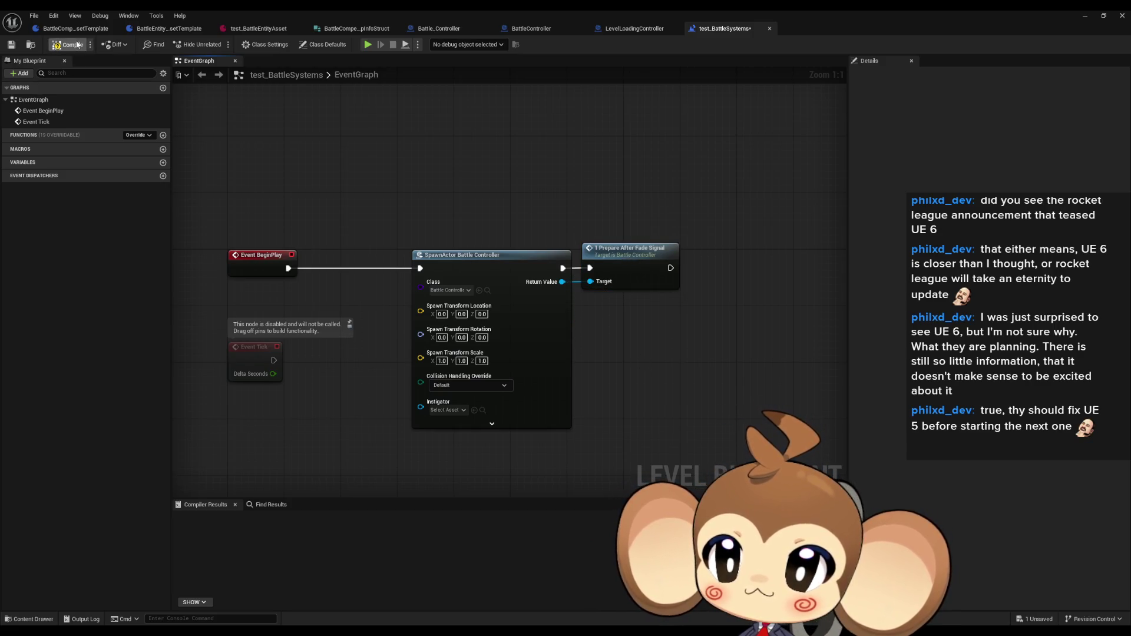
pyautogui.click(1086, 16)
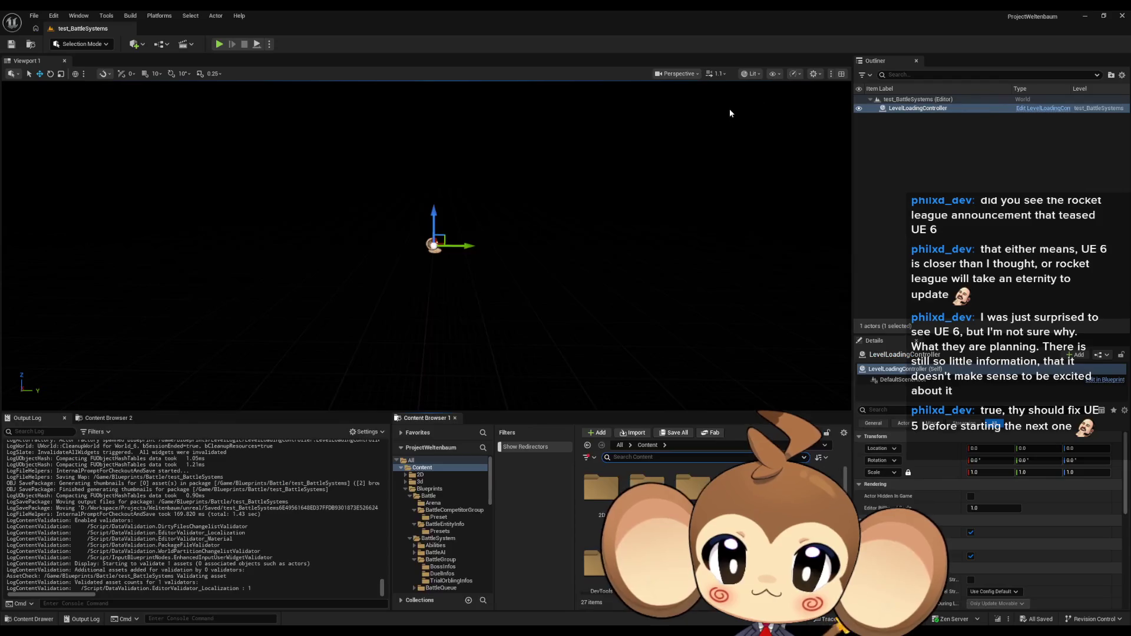
# - Play-test, then inspect SwitchLevel's Get Overworld Controller and Player Gravity SET nodes
pyautogui.click(218, 45)
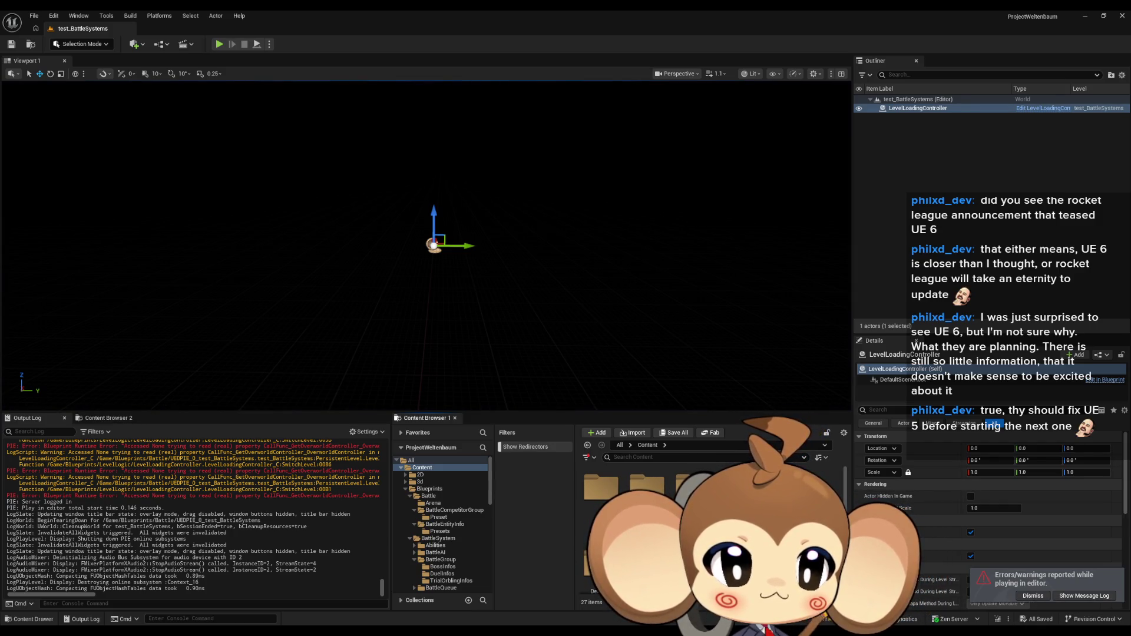
pyautogui.hotkey('alt', 'Tab')
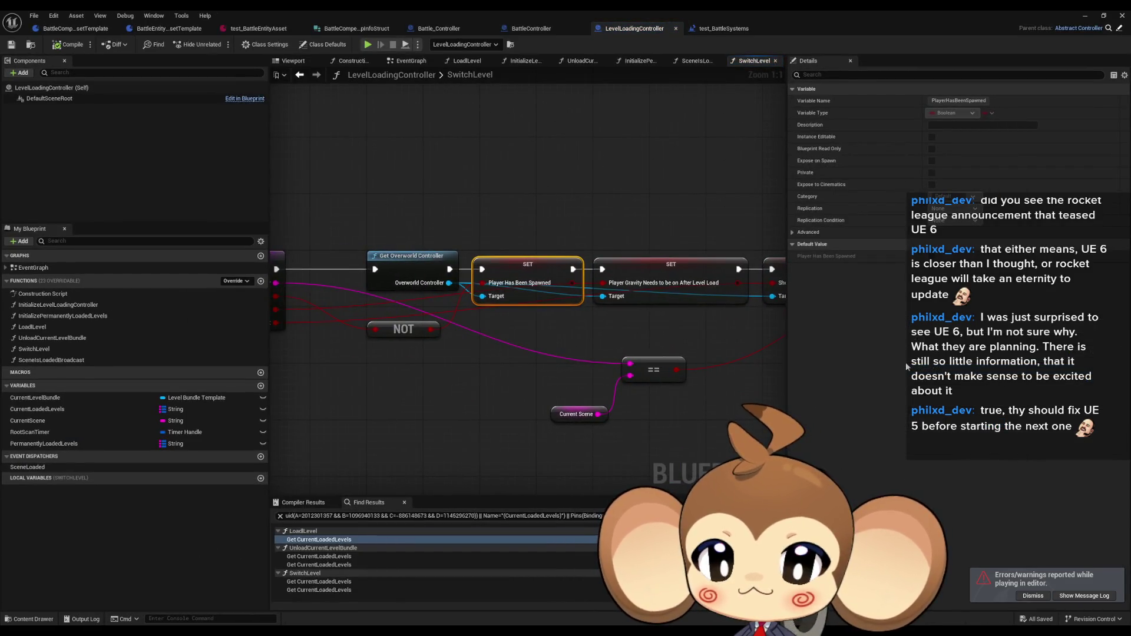
pyautogui.moveTo(502, 363); pyautogui.dragTo(586, 368)
pyautogui.moveTo(307, 213); pyautogui.dragTo(370, 363)
pyautogui.click(530, 260)
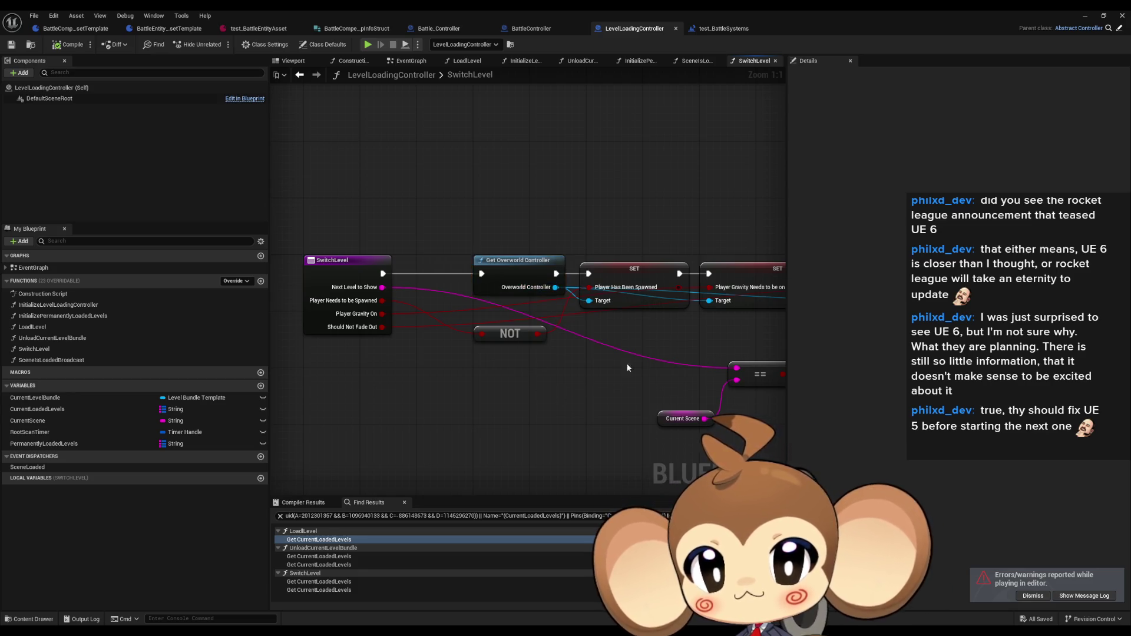
pyautogui.moveTo(613, 368); pyautogui.dragTo(483, 363)
pyautogui.click(692, 304)
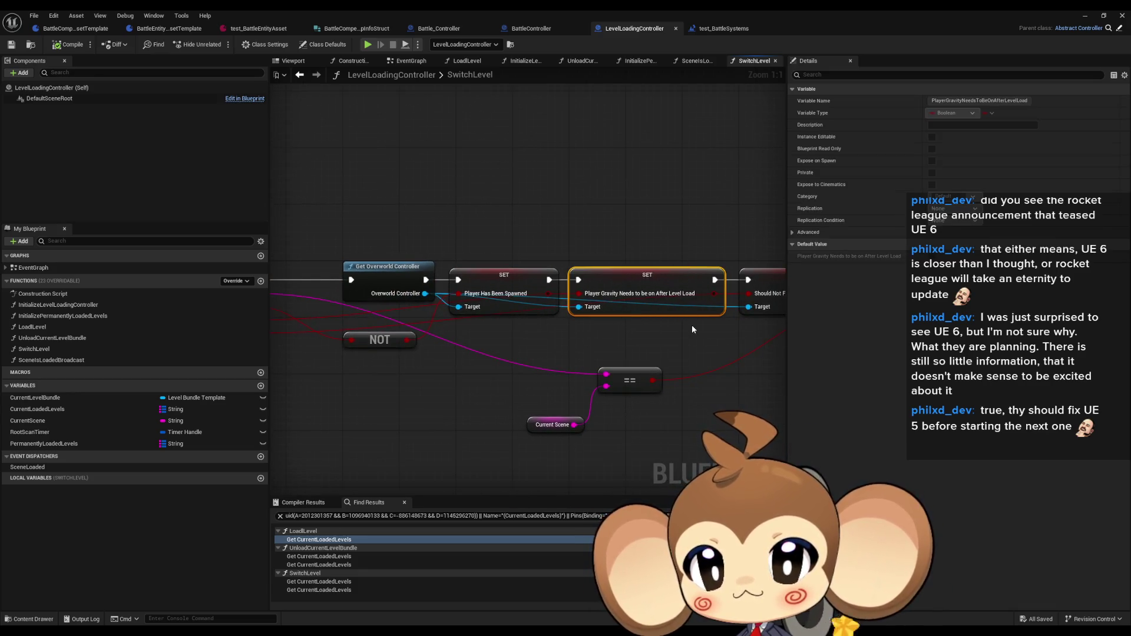
pyautogui.click(386, 279)
pyautogui.click(522, 344)
pyautogui.click(1084, 16)
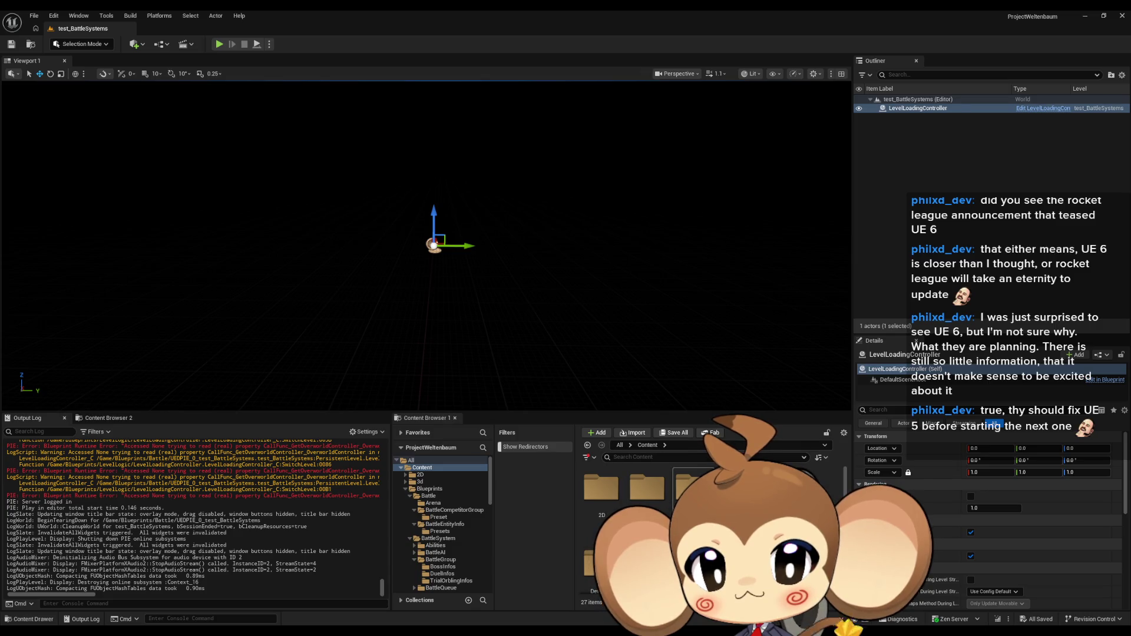
# - Place an OverworldController from Blueprints/Controllers at the origin and save the level
pyautogui.click(430, 488)
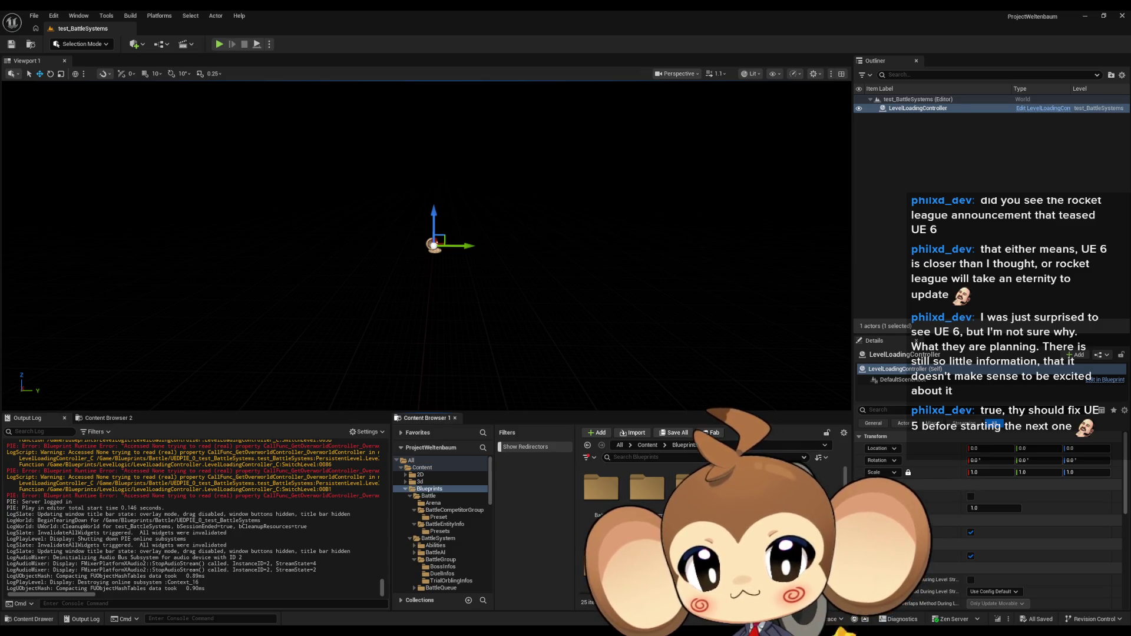
pyautogui.scroll(-5, 442, 524)
pyautogui.click(434, 527)
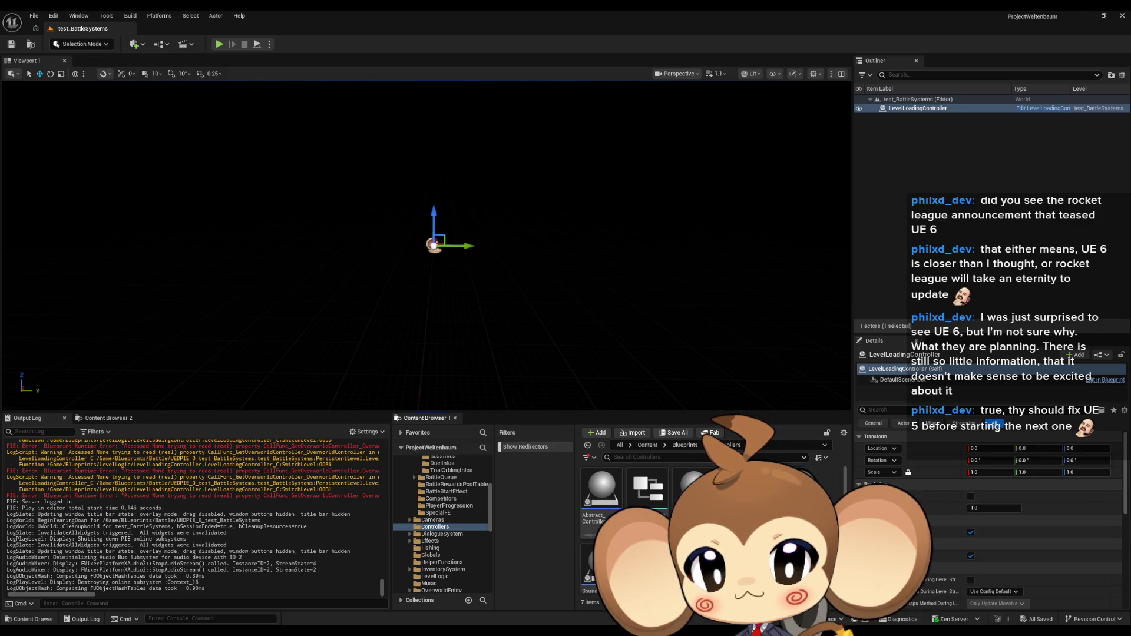
pyautogui.moveTo(692, 489); pyautogui.dragTo(668, 347)
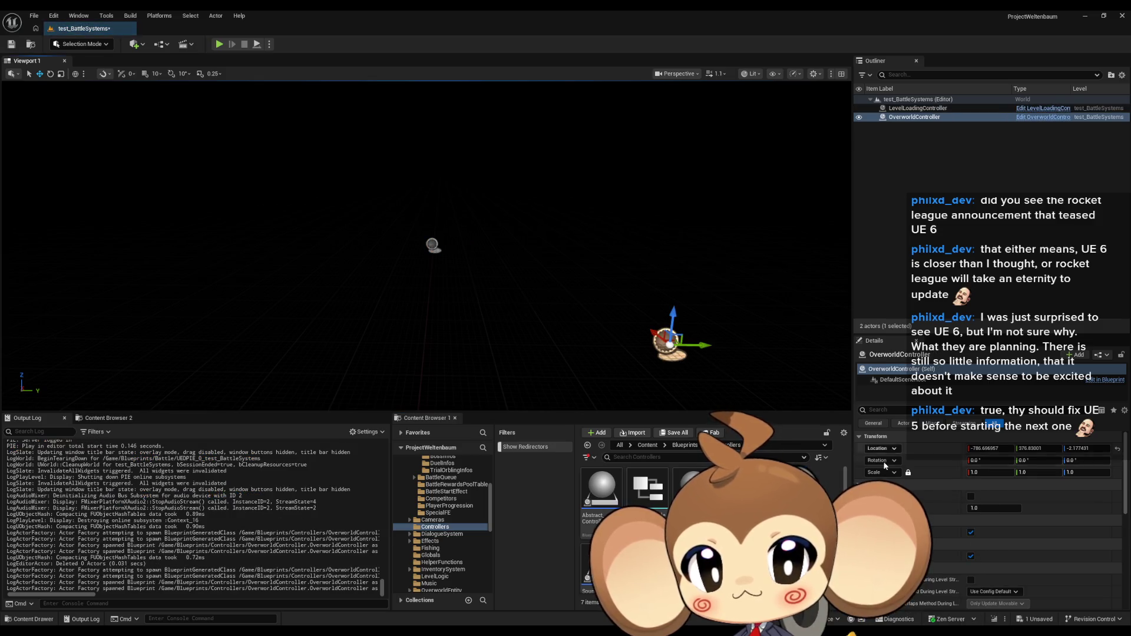
pyautogui.click(1118, 449)
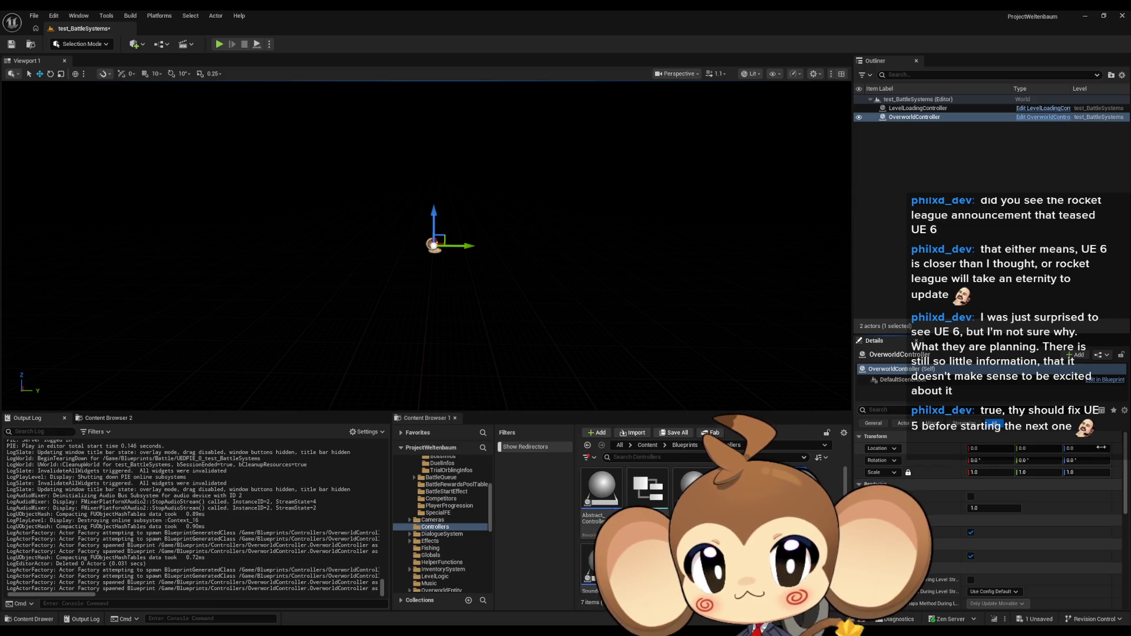
pyautogui.click(11, 44)
# - Run two play tests of test_BattleSystems, stopping each one
pyautogui.click(219, 44)
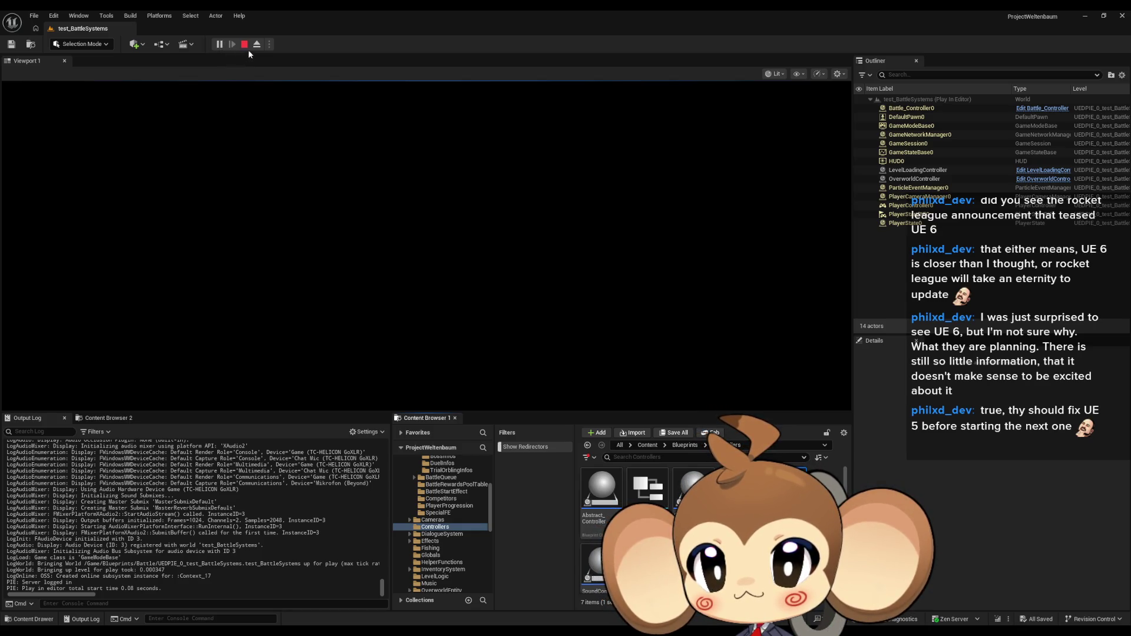
pyautogui.click(246, 47)
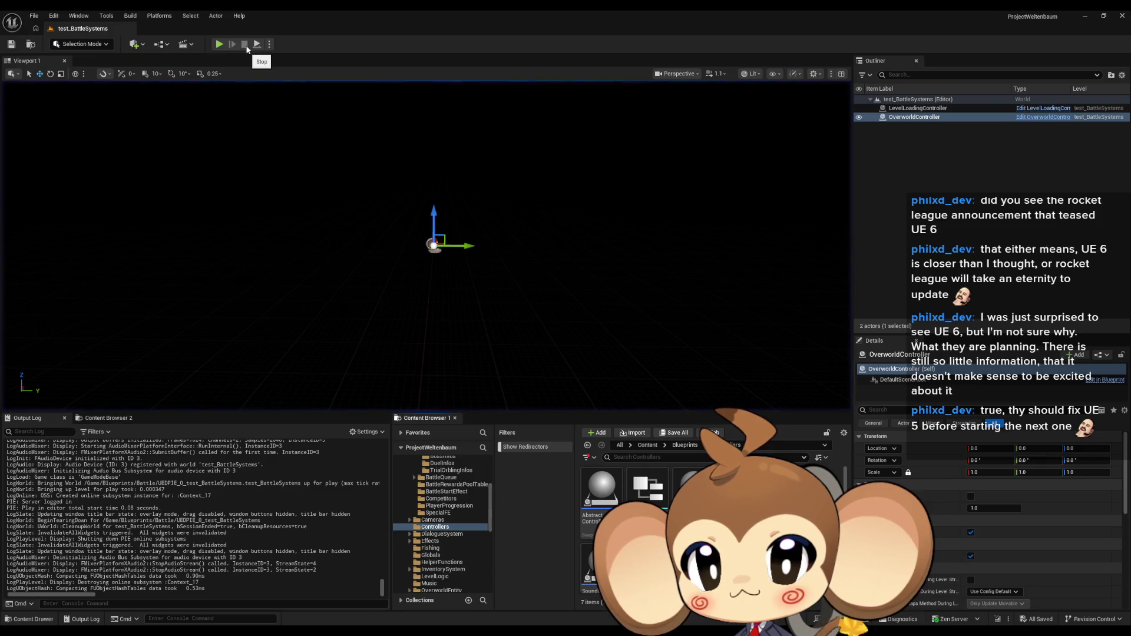
pyautogui.click(219, 45)
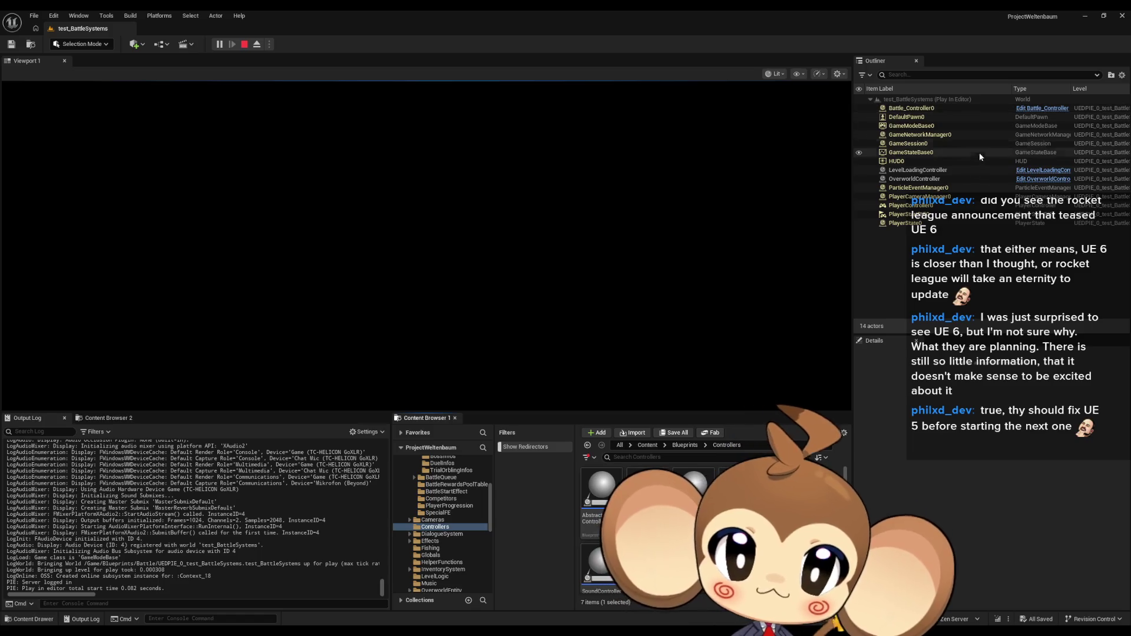
pyautogui.click(244, 44)
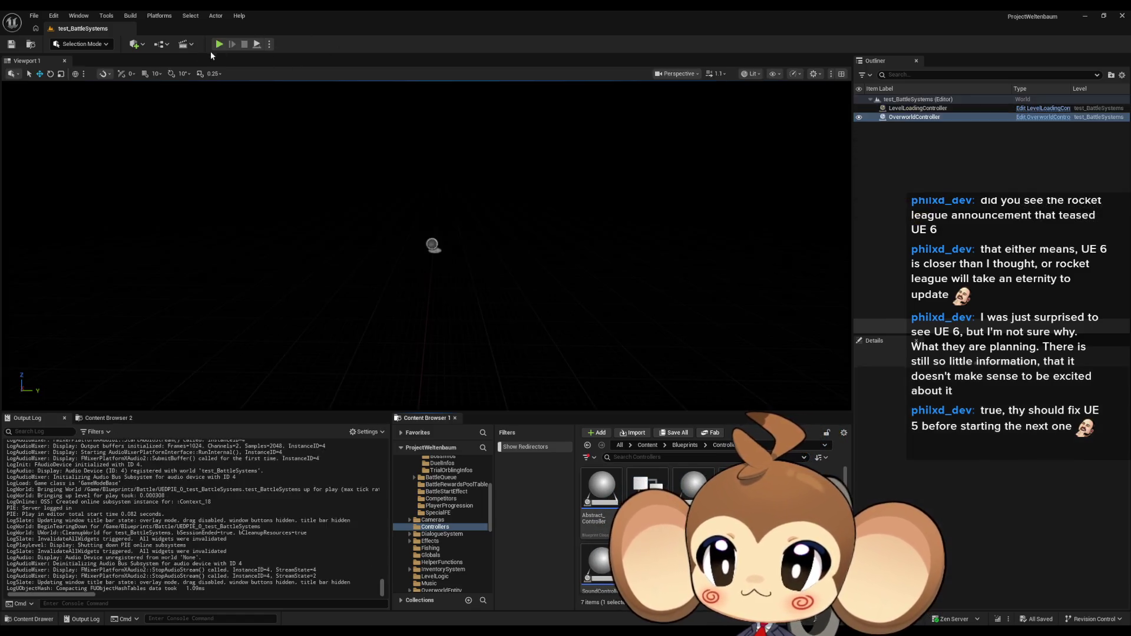
# - Open GameData > LevelData > DefaultLevelBundle to check its World Asset
pyautogui.click(162, 45)
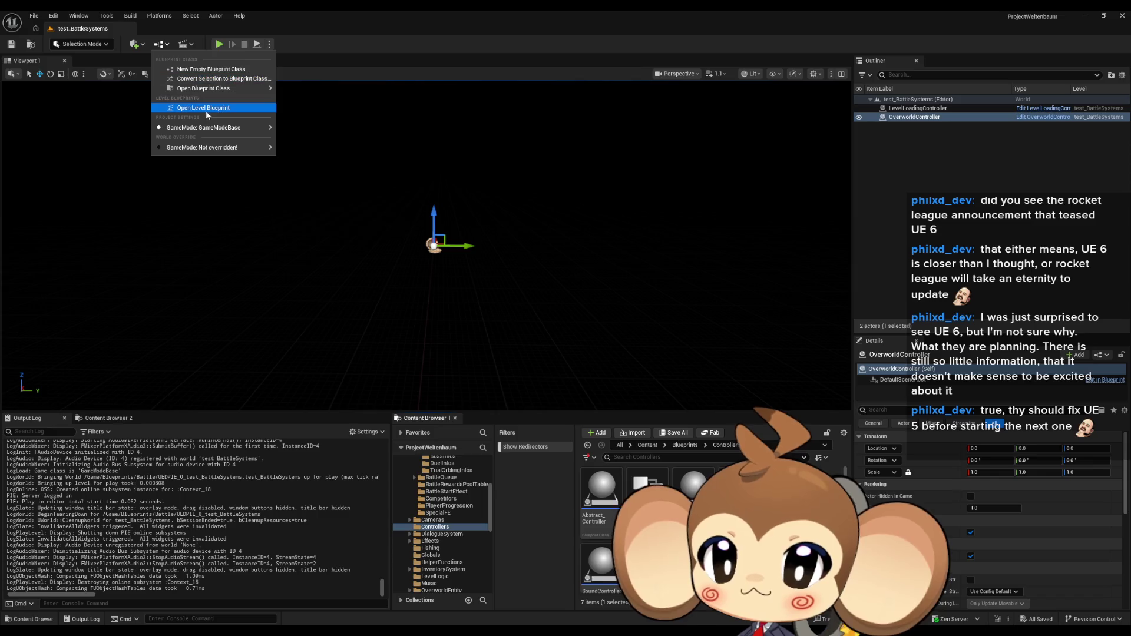
pyautogui.press('Escape')
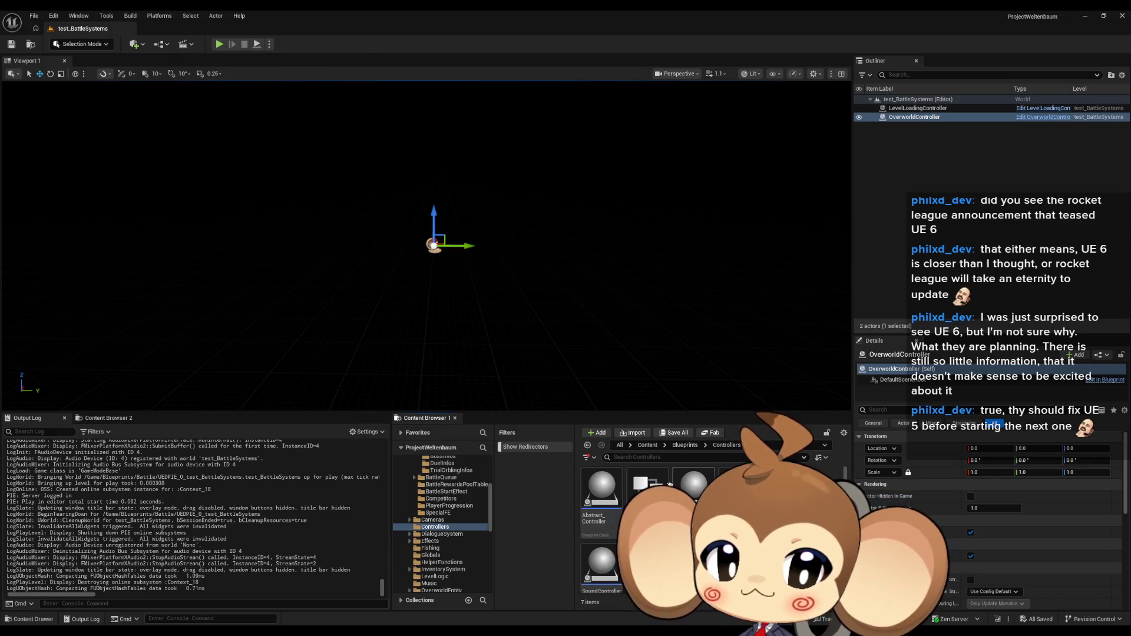
pyautogui.click(647, 445)
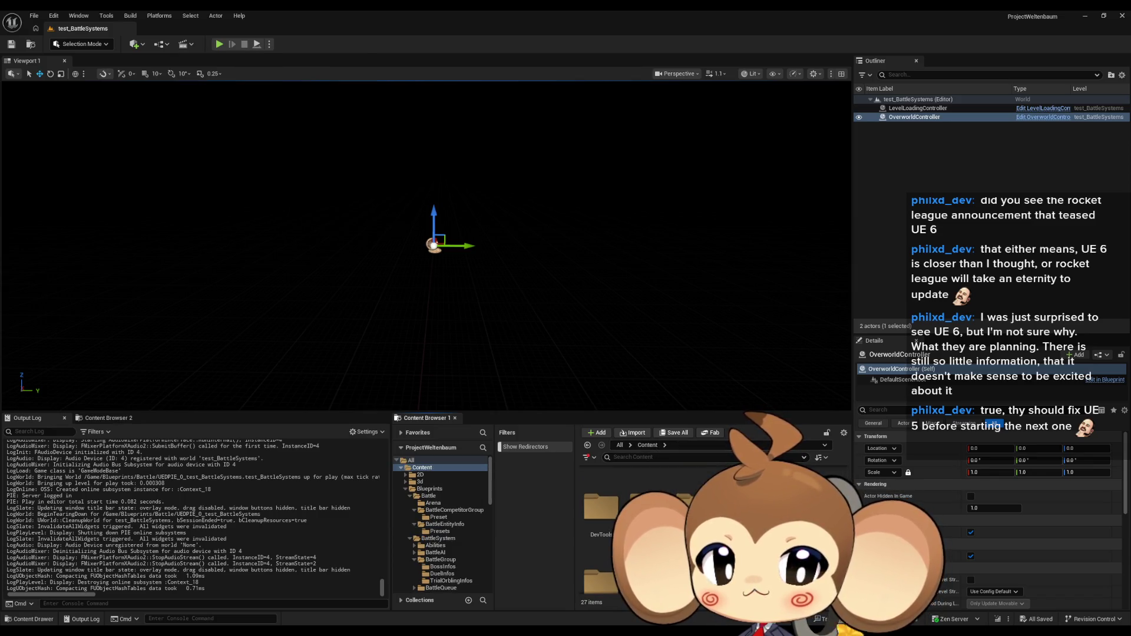
pyautogui.doubleClick(648, 489)
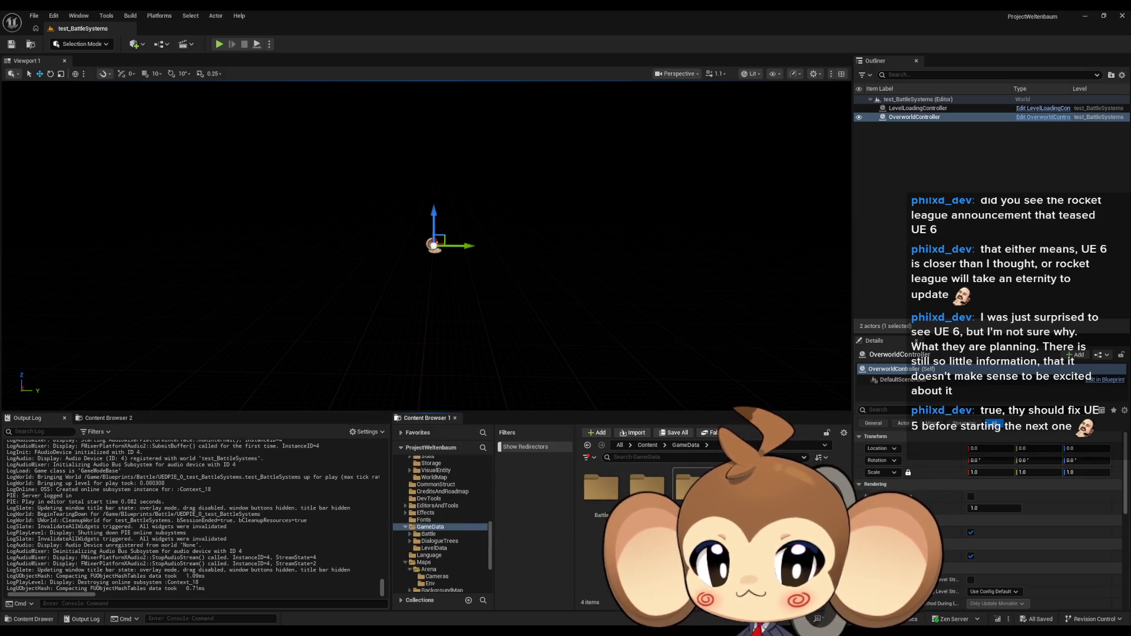
pyautogui.doubleClick(692, 486)
pyautogui.doubleClick(599, 493)
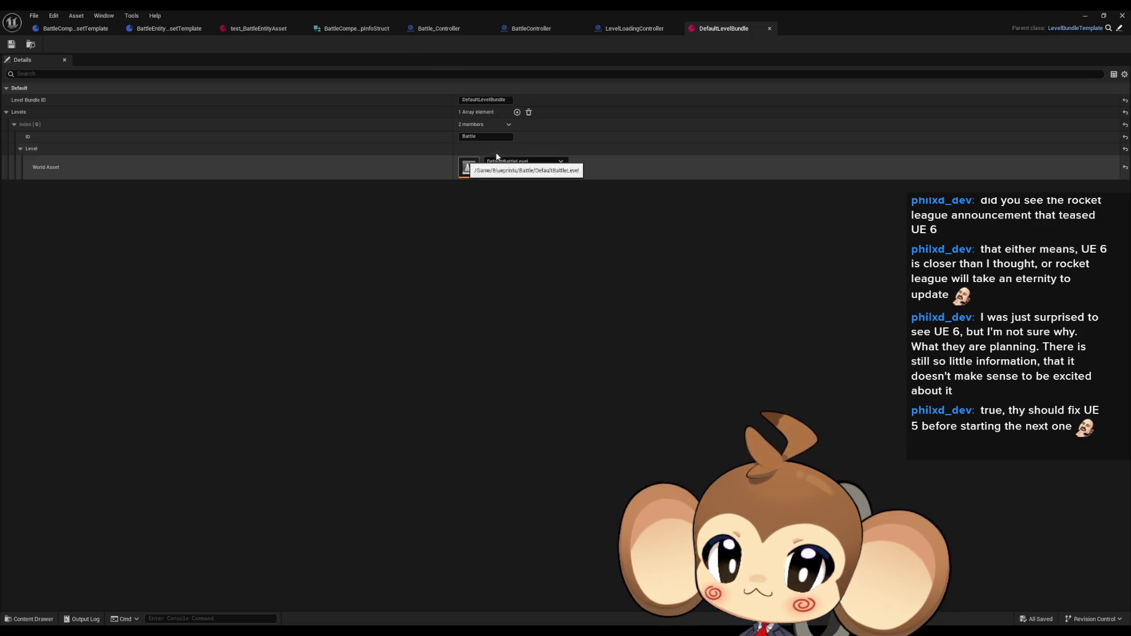
pyautogui.click(1087, 17)
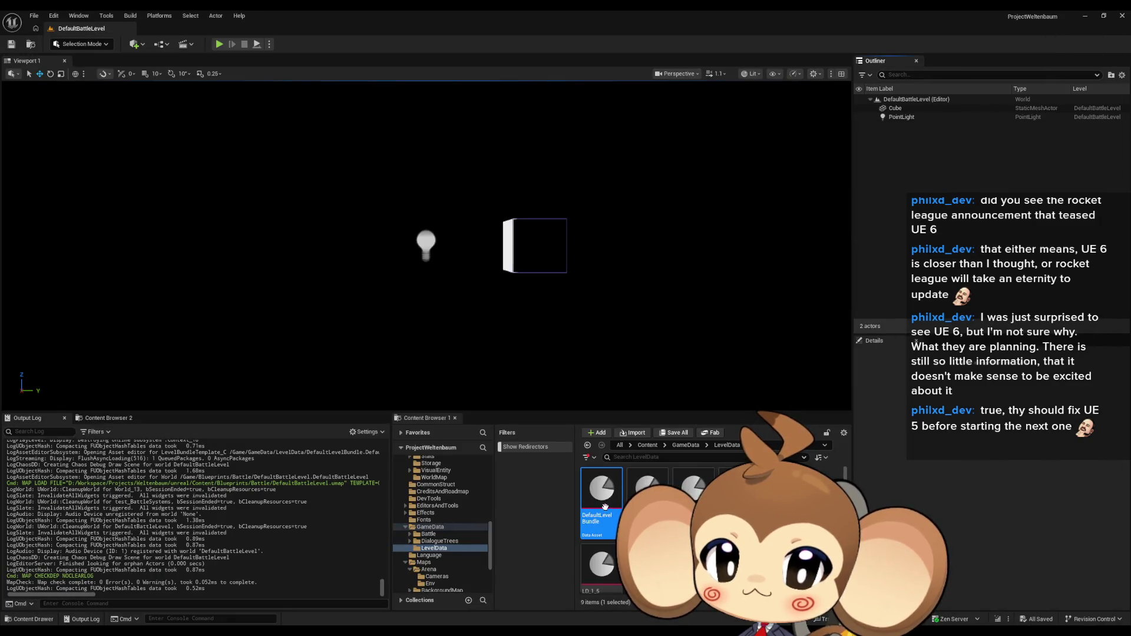
# - Reopen test_BattleSystems from the Blueprints/Battle folder
pyautogui.click(646, 445)
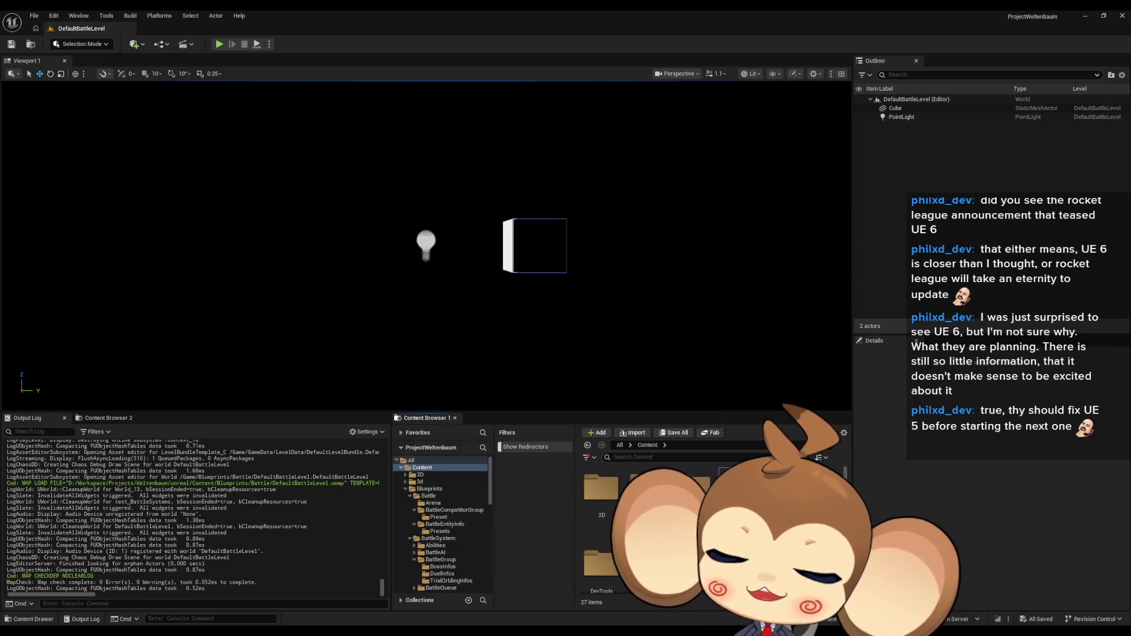
pyautogui.click(429, 488)
pyautogui.click(428, 495)
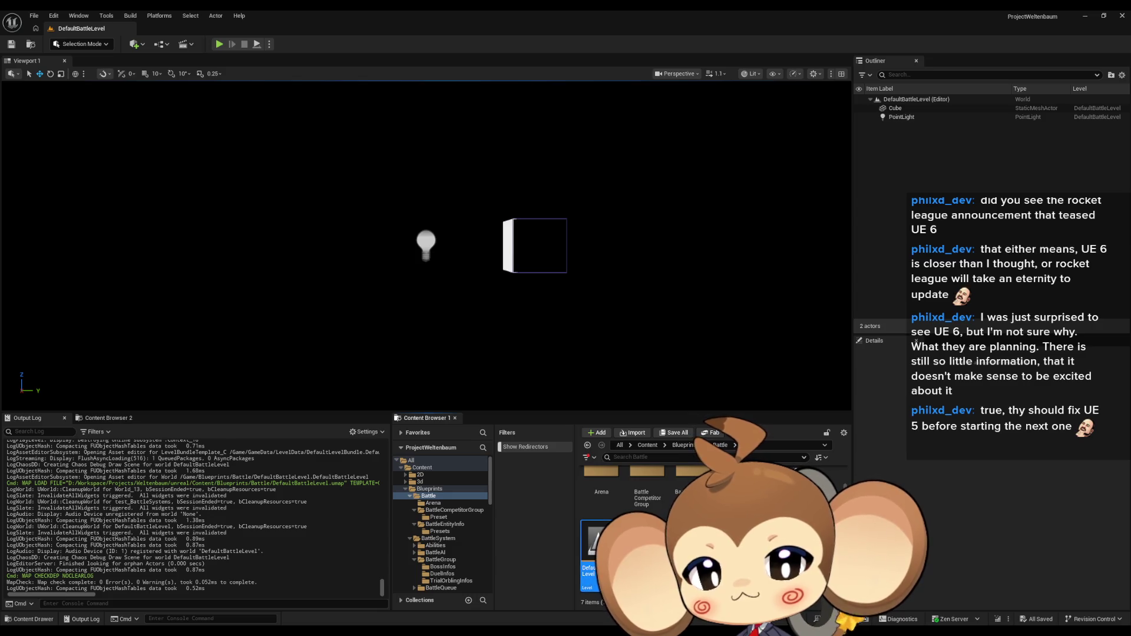
pyautogui.doubleClick(642, 553)
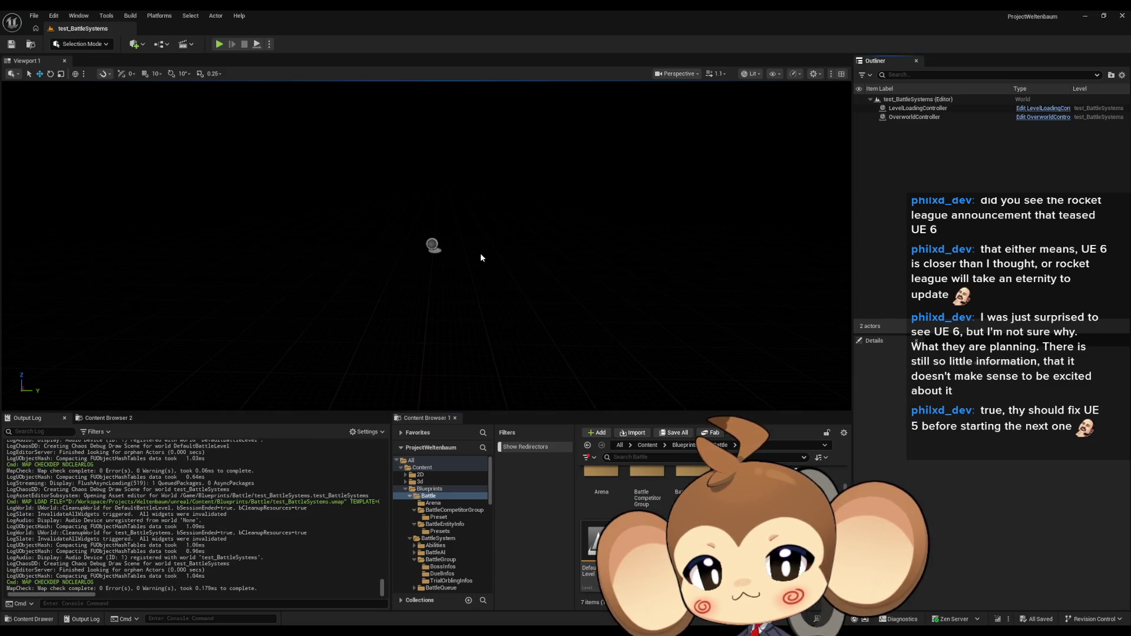
# - Play-test, select the running LevelLoadingController, eject to look around, then stop
pyautogui.click(219, 44)
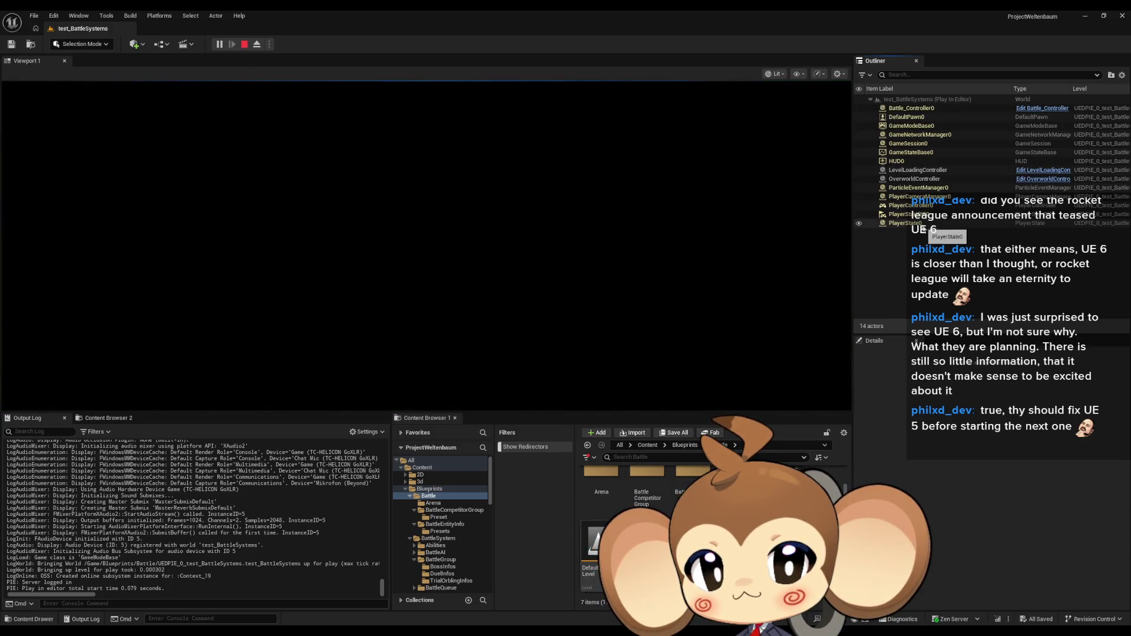
pyautogui.click(918, 170)
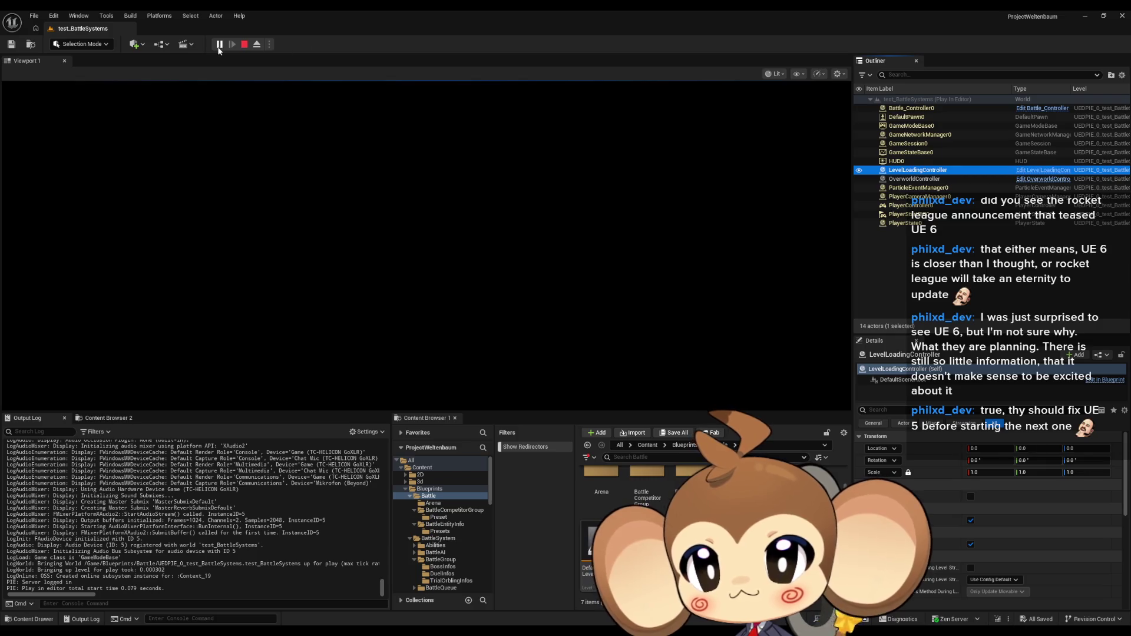
pyautogui.click(256, 45)
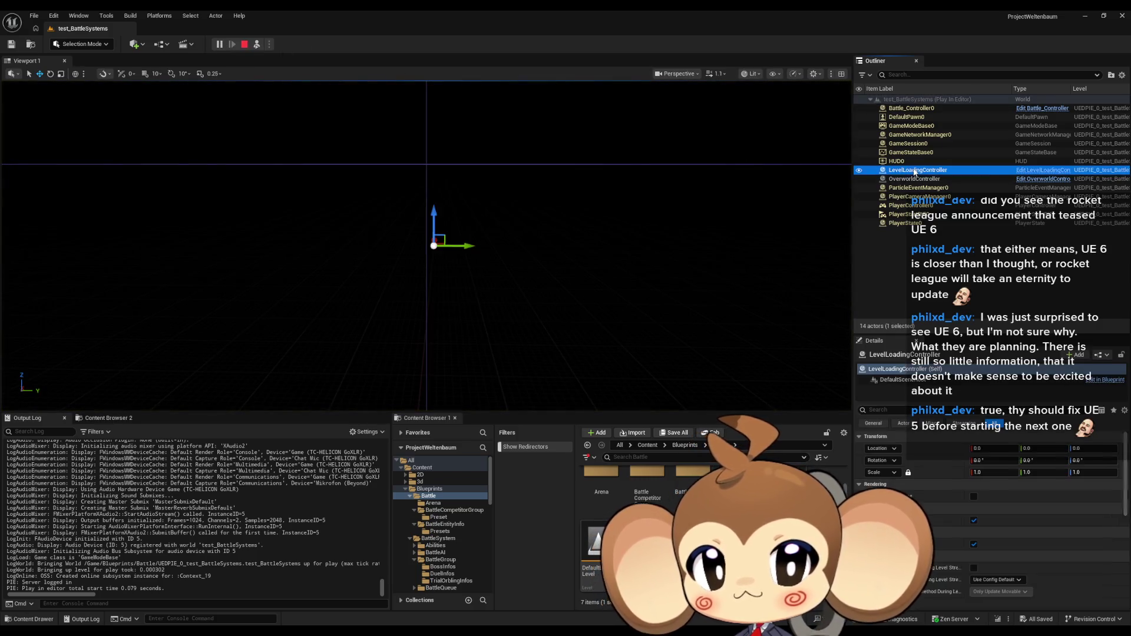
pyautogui.rightClick(511, 242)
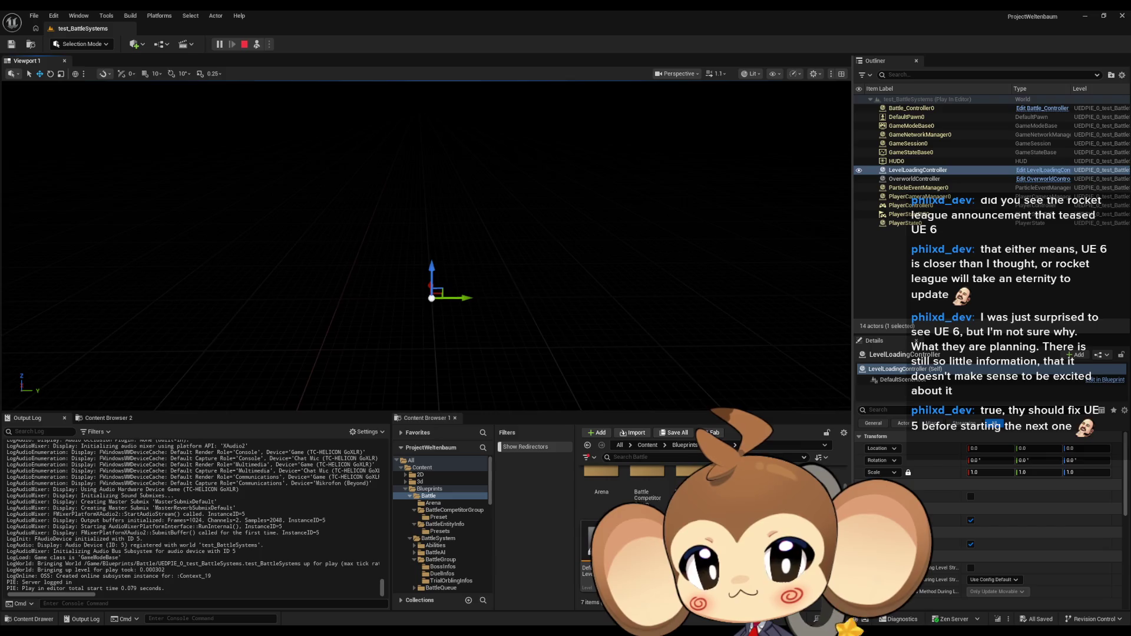
pyautogui.click(245, 44)
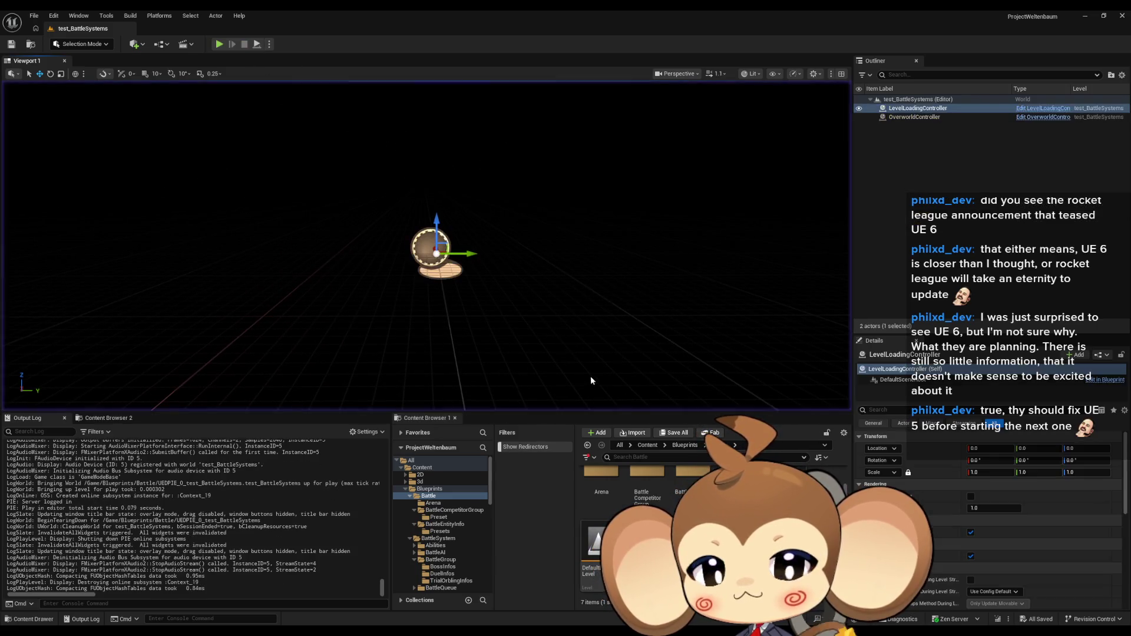
# - Open the test_BattleSystems Level Blueprint and select the SpawnActor Battle Controller node
pyautogui.click(162, 45)
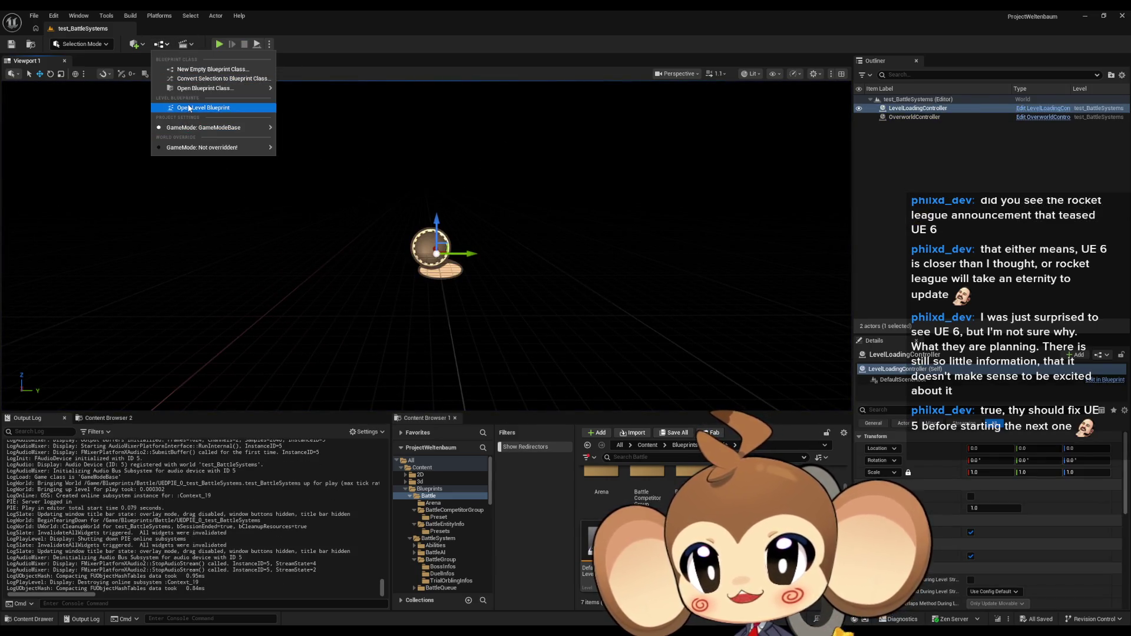
pyautogui.click(189, 107)
pyautogui.click(500, 257)
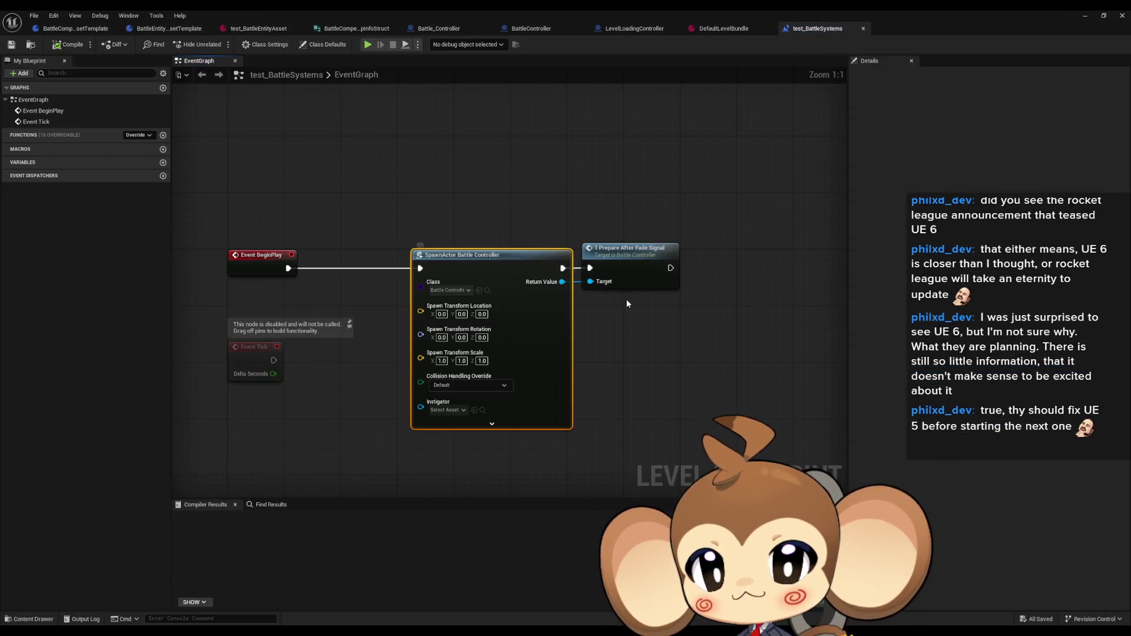
# - Breakpoint SpawnActor, simulate, and step through 1_PrepareAfterFadeSignal to the Load Level node
pyautogui.rightClick(507, 257)
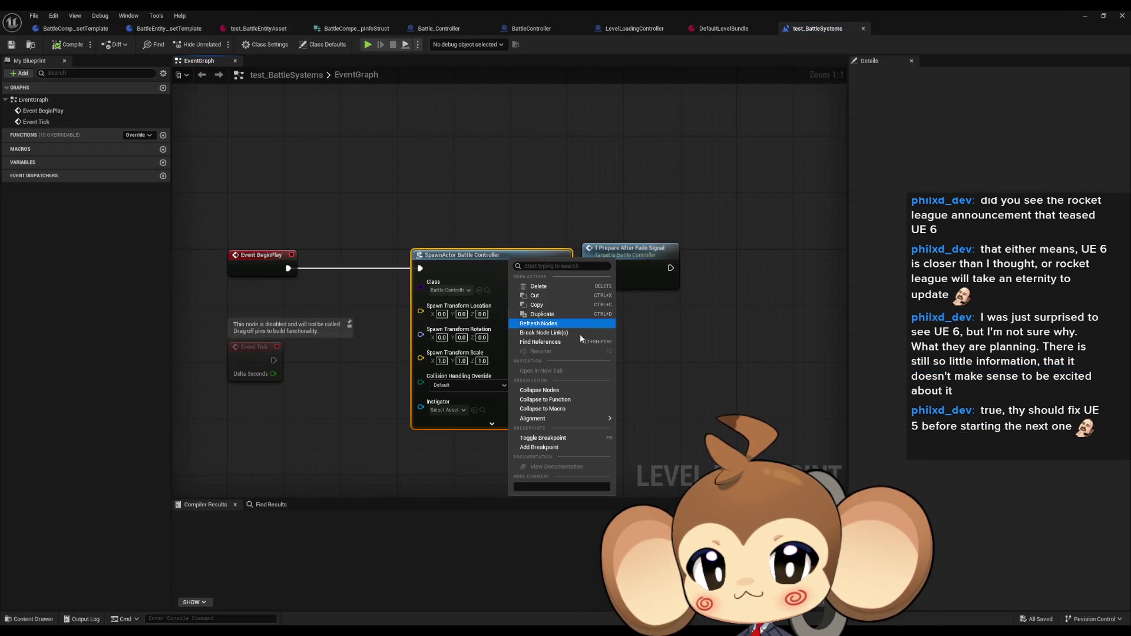
pyautogui.click(560, 439)
pyautogui.click(379, 40)
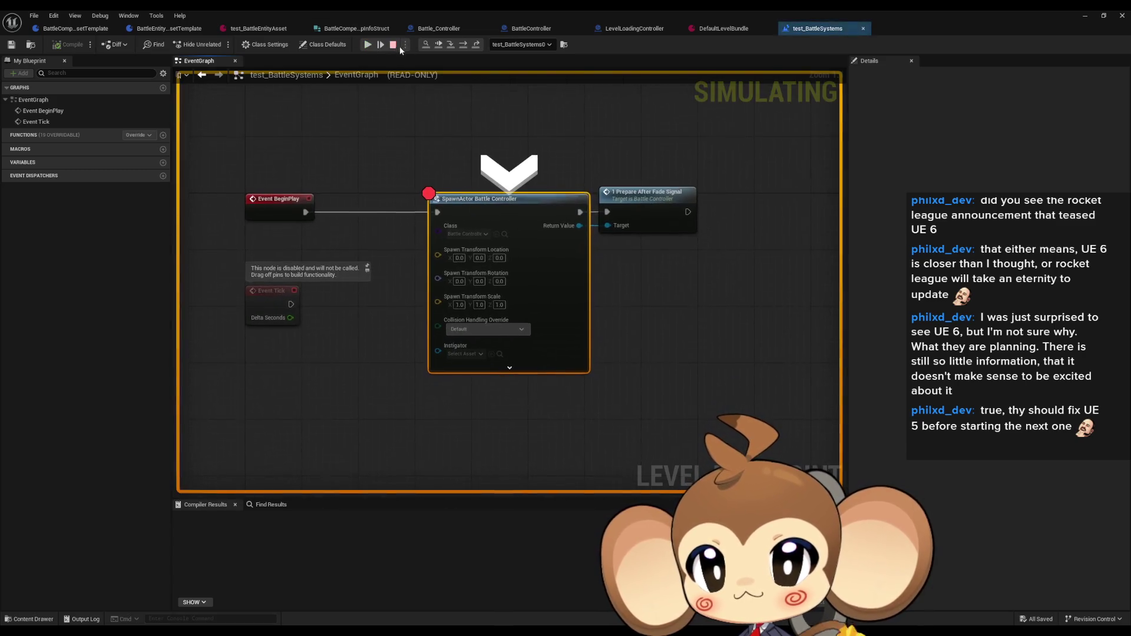
pyautogui.click(463, 47)
pyautogui.click(464, 47)
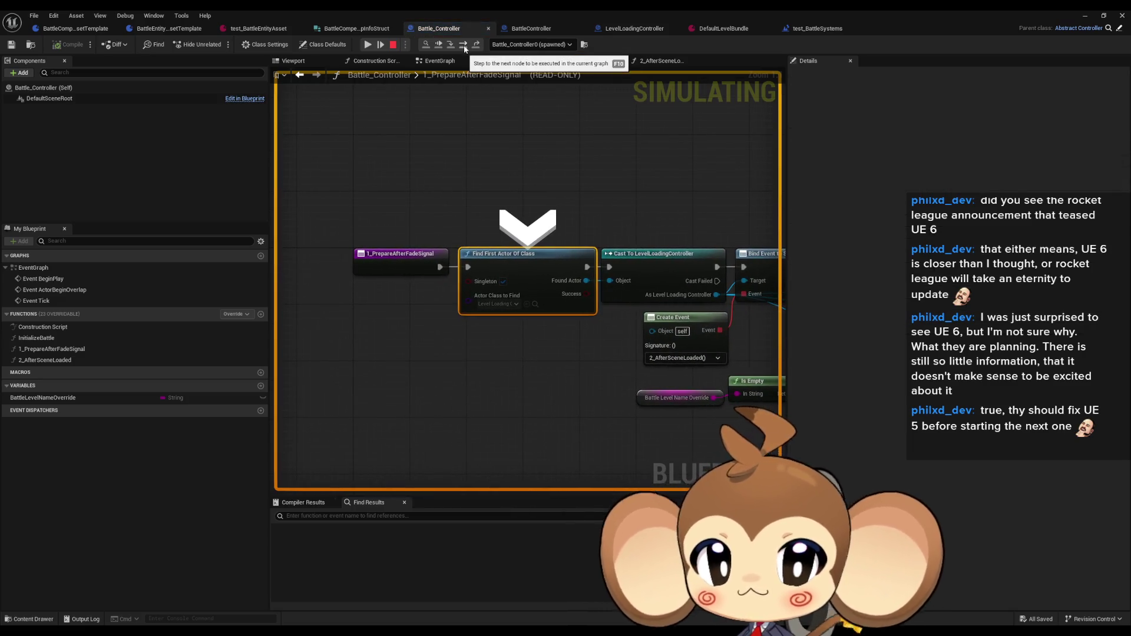
pyautogui.click(464, 45)
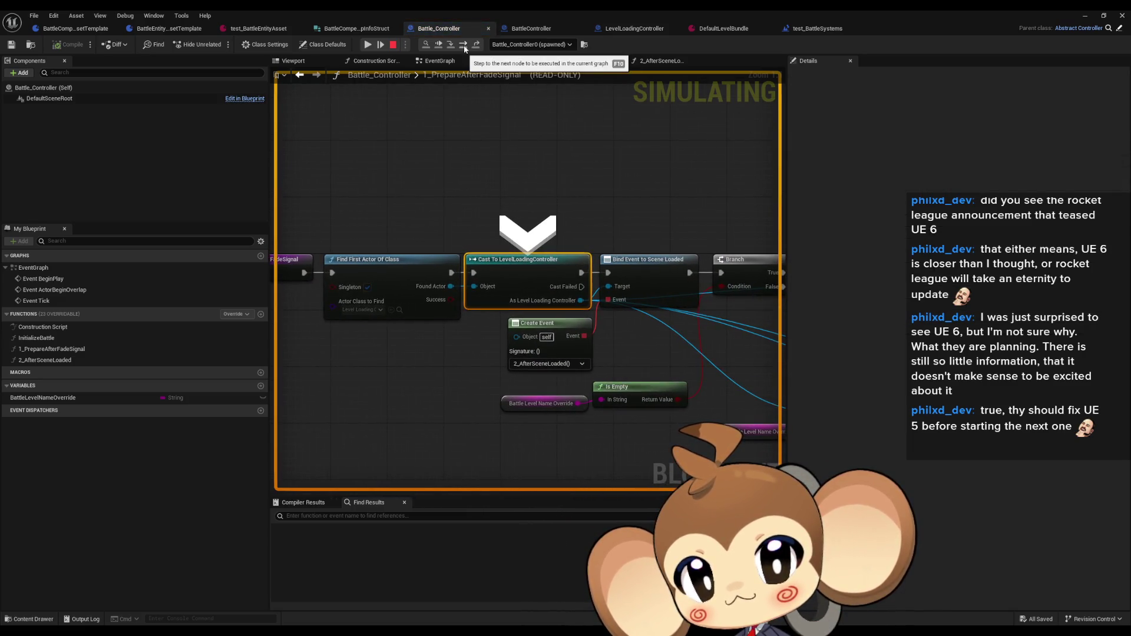
pyautogui.click(464, 45)
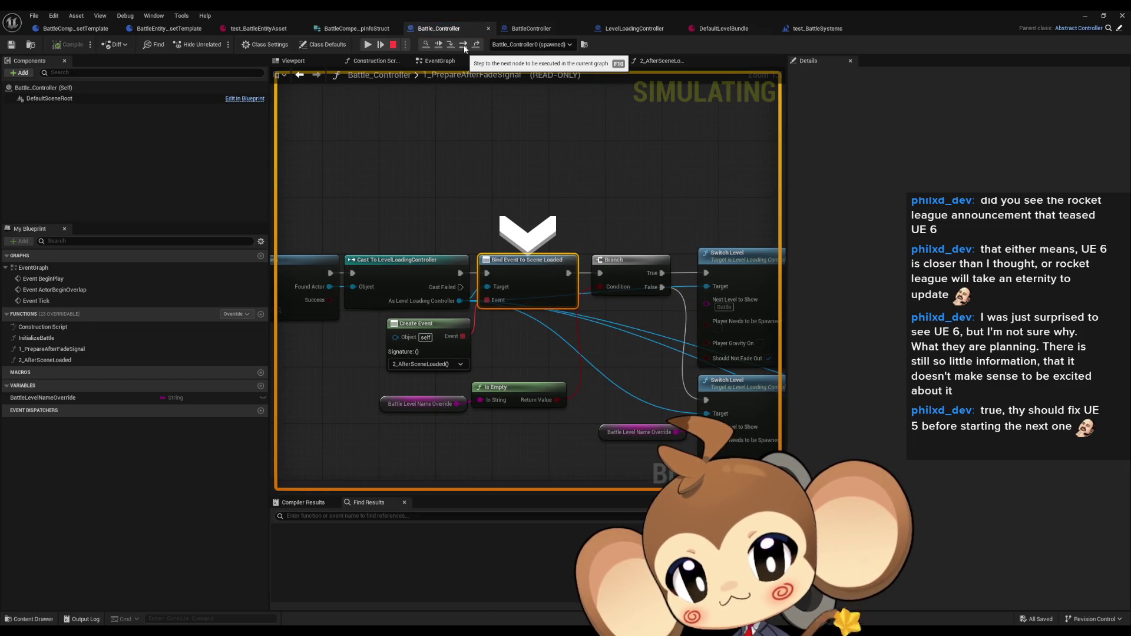
pyautogui.click(464, 46)
pyautogui.click(464, 46)
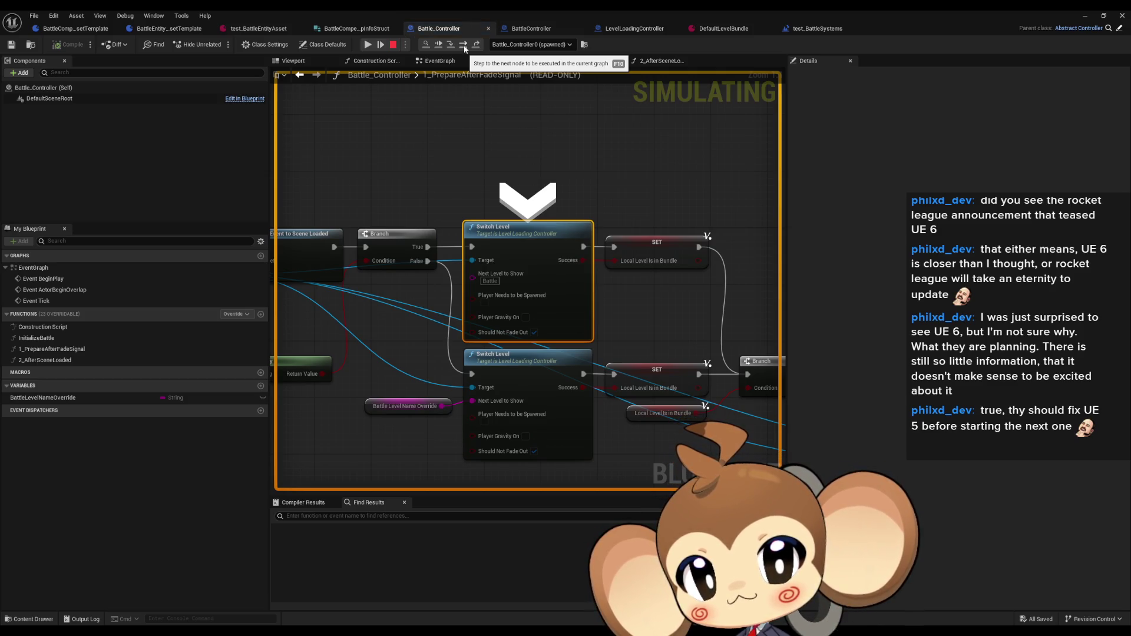
pyautogui.click(464, 46)
pyautogui.click(464, 46)
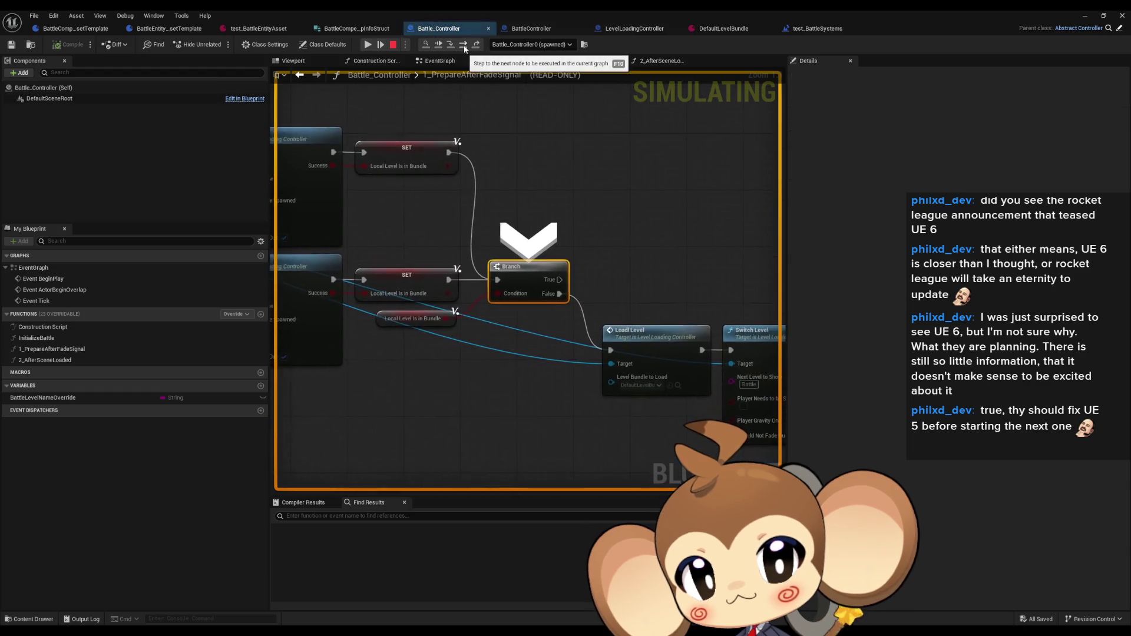
pyautogui.click(464, 46)
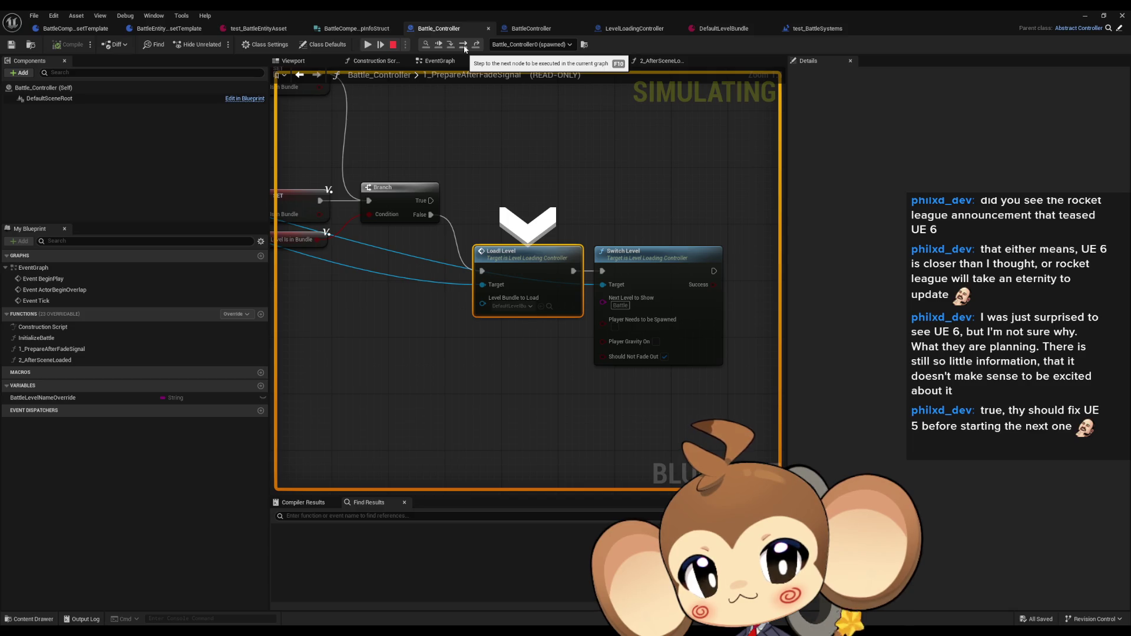
# - Step through SwitchLevel past Should Not Fade Out to Call Scene Loaded, then stop simulating
pyautogui.click(464, 46)
pyautogui.click(465, 45)
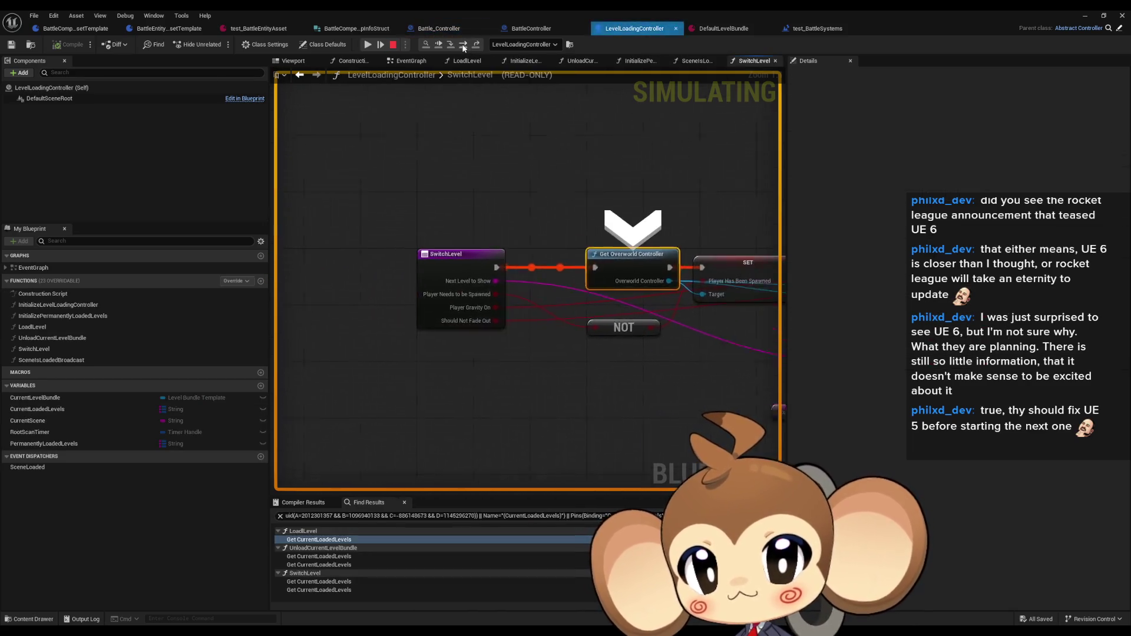
pyautogui.click(464, 46)
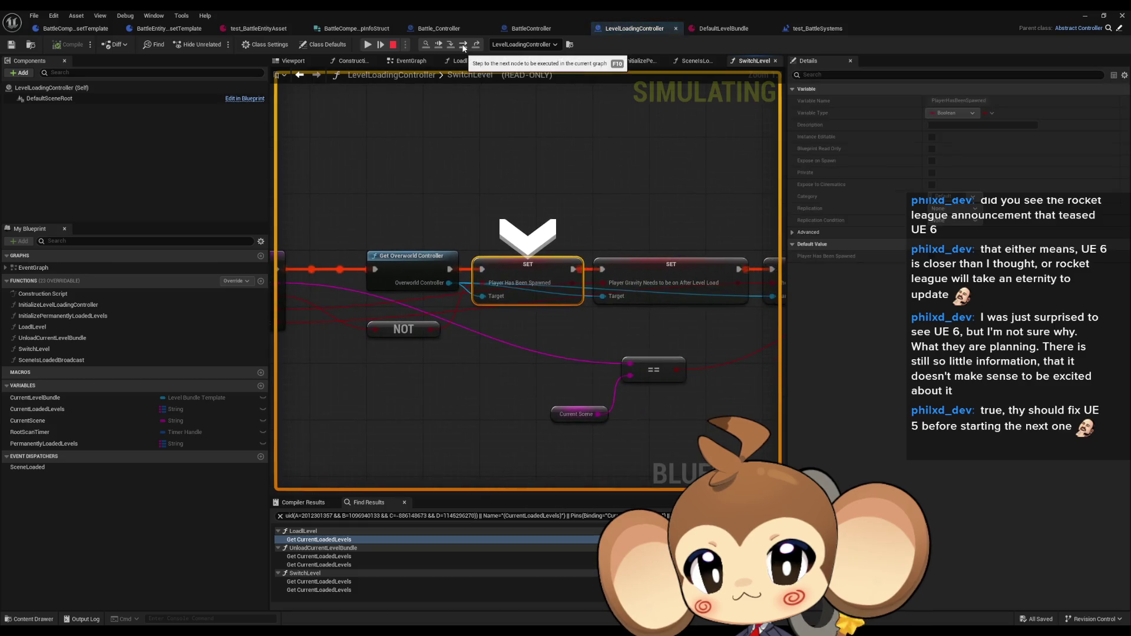
pyautogui.click(464, 45)
pyautogui.click(464, 46)
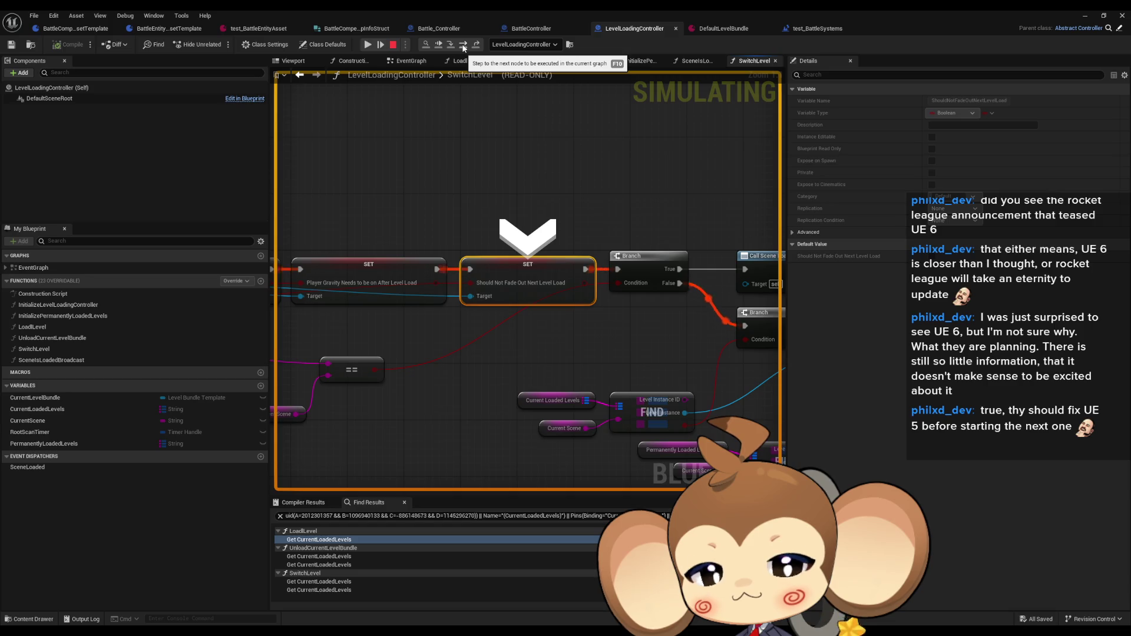
pyautogui.click(464, 46)
pyautogui.click(464, 45)
pyautogui.moveTo(530, 202)
pyautogui.mouseDown()
pyautogui.moveTo(583, 202)
pyautogui.moveTo(753, 125)
pyautogui.mouseUp()
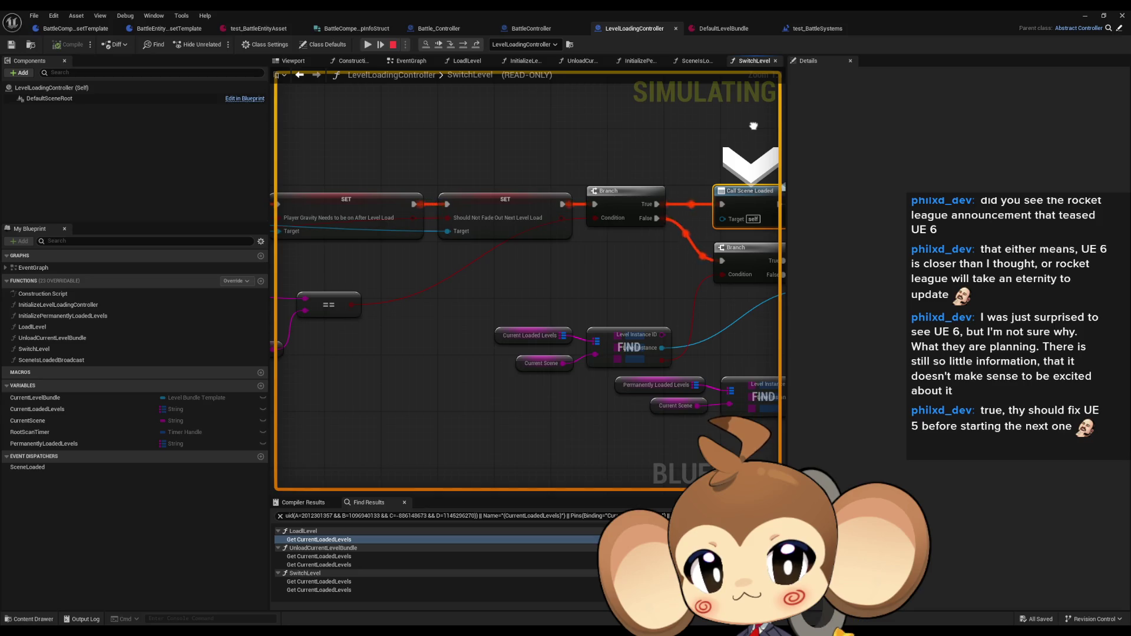
pyautogui.moveTo(753, 125)
pyautogui.mouseDown()
pyautogui.moveTo(529, 128)
pyautogui.moveTo(942, 125)
pyautogui.mouseUp()
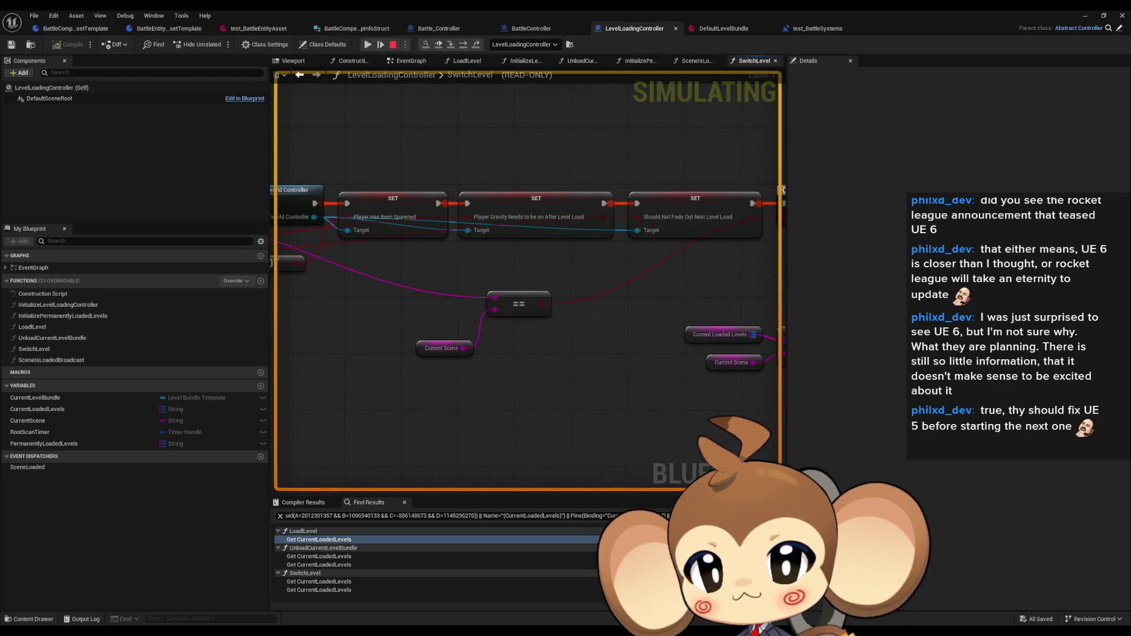
pyautogui.click(393, 44)
pyautogui.scroll(-5, 349, 234)
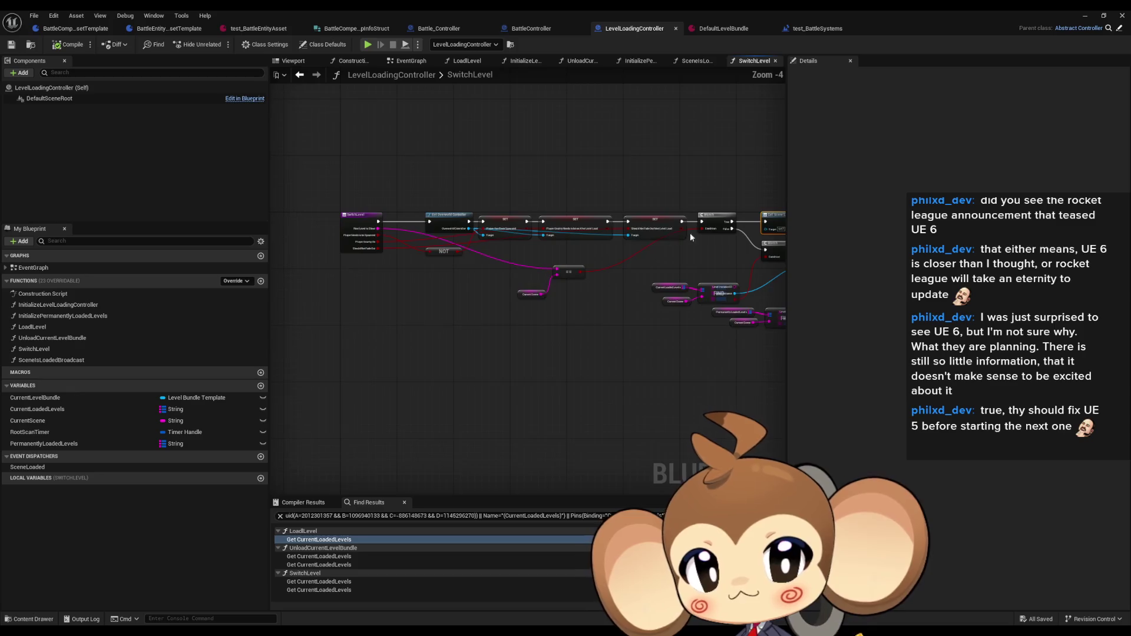
# - Duplicate the SET Current Scene node and wire Branch False through it into the Return Node
pyautogui.moveTo(349, 234); pyautogui.dragTo(181, 241)
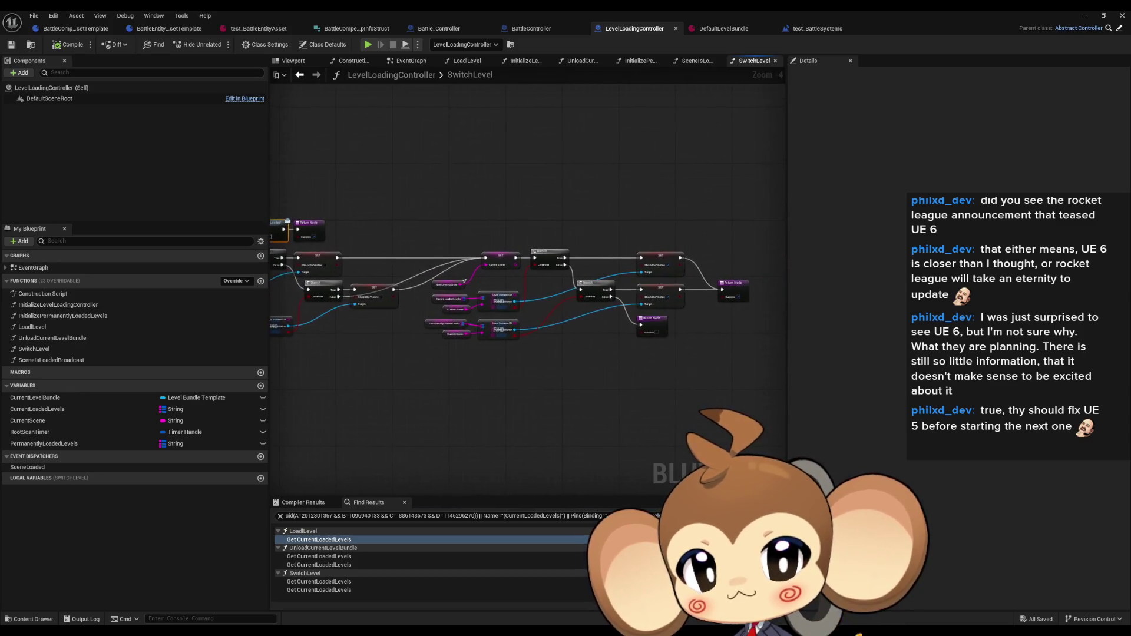
pyautogui.scroll(2, 473, 354)
pyautogui.click(481, 237)
pyautogui.hotkey('ctrl', 'c')
pyautogui.hotkey('ctrl', 'v')
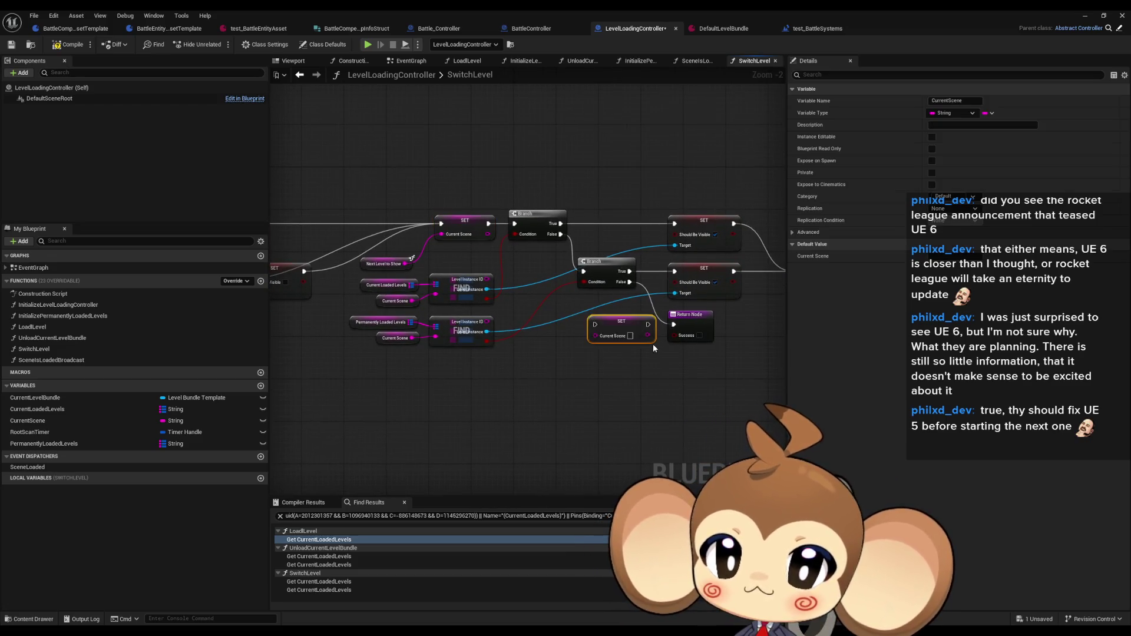
pyautogui.scroll(2, 648, 344)
pyautogui.moveTo(645, 318); pyautogui.dragTo(680, 318)
pyautogui.moveTo(622, 261)
pyautogui.mouseDown()
pyautogui.moveTo(574, 318)
pyautogui.moveTo(712, 314)
pyautogui.mouseUp()
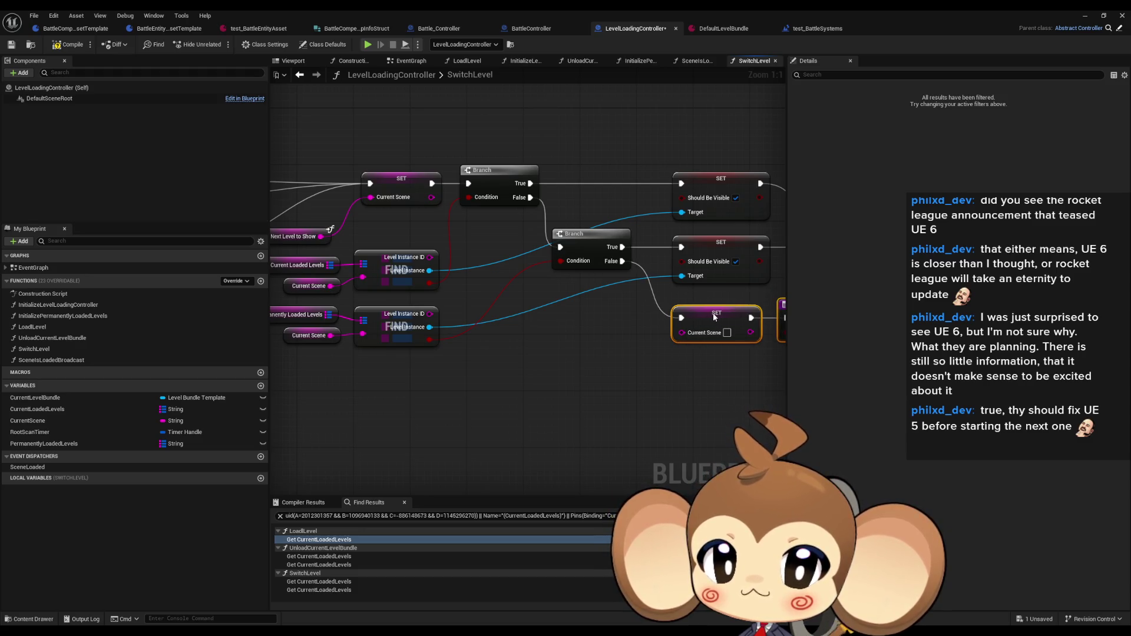
# - Check the Branch, SET and Return Node wiring, then minimize the Blueprint editor
pyautogui.scroll(-5, 620, 340)
pyautogui.scroll(1, 577, 311)
pyautogui.moveTo(578, 311); pyautogui.dragTo(383, 290)
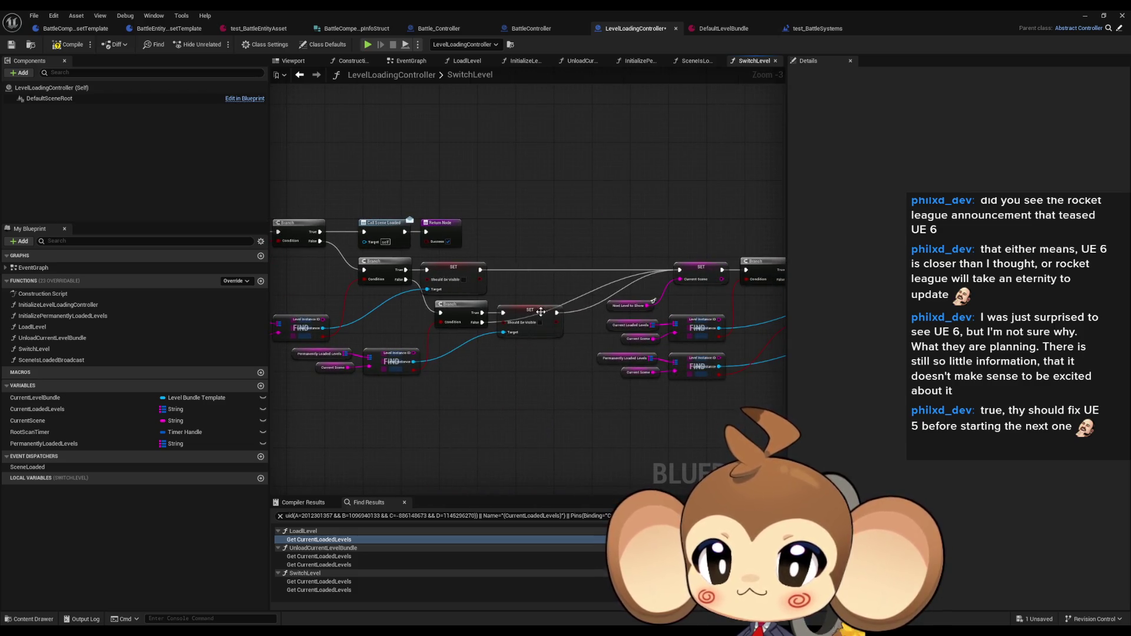
pyautogui.scroll(-1, 535, 312)
pyautogui.moveTo(560, 321); pyautogui.dragTo(247, 312)
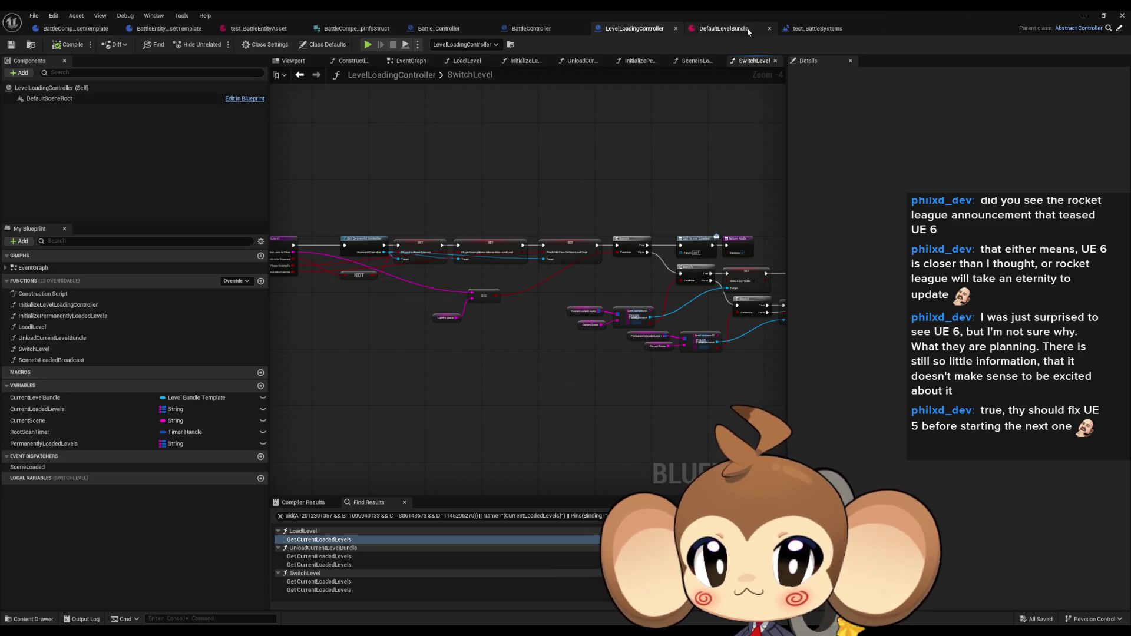
pyautogui.click(1084, 17)
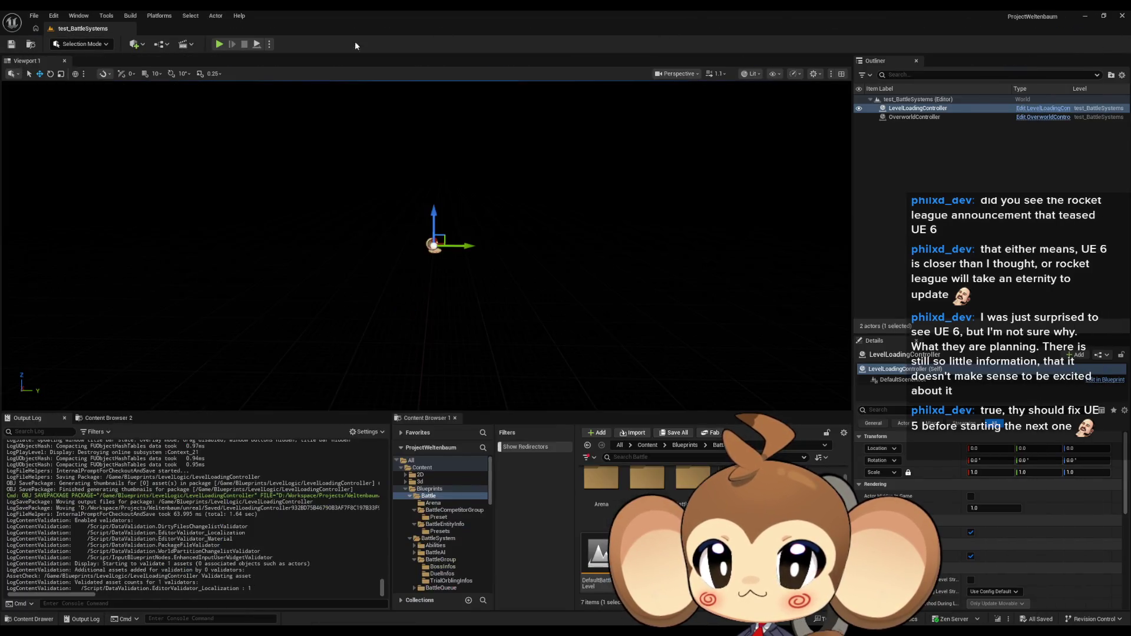
# - Simulate the level, remove the SpawnActor breakpoint, resume, then stop the play session
pyautogui.click(231, 44)
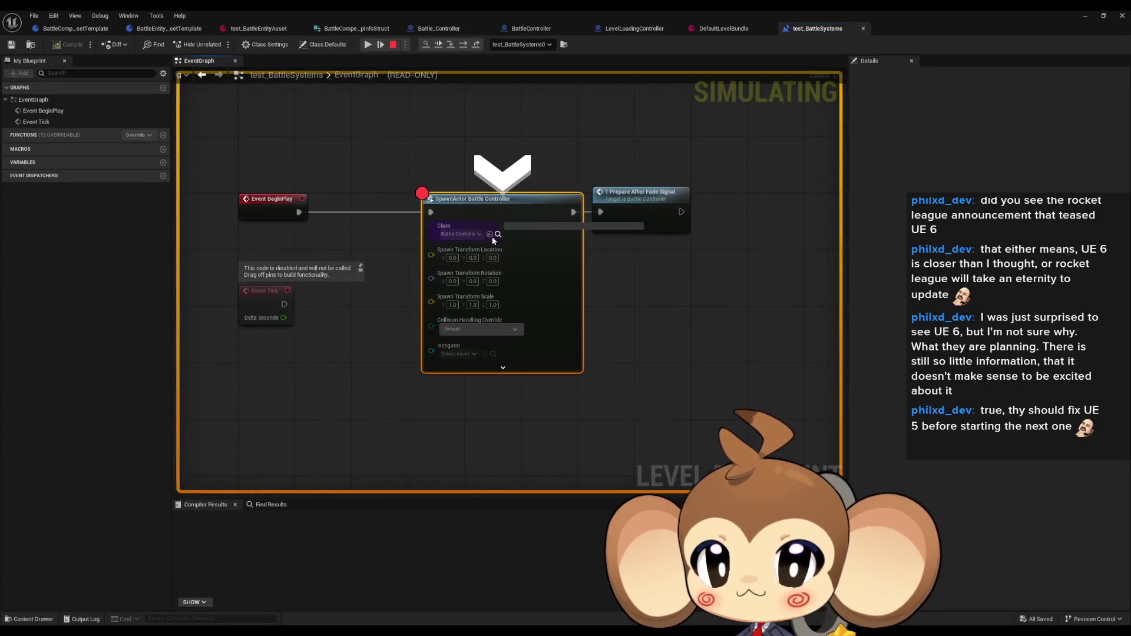
pyautogui.rightClick(528, 267)
pyautogui.click(565, 342)
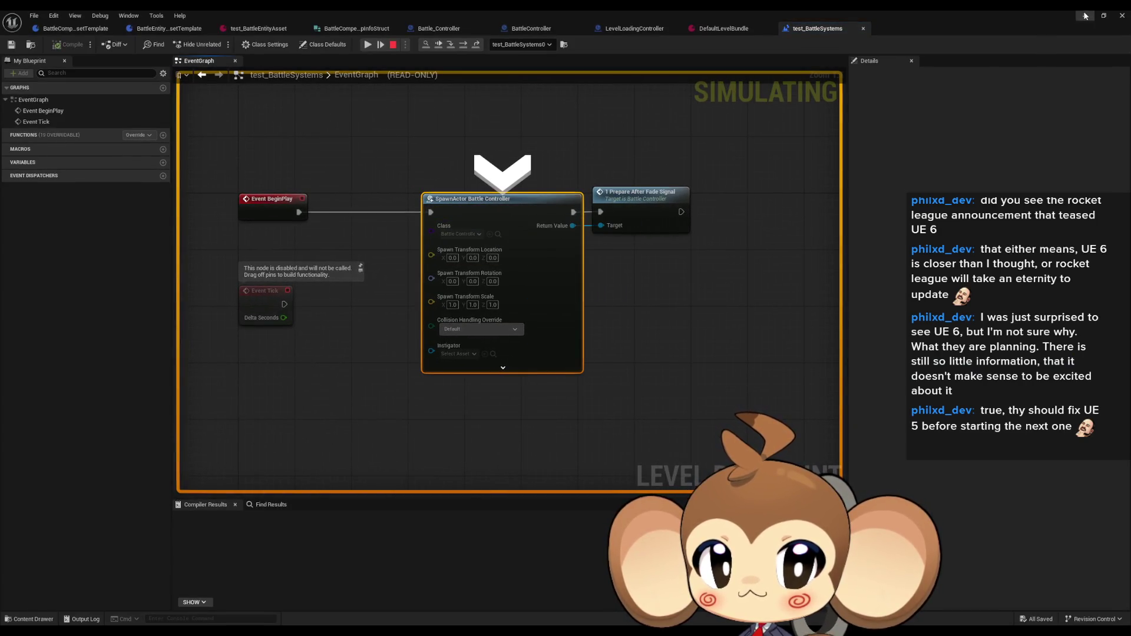
pyautogui.click(368, 44)
pyautogui.click(227, 44)
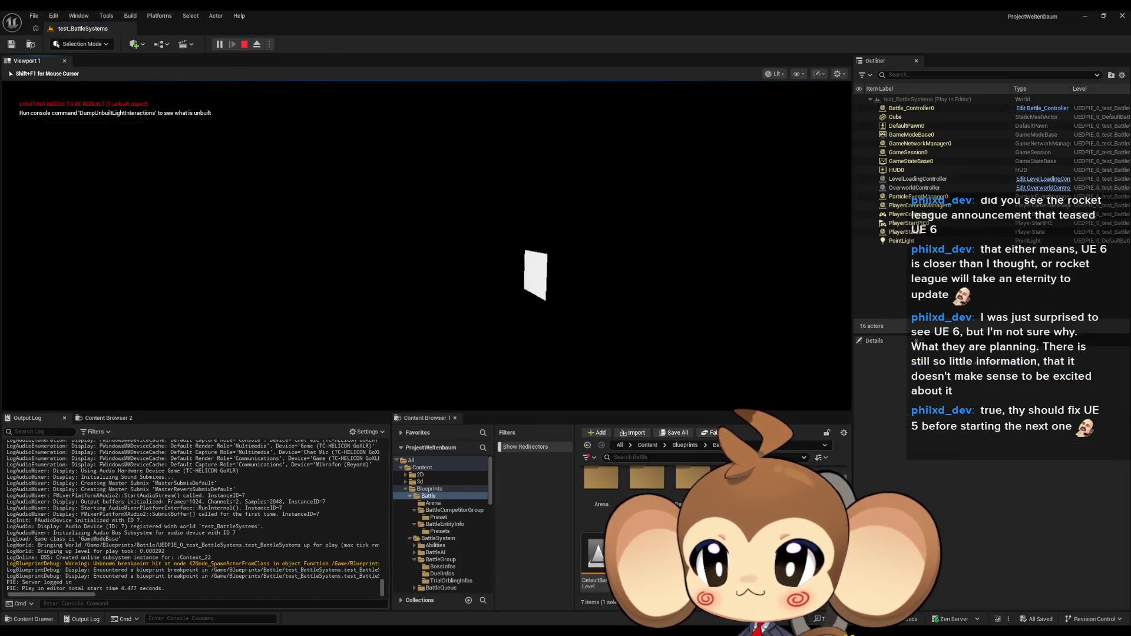
pyautogui.hotkey('shift', 'F1')
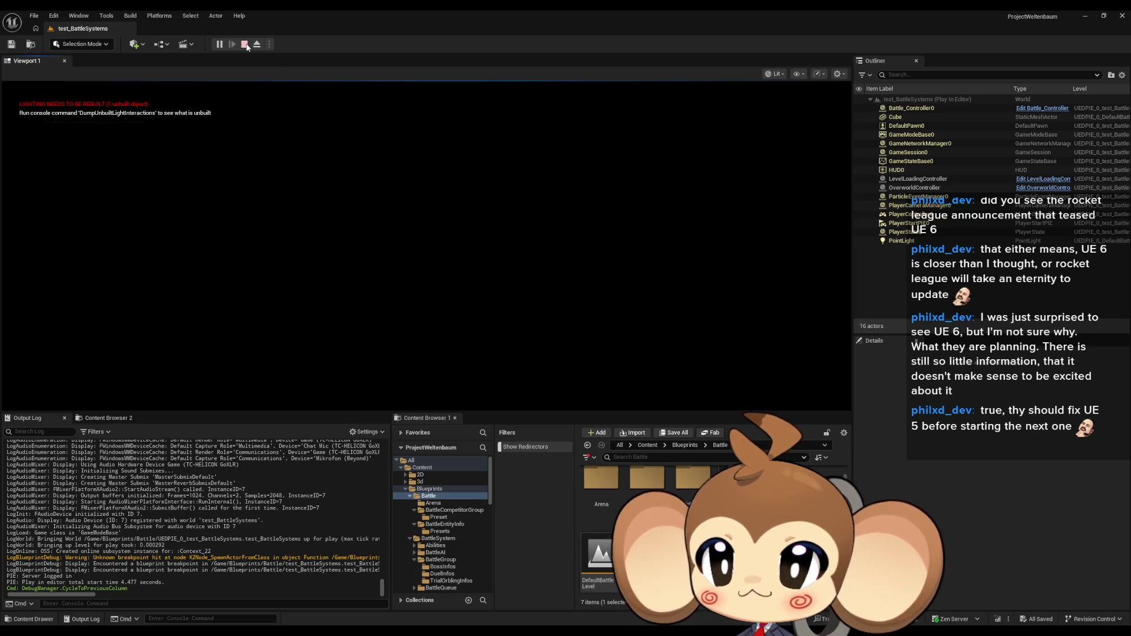
pyautogui.click(245, 44)
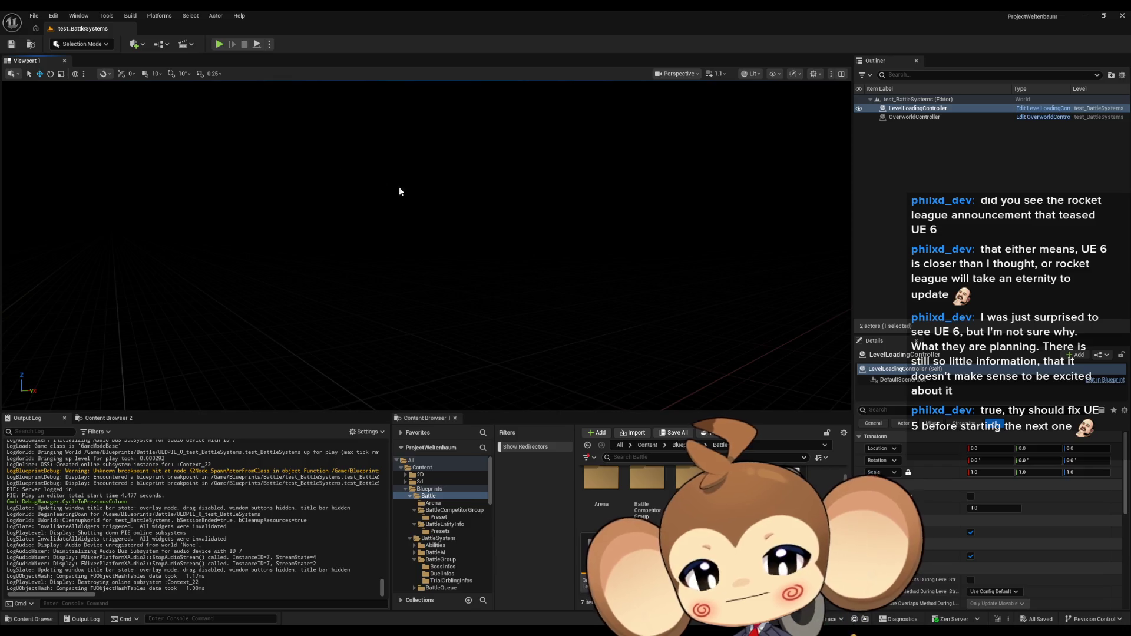
# - Delete the Cube and PointLight from DefaultBattleLevel, save, and reopen test_BattleSystems
pyautogui.doubleClick(589, 556)
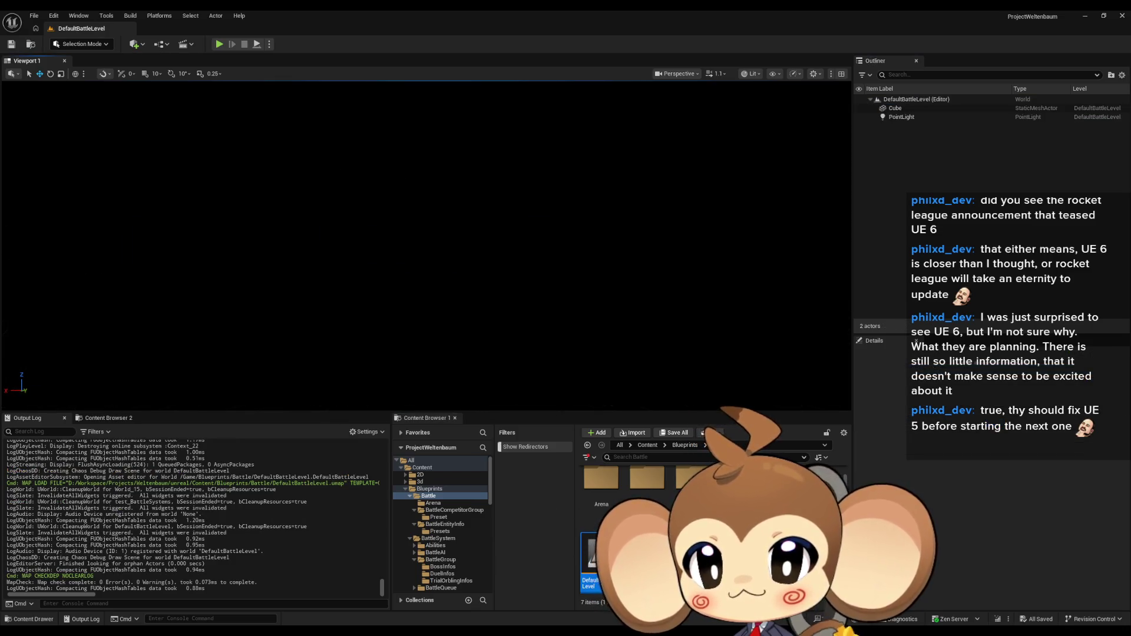
pyautogui.click(444, 245)
pyautogui.press('Delete')
pyautogui.click(383, 242)
pyautogui.press('Delete')
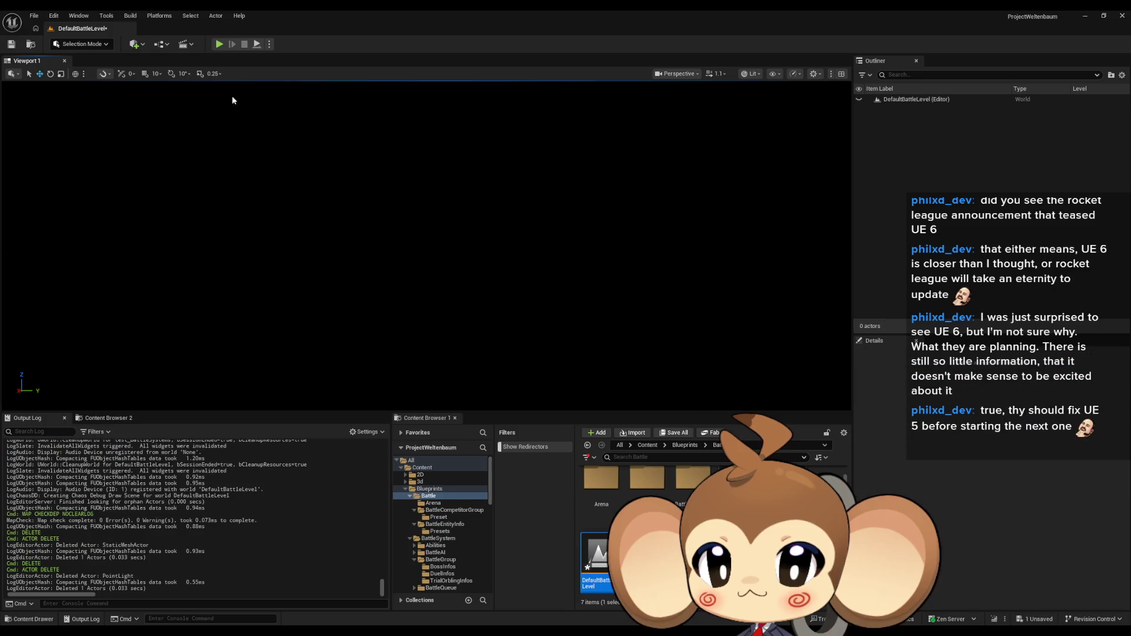
pyautogui.click(12, 44)
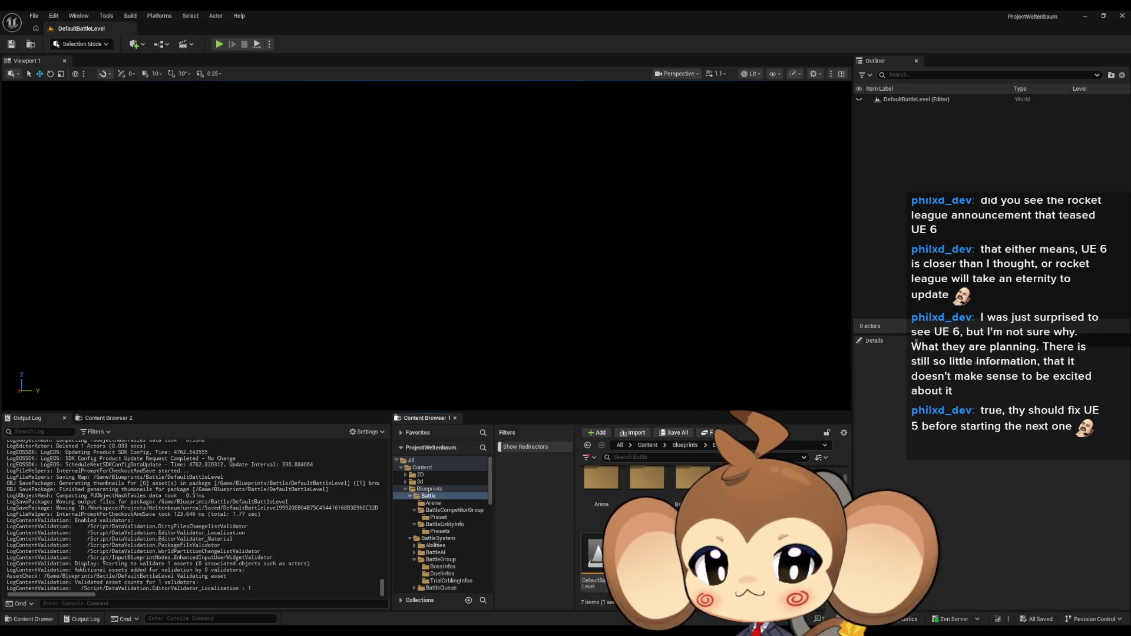
pyautogui.doubleClick(636, 557)
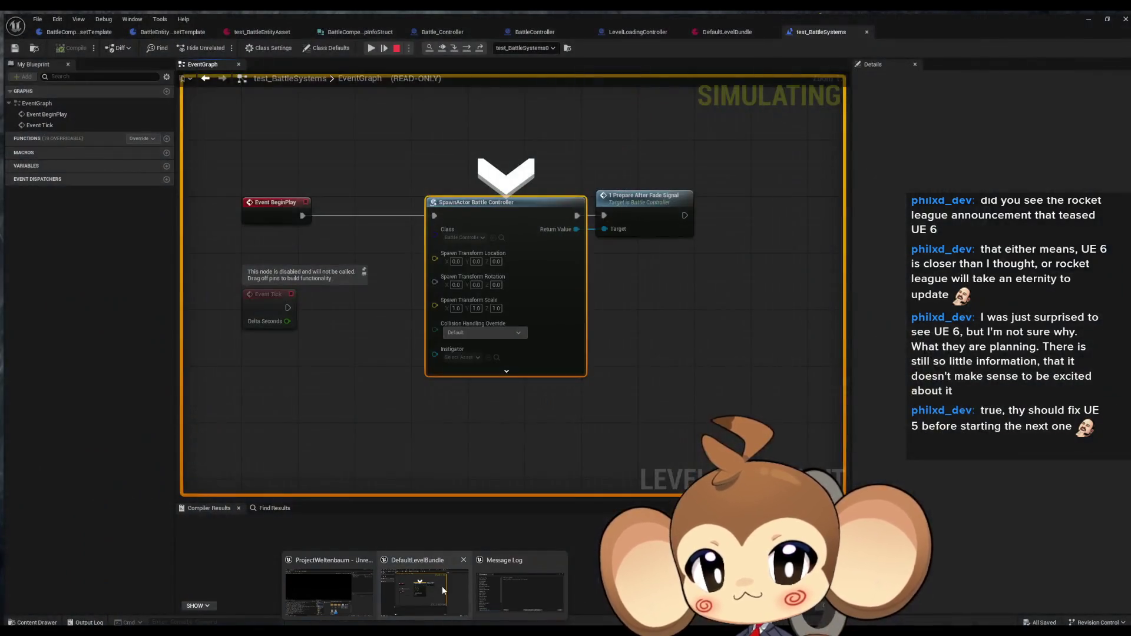
pyautogui.click(441, 586)
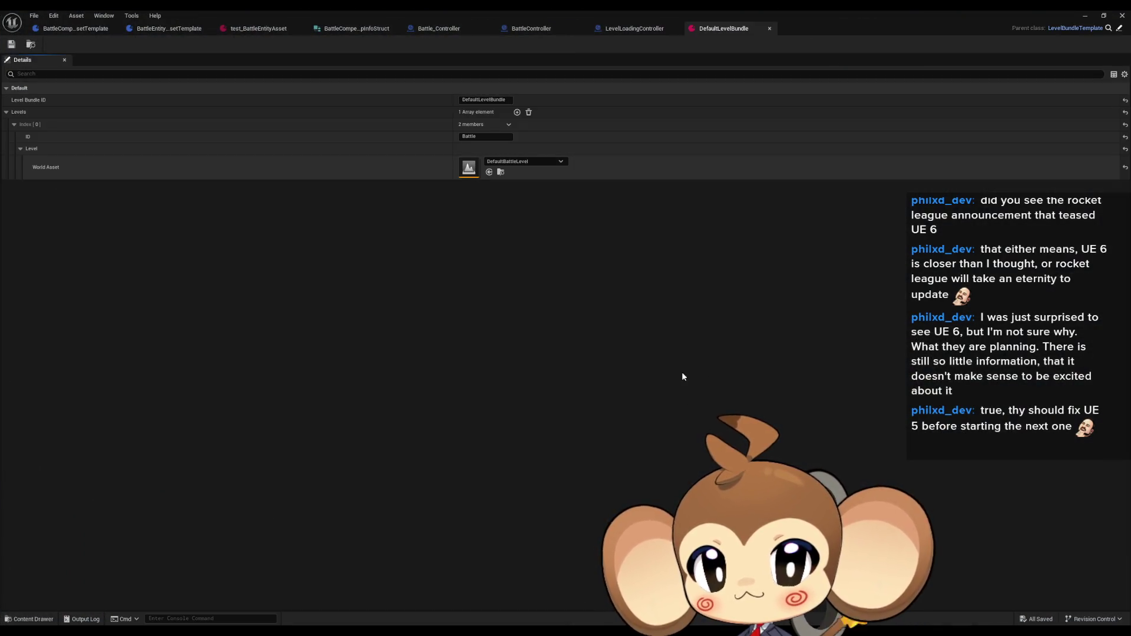
# - Open the test_BattleSystems level blueprint and maximize the Blueprint editor
pyautogui.click(84, 28)
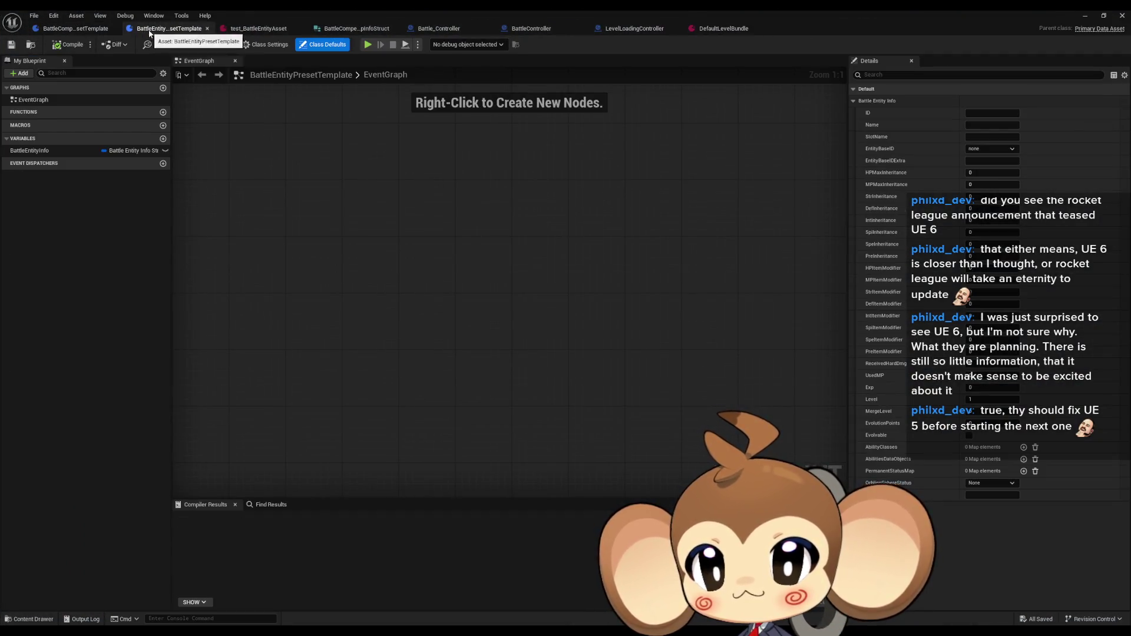
pyautogui.click(438, 28)
pyautogui.scroll(-5, 554, 259)
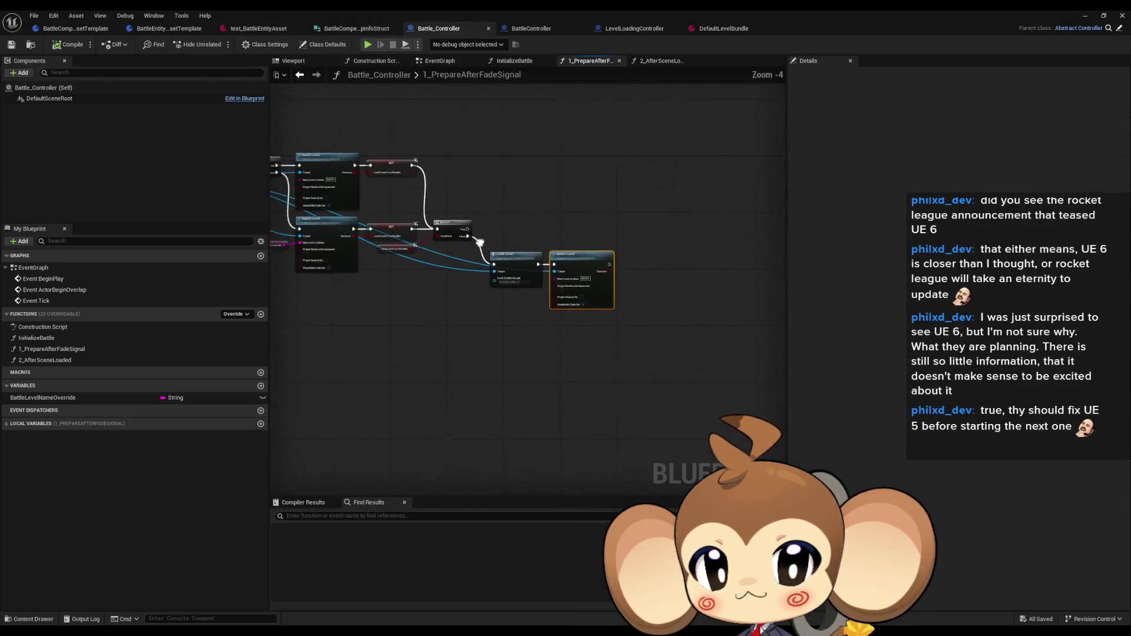
pyautogui.doubleClick(584, 9)
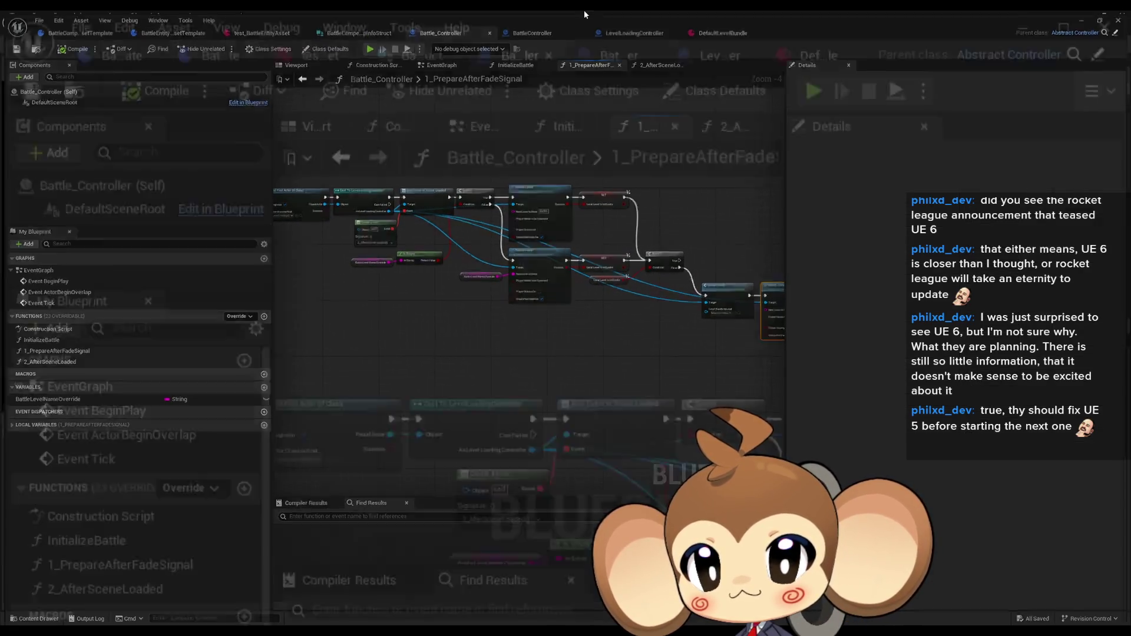
pyautogui.click(161, 44)
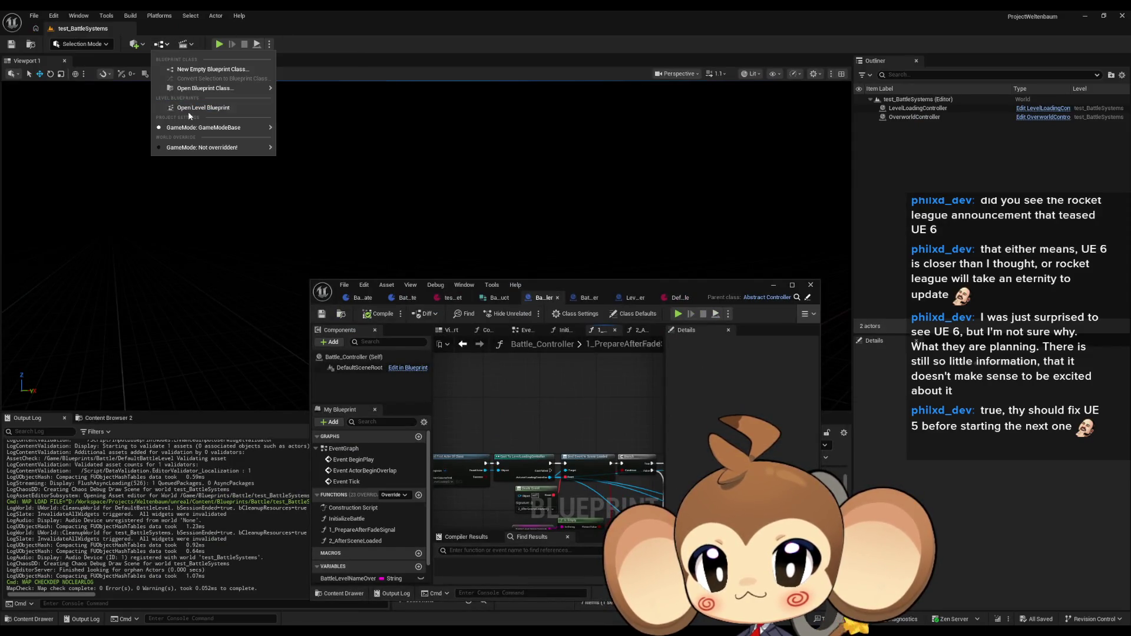
pyautogui.moveTo(200, 127)
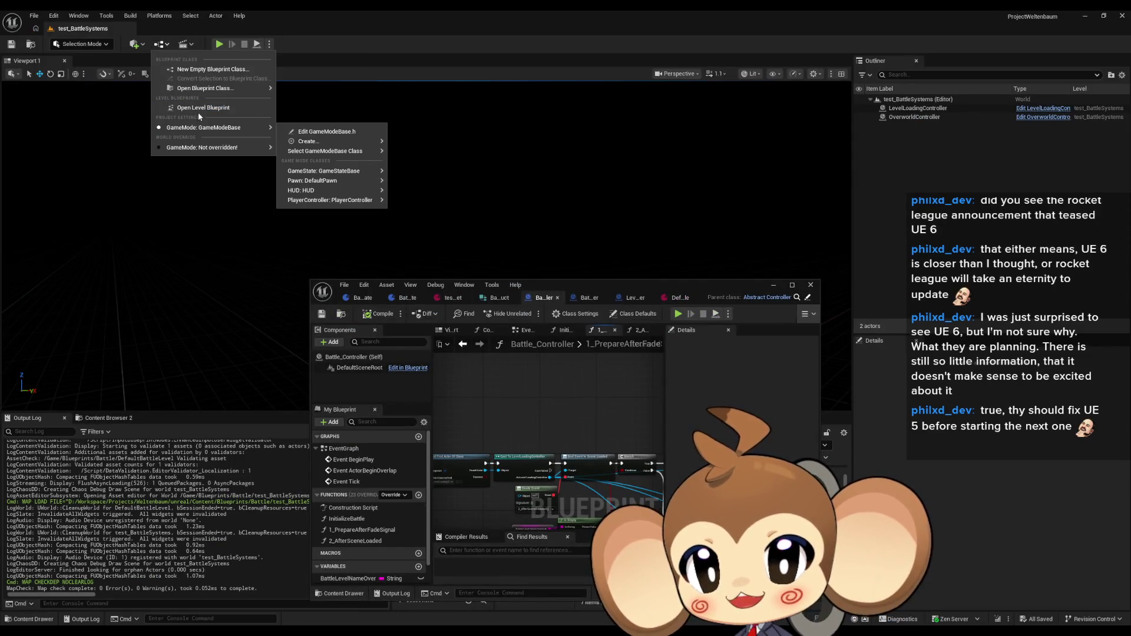
pyautogui.click(197, 109)
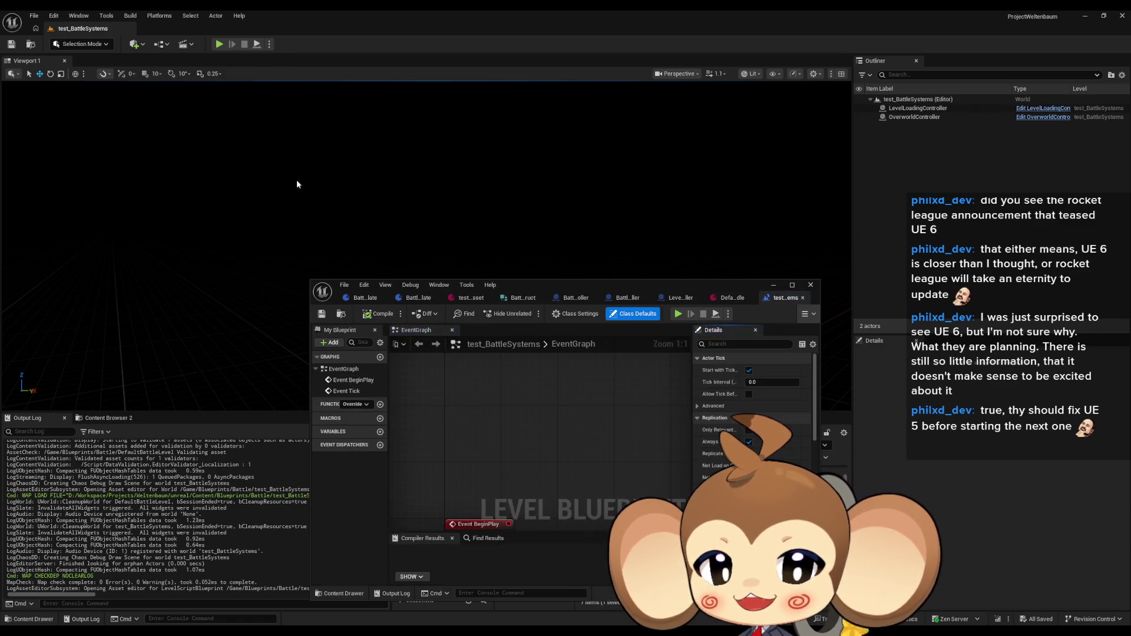
pyautogui.doubleClick(551, 284)
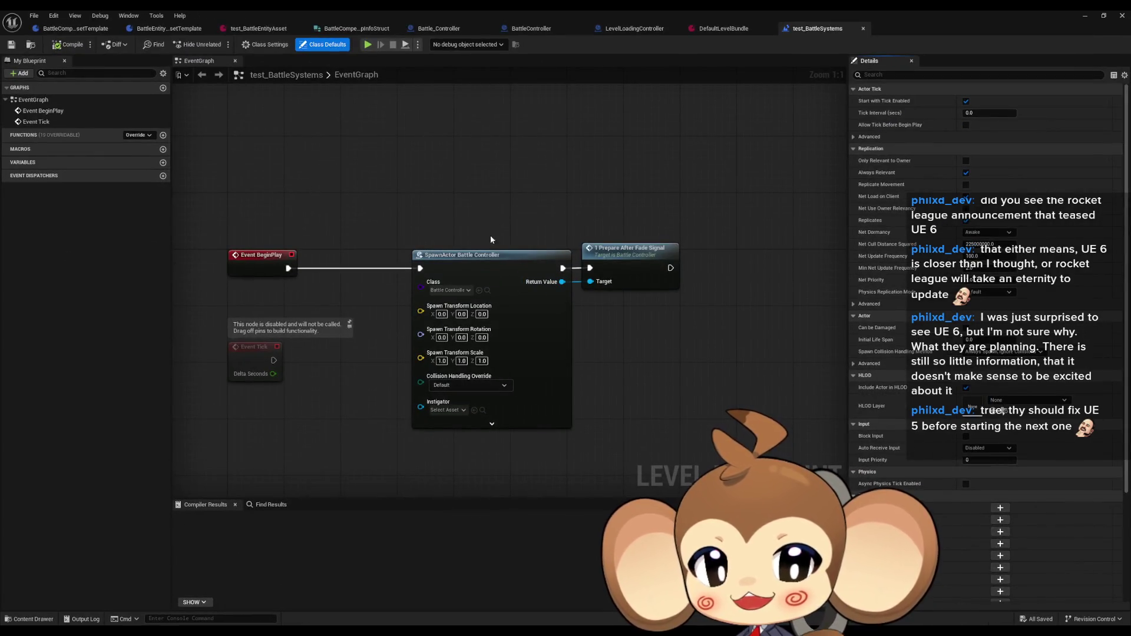
# - Follow Prepare After Fade Signal into Battle_Controller and view the InitializeBattle function
pyautogui.click(638, 272)
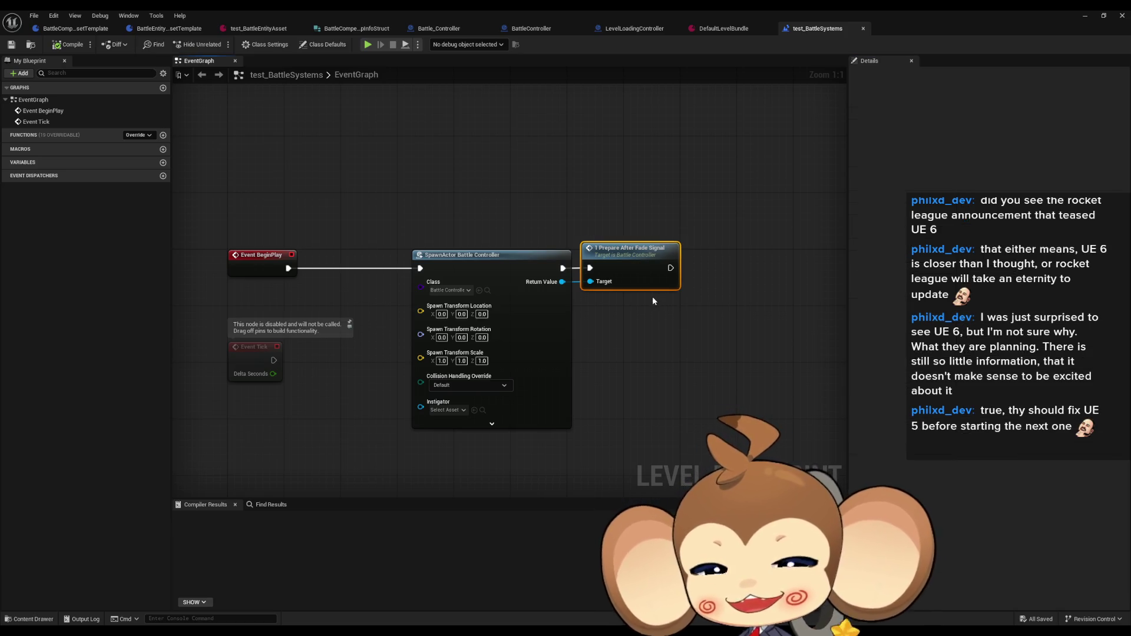
pyautogui.doubleClick(630, 278)
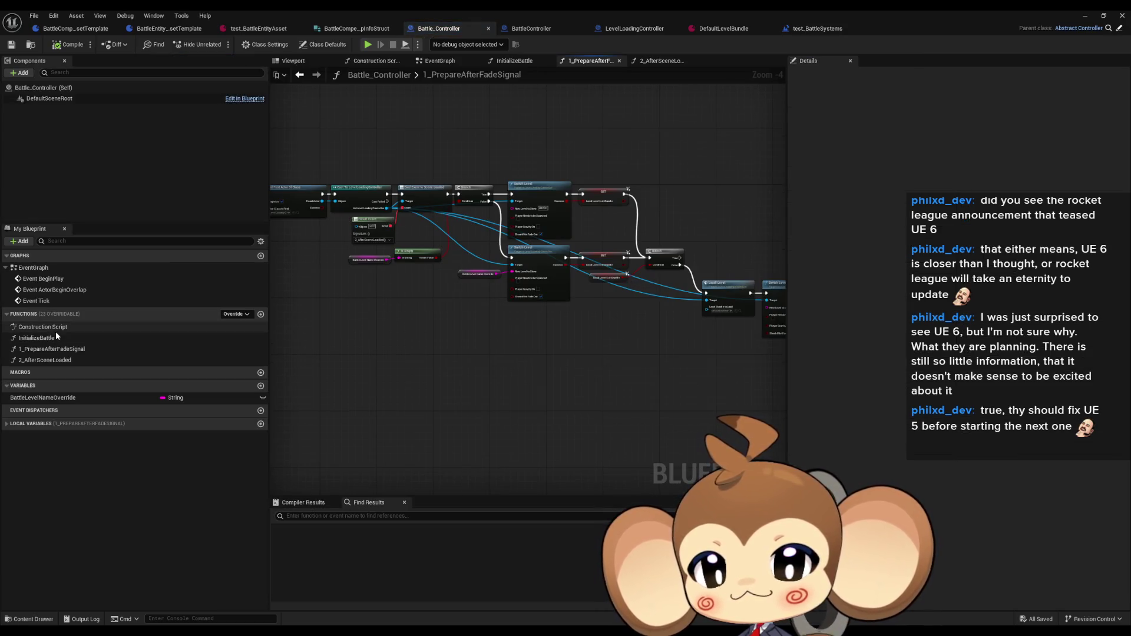
pyautogui.doubleClick(36, 338)
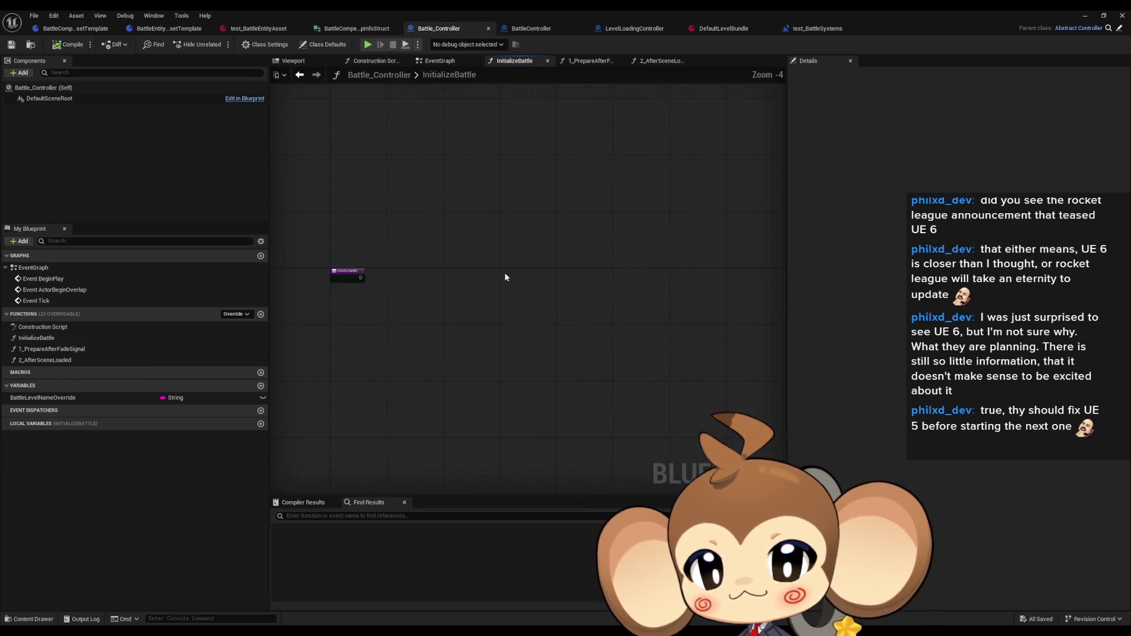
pyautogui.click(87, 338)
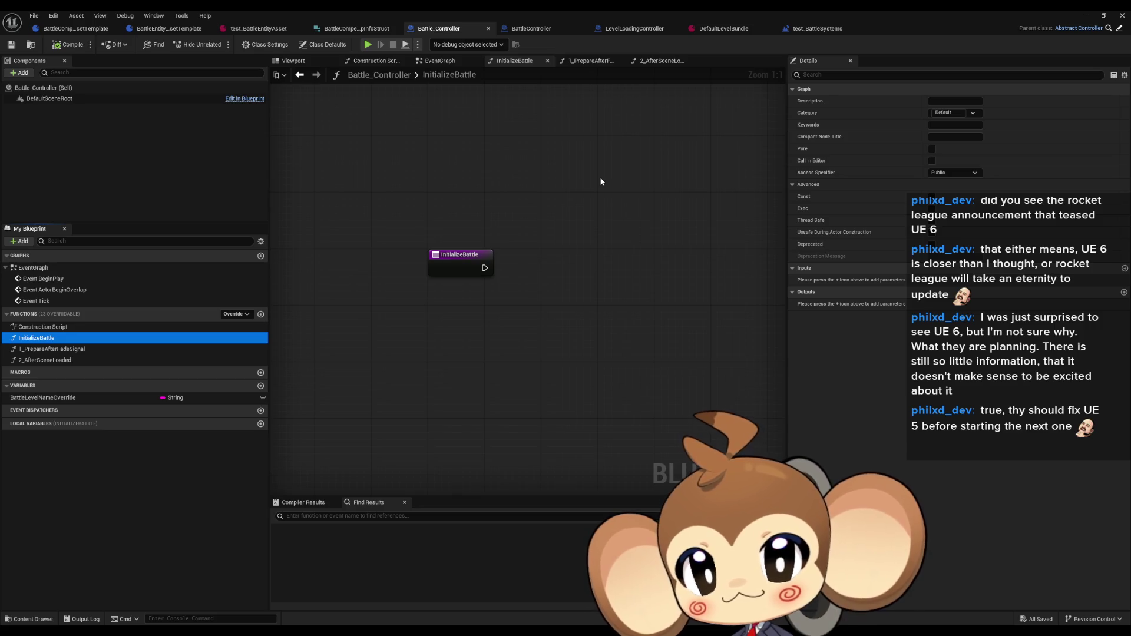
# - Review the 1_PrepareAfterFadeSignal and 2_AfterSceneLoaded graphs, then open LevelLoadingController
pyautogui.doubleClick(115, 346)
pyautogui.scroll(1, 584, 303)
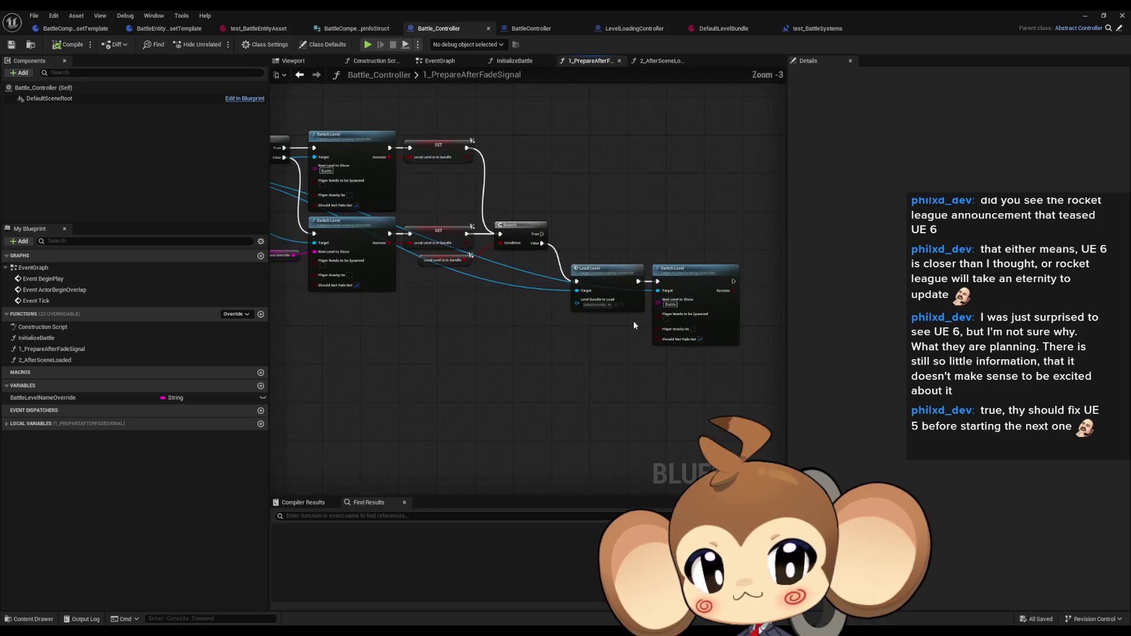
pyautogui.scroll(3, 506, 256)
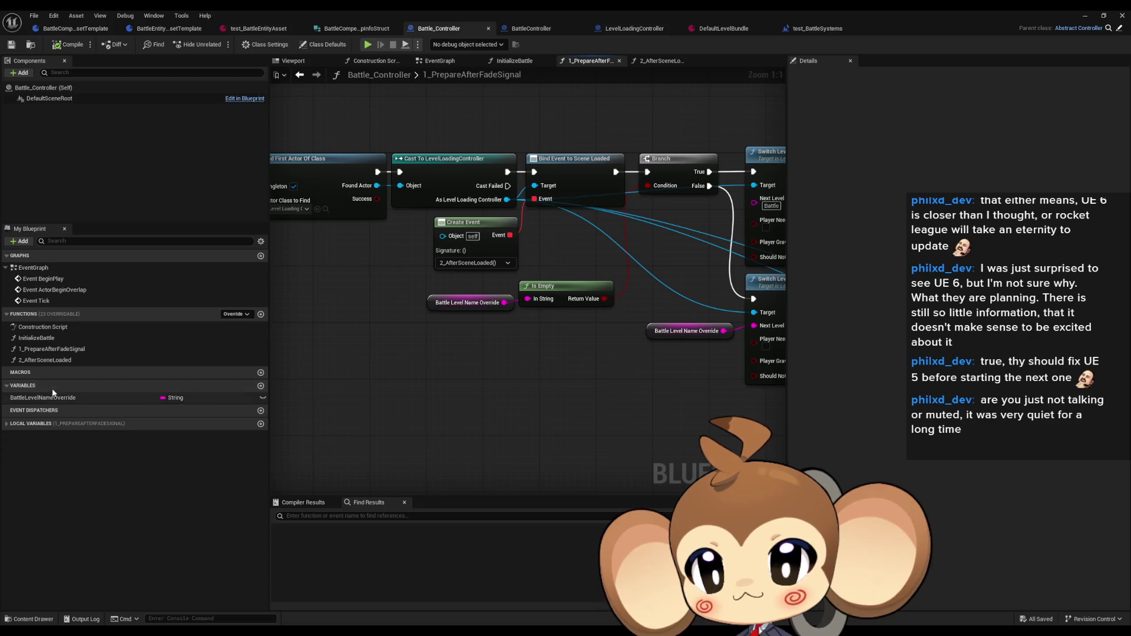
pyautogui.doubleClick(49, 361)
pyautogui.doubleClick(67, 348)
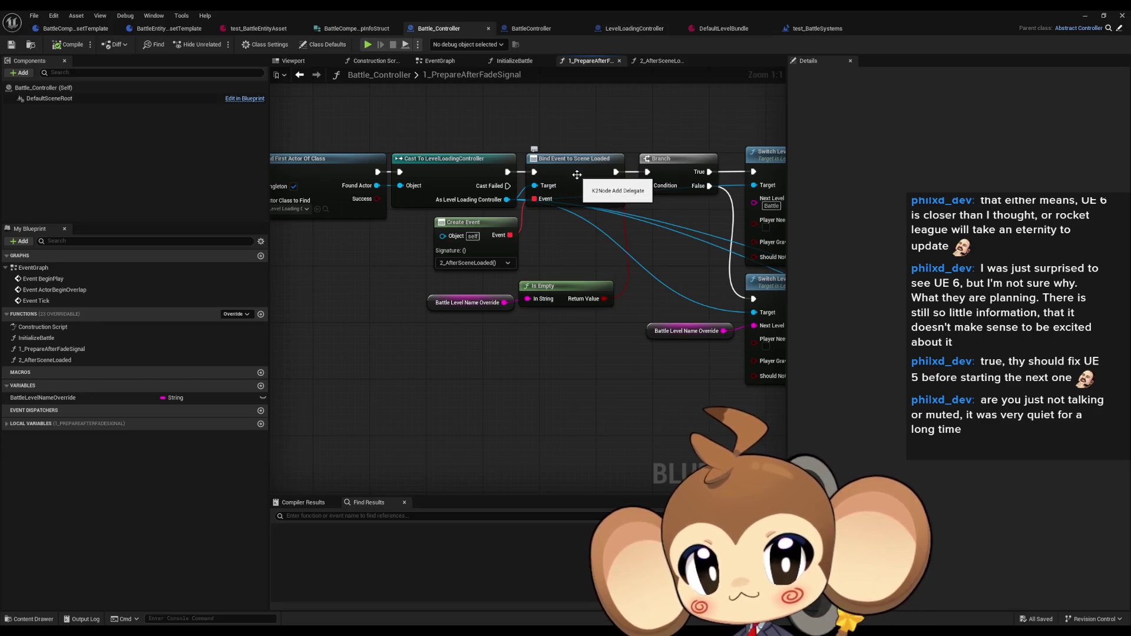
pyautogui.moveTo(329, 209); pyautogui.dragTo(395, 244)
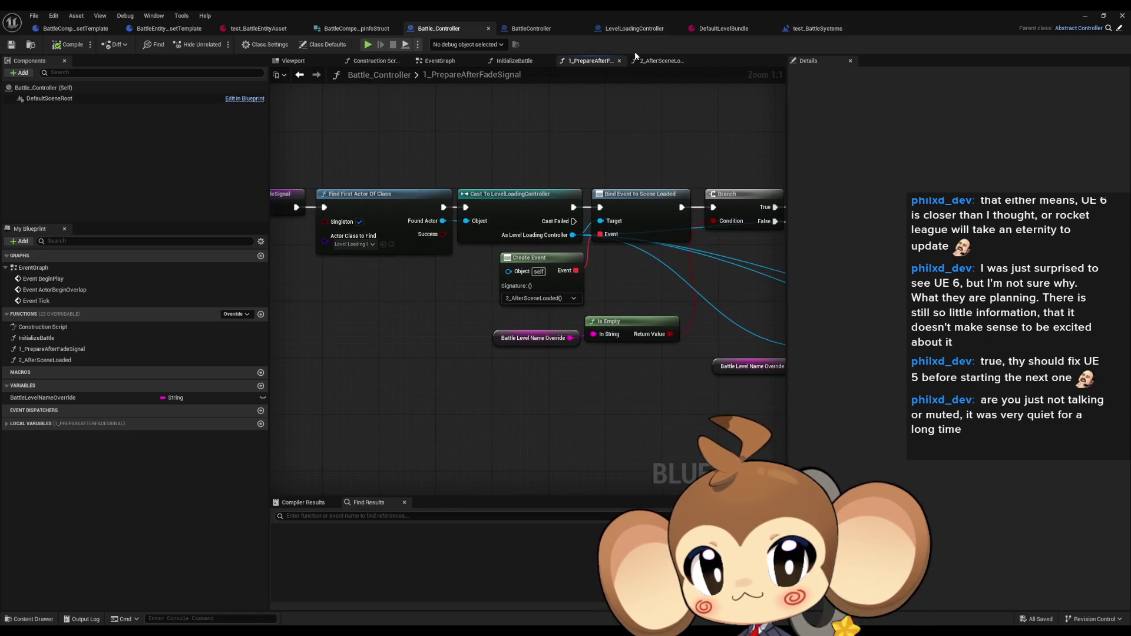
pyautogui.click(635, 28)
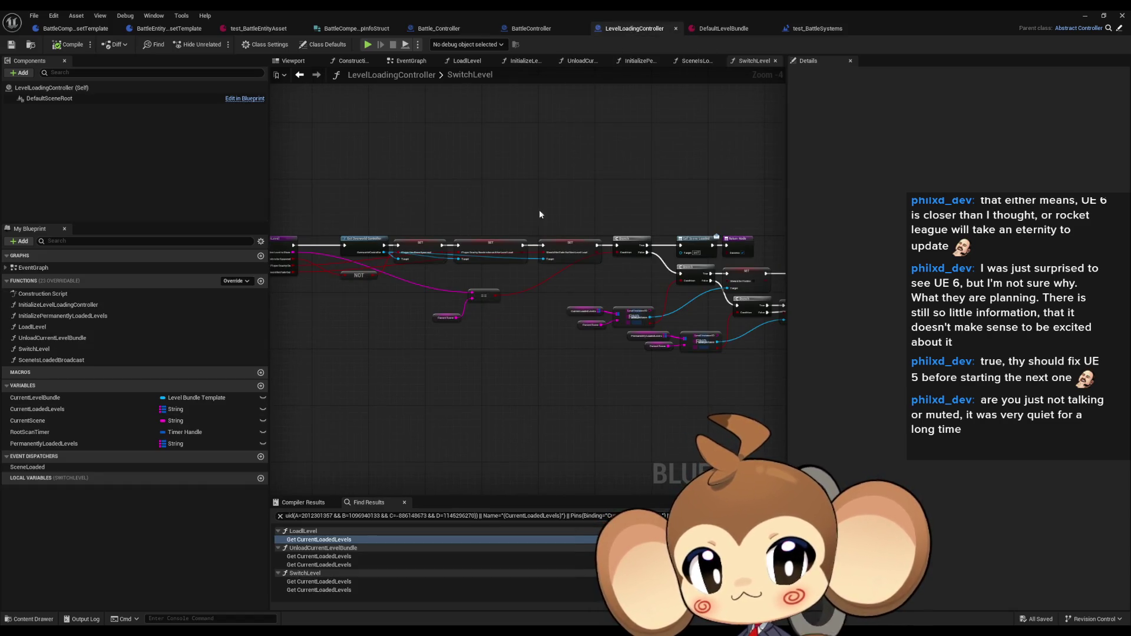
# - Find references to Call Scene Loaded and jump between its SceneIsLoadedBroadcast and SwitchLevel uses
pyautogui.scroll(4, 718, 238)
pyautogui.click(663, 244)
pyautogui.rightClick(663, 245)
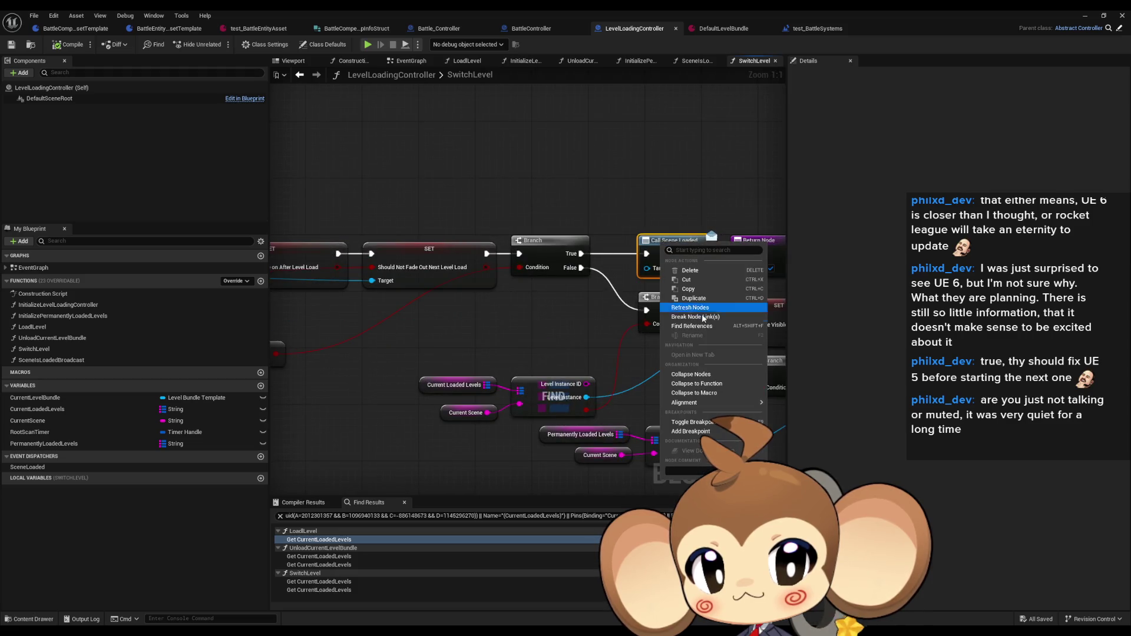
pyautogui.click(726, 327)
pyautogui.click(329, 556)
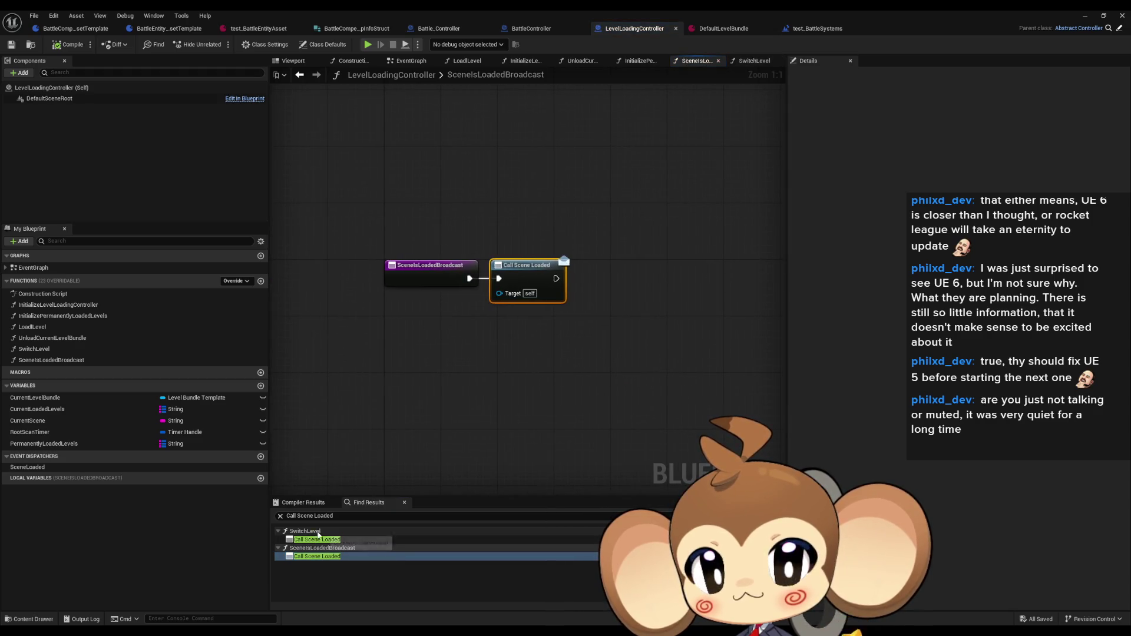
pyautogui.click(318, 539)
pyautogui.click(306, 557)
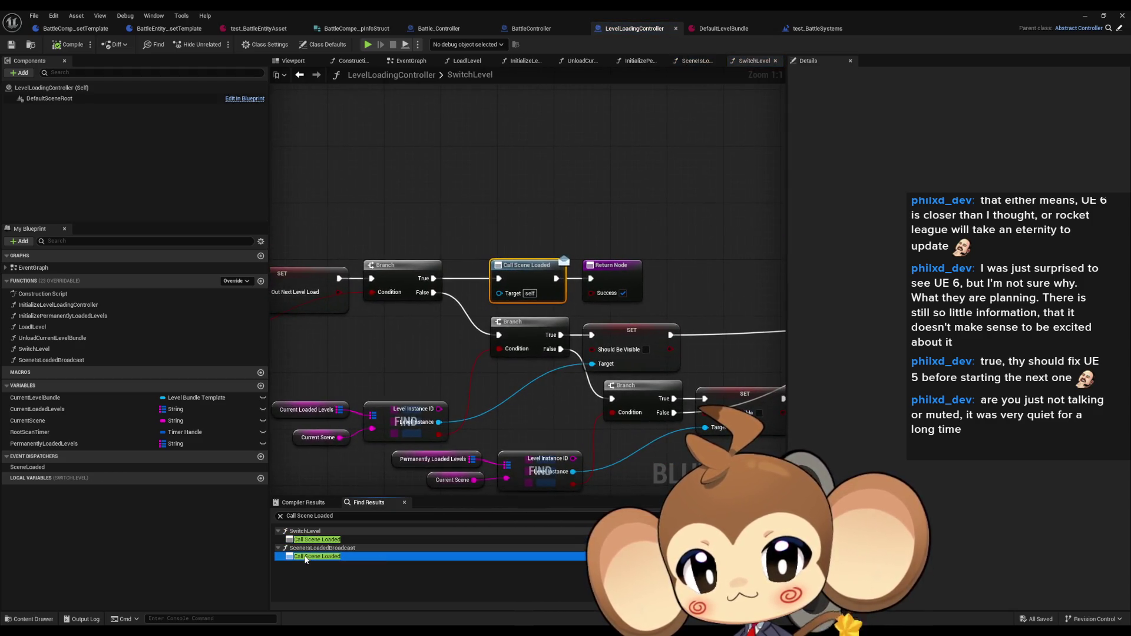
# - Find references to SceneIsLoadedBroadcast by class member
pyautogui.rightClick(413, 266)
pyautogui.moveTo(437, 360)
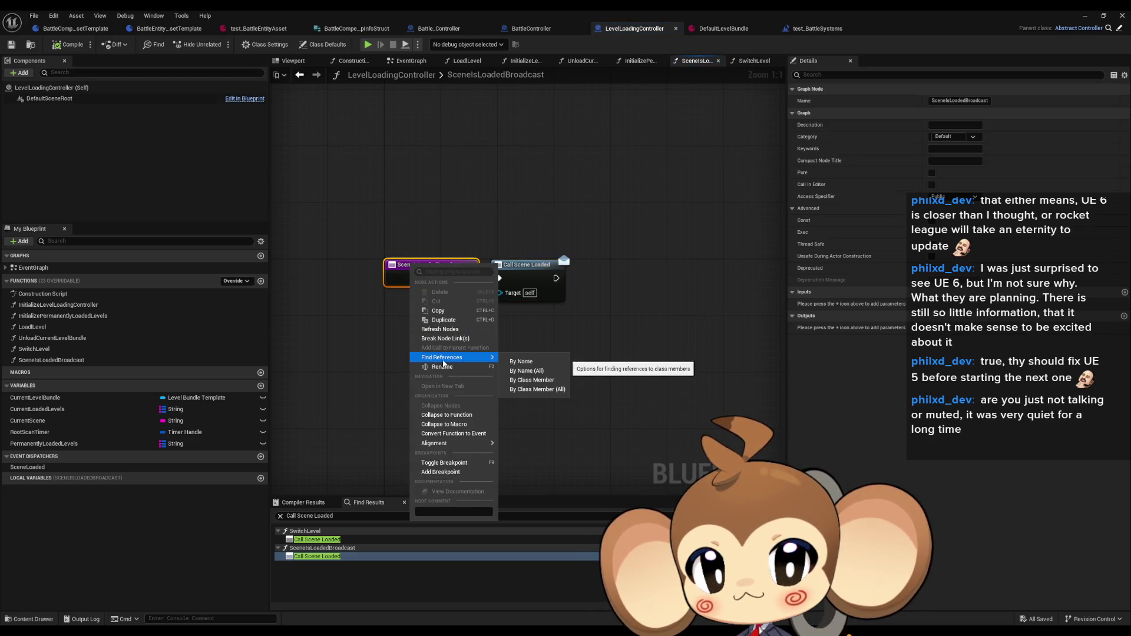
pyautogui.click(531, 380)
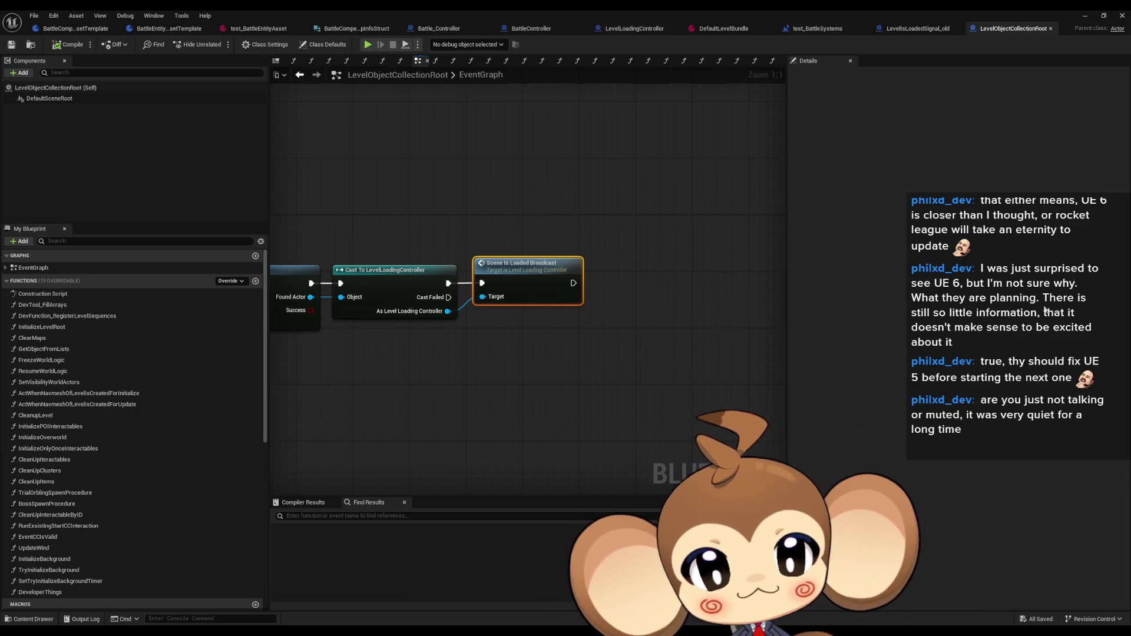
# - Zoom out and back in to inspect the BeginPlay, Delay, Branch and Initialize Level Root chain
pyautogui.scroll(-4, 678, 375)
pyautogui.scroll(4, 628, 367)
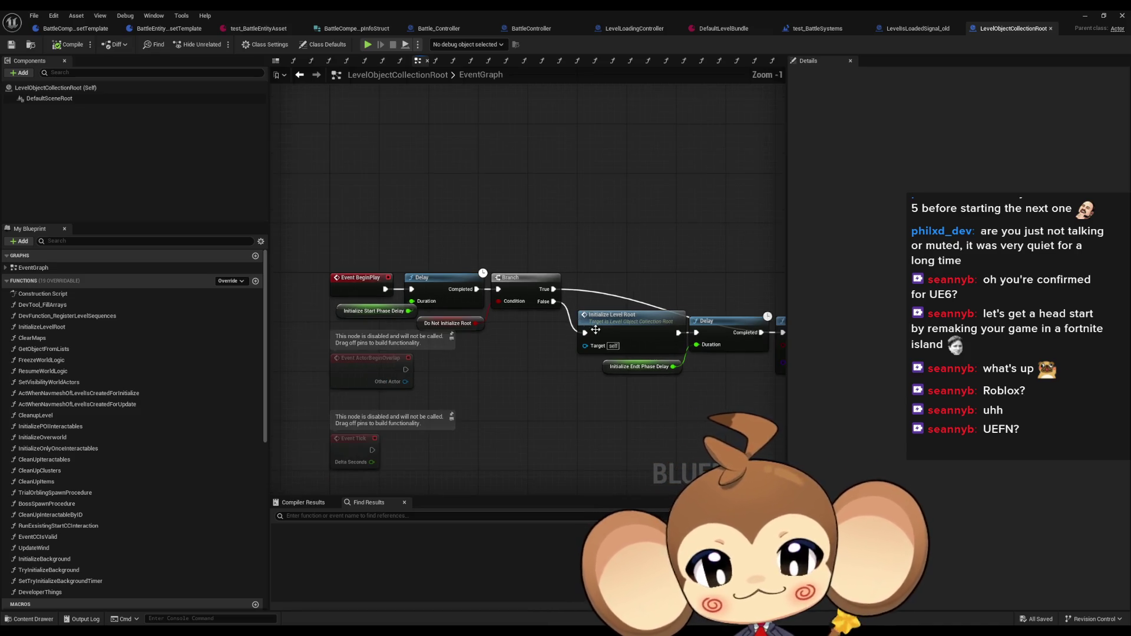
pyautogui.scroll(-2, 549, 308)
pyautogui.scroll(2, 571, 358)
pyautogui.moveTo(410, 428)
pyautogui.mouseDown()
pyautogui.moveTo(577, 394)
pyautogui.moveTo(533, 399)
pyautogui.moveTo(700, 424)
pyautogui.moveTo(781, 422)
pyautogui.mouseUp()
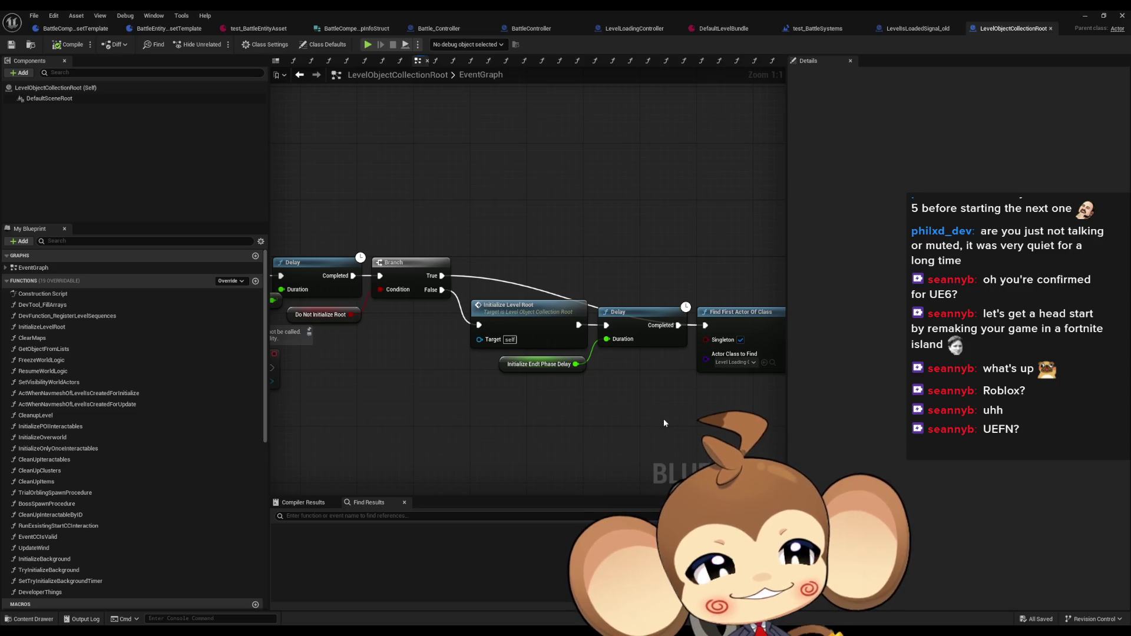
pyautogui.moveTo(529, 417); pyautogui.dragTo(664, 433)
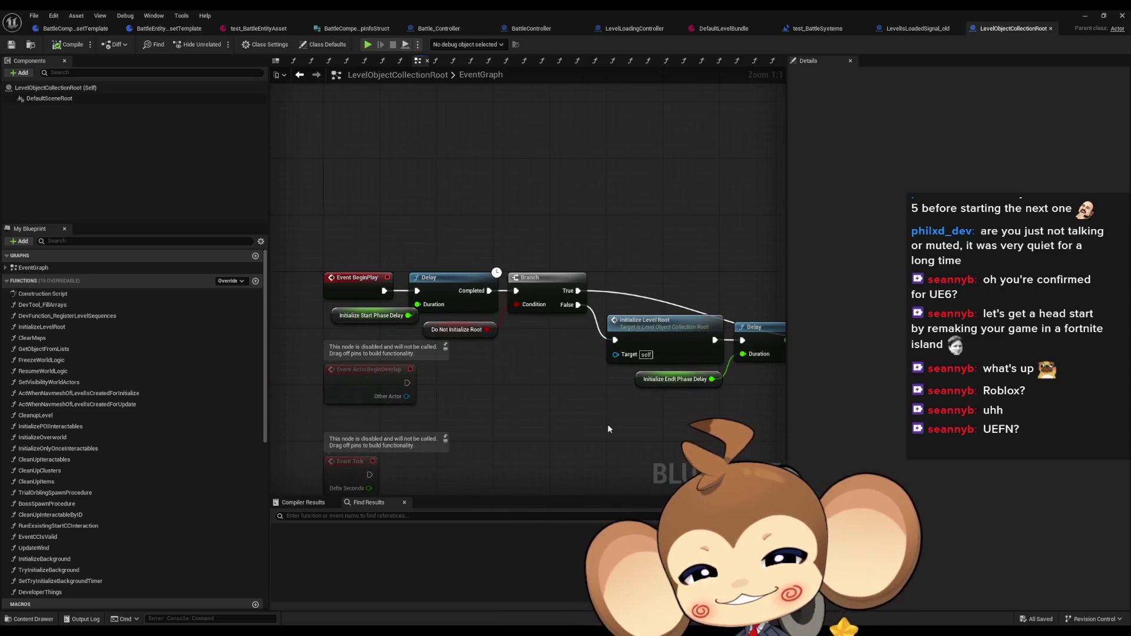
pyautogui.moveTo(635, 389)
pyautogui.mouseDown()
pyautogui.moveTo(728, 395)
pyautogui.moveTo(617, 409)
pyautogui.moveTo(542, 396)
pyautogui.moveTo(614, 391)
pyautogui.moveTo(615, 366)
pyautogui.mouseUp()
pyautogui.scroll(-1, 740, 403)
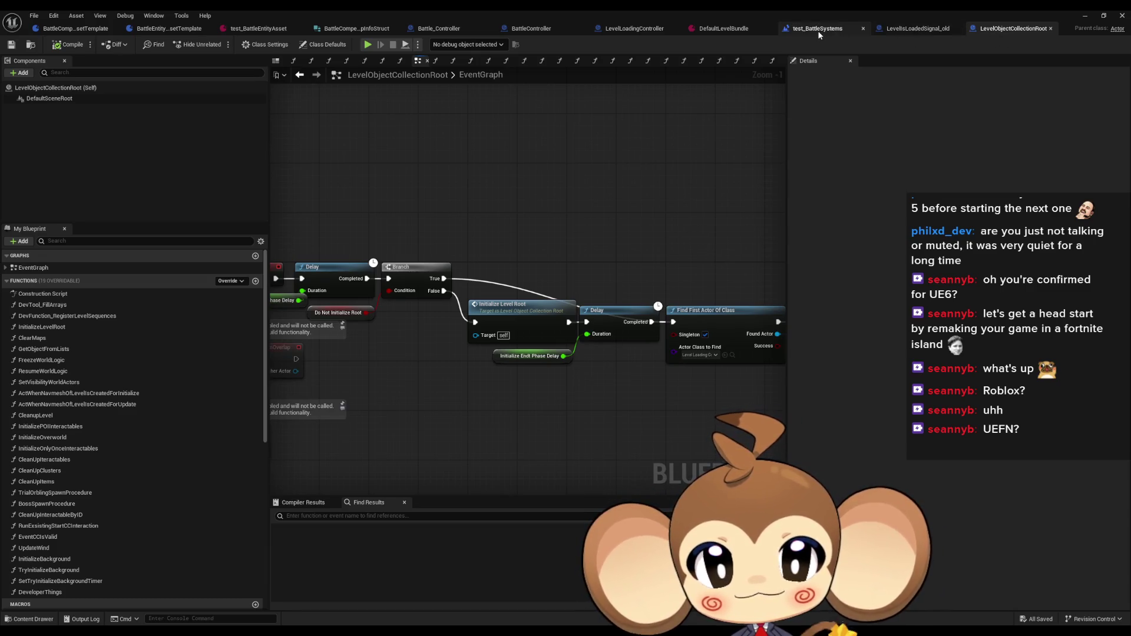
pyautogui.moveTo(701, 166)
pyautogui.mouseDown()
pyautogui.moveTo(625, 124)
pyautogui.moveTo(525, 185)
pyautogui.moveTo(553, 252)
pyautogui.moveTo(625, 357)
pyautogui.mouseUp()
pyautogui.scroll(-1, 616, 349)
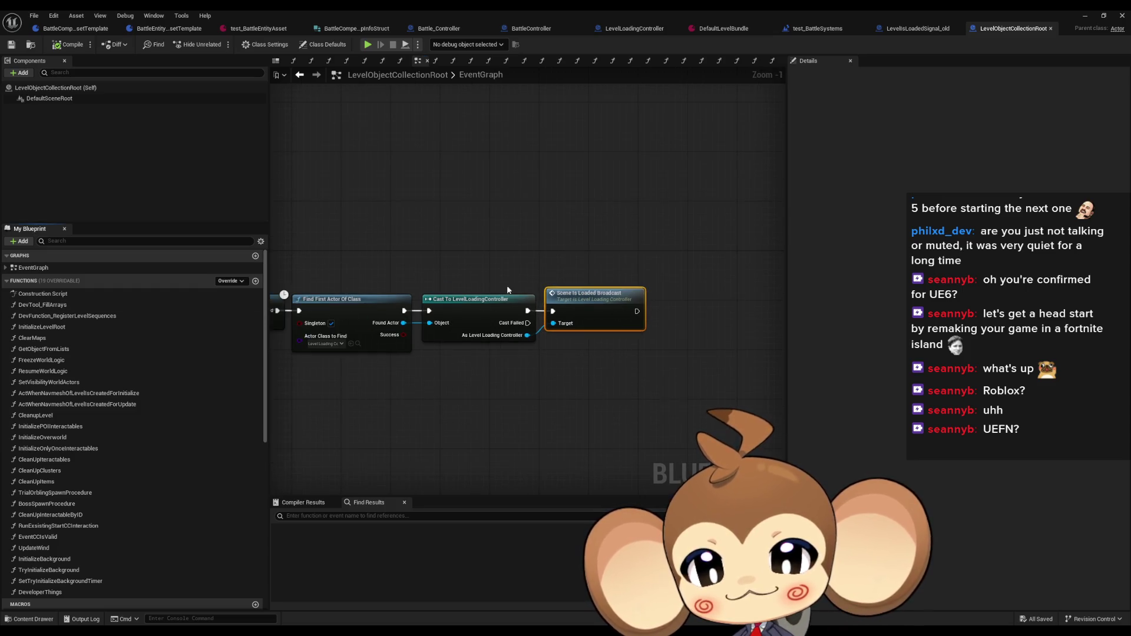
pyautogui.moveTo(524, 295); pyautogui.dragTo(785, 282)
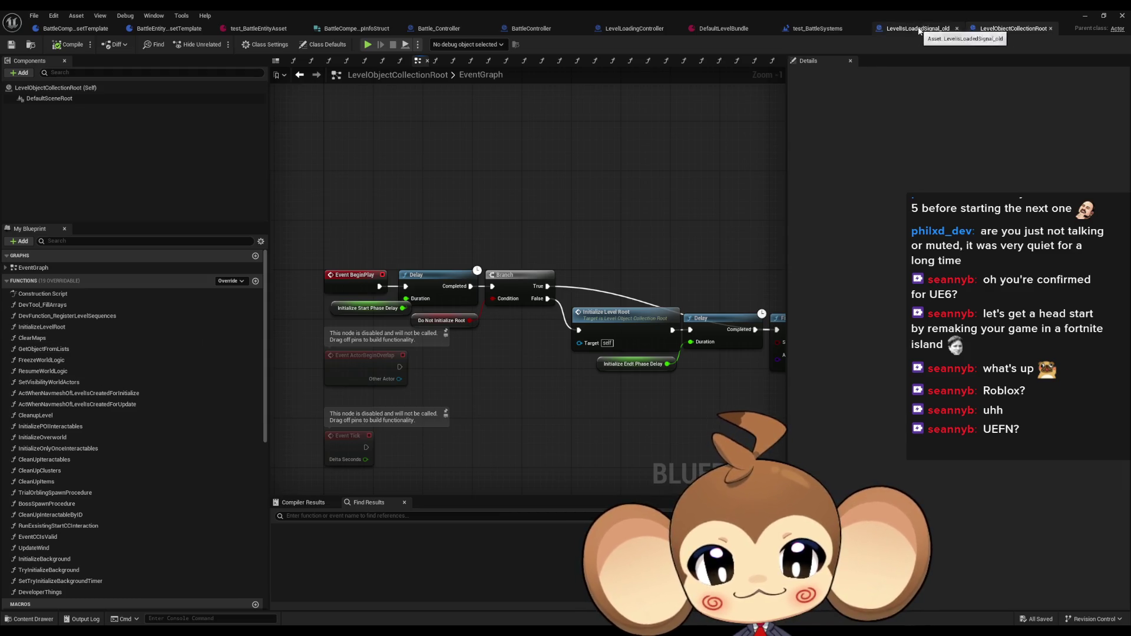
# - Compare LevelObjectCollectionRoot's Scene Is Loaded Broadcast call with the LevelIsLoadedSignal_old blueprint
pyautogui.click(918, 30)
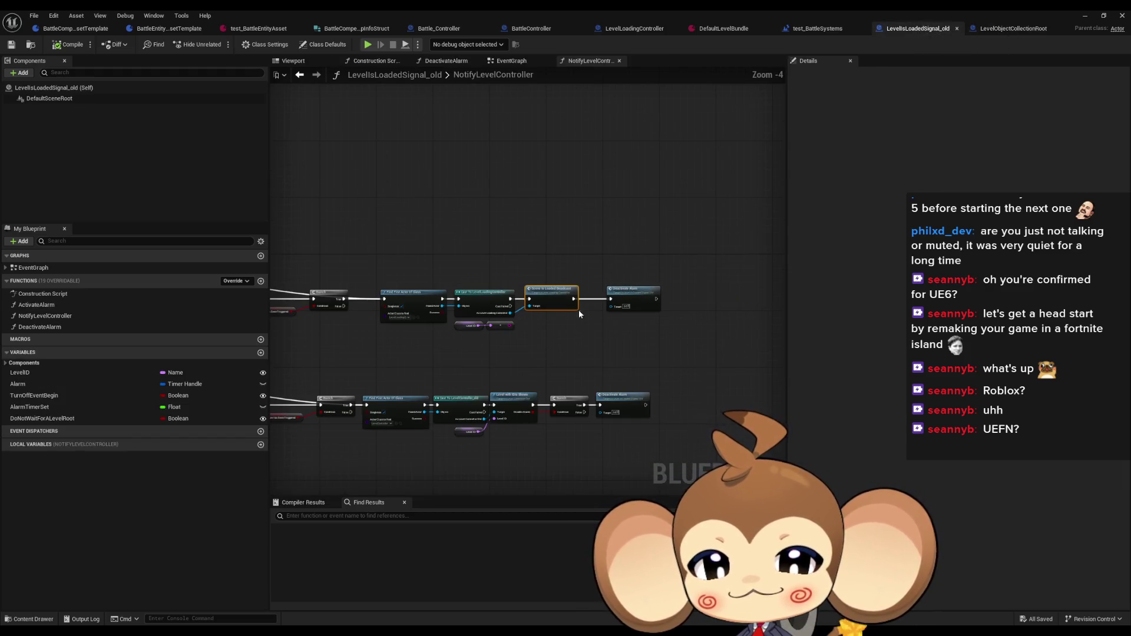
pyautogui.scroll(5, 644, 259)
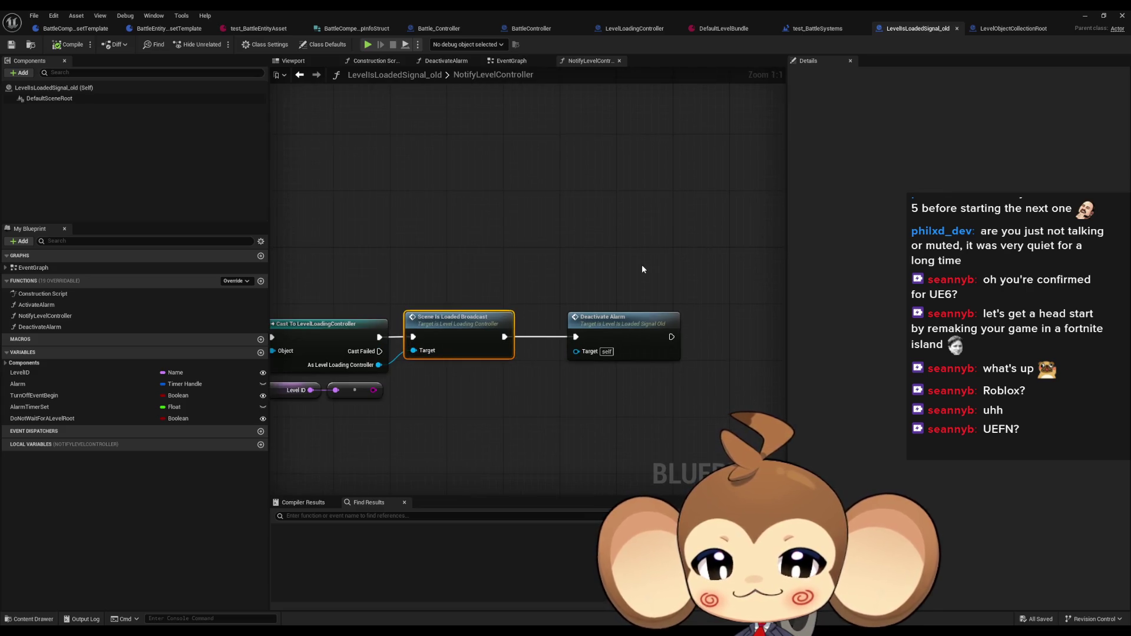
pyautogui.click(1007, 29)
pyautogui.scroll(5, 642, 307)
pyautogui.moveTo(465, 216); pyautogui.dragTo(142, 198)
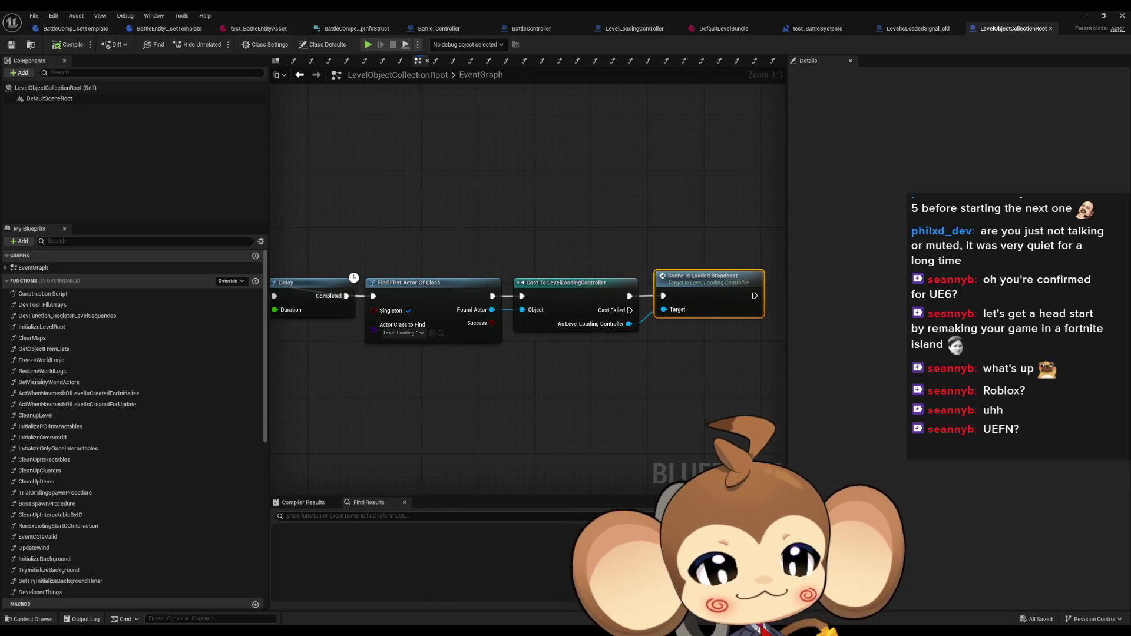
pyautogui.click(918, 28)
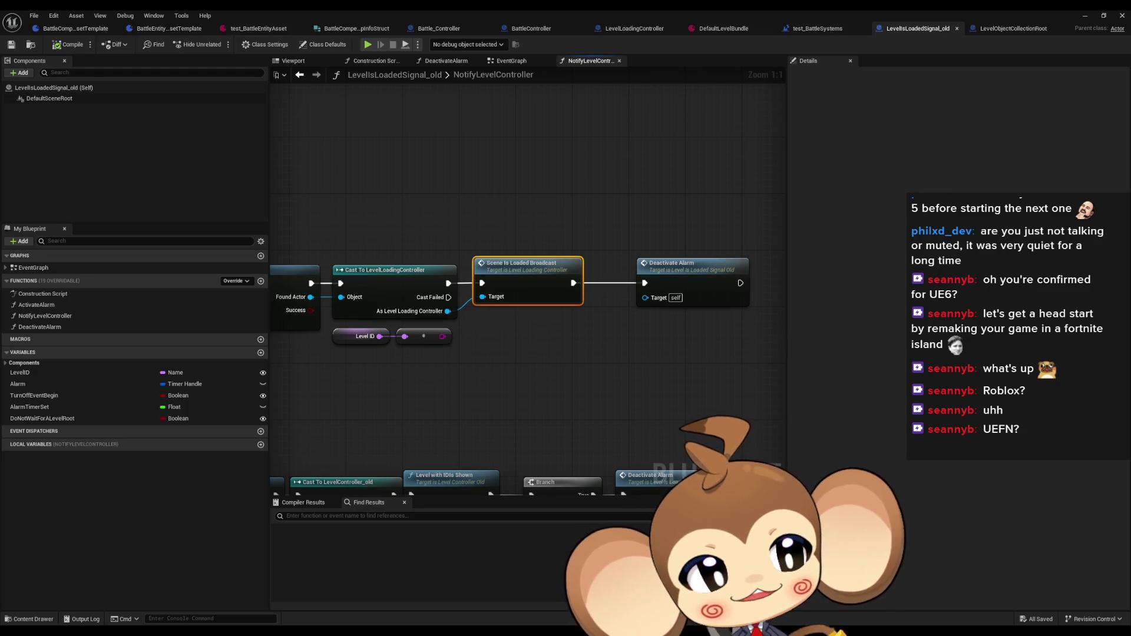
pyautogui.hotkey('ctrl', 'Tab')
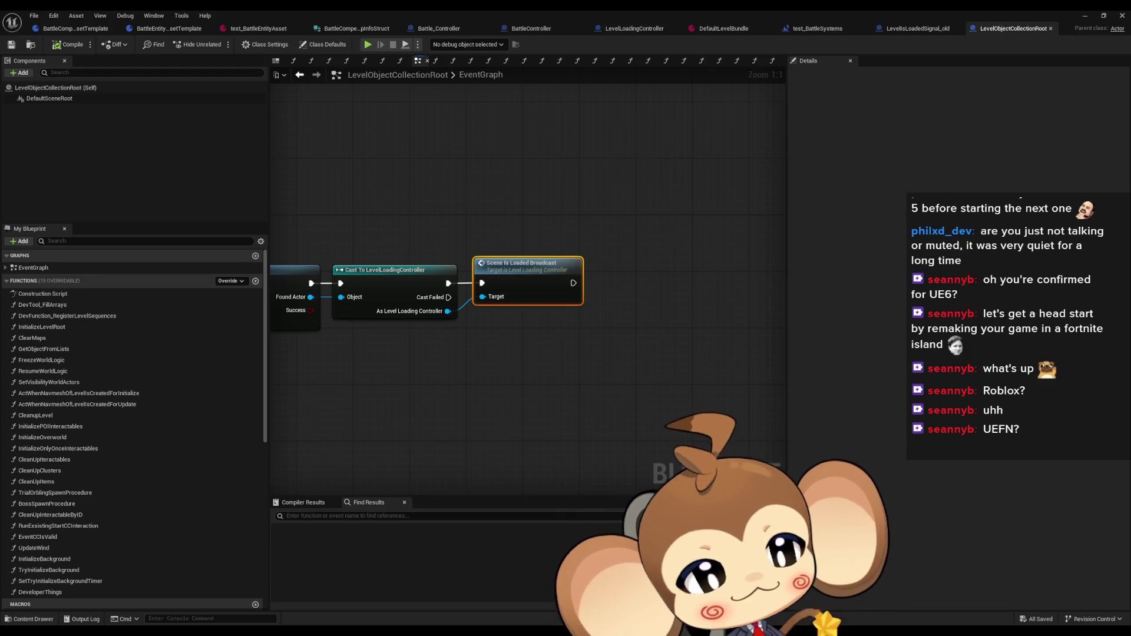
pyautogui.click(917, 28)
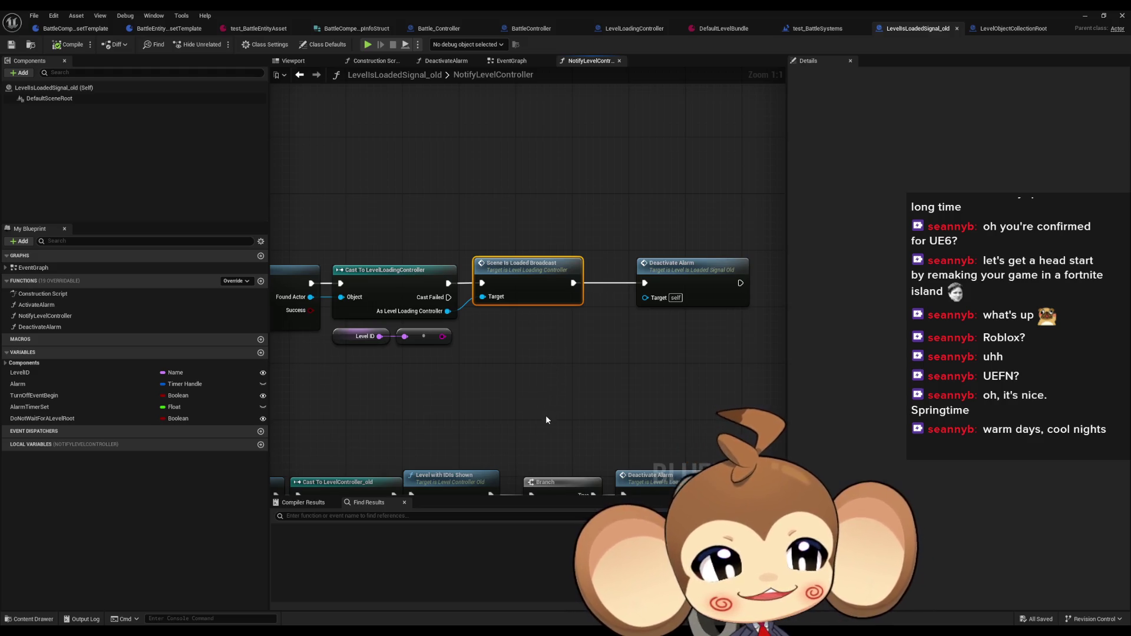
pyautogui.scroll(-7, 569, 373)
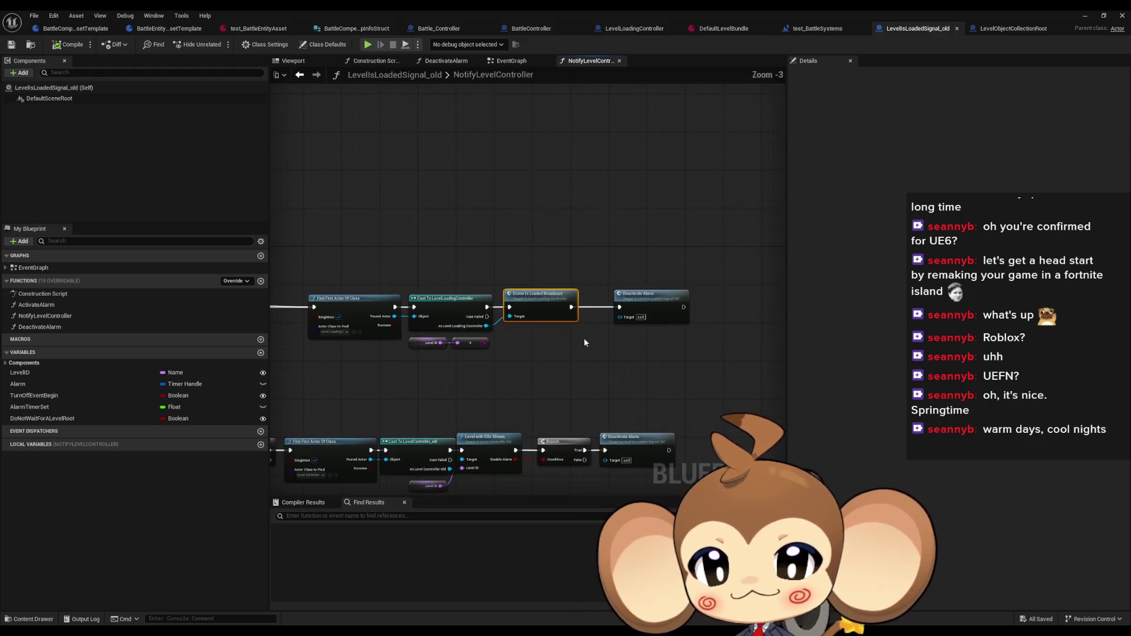
pyautogui.scroll(4, 450, 321)
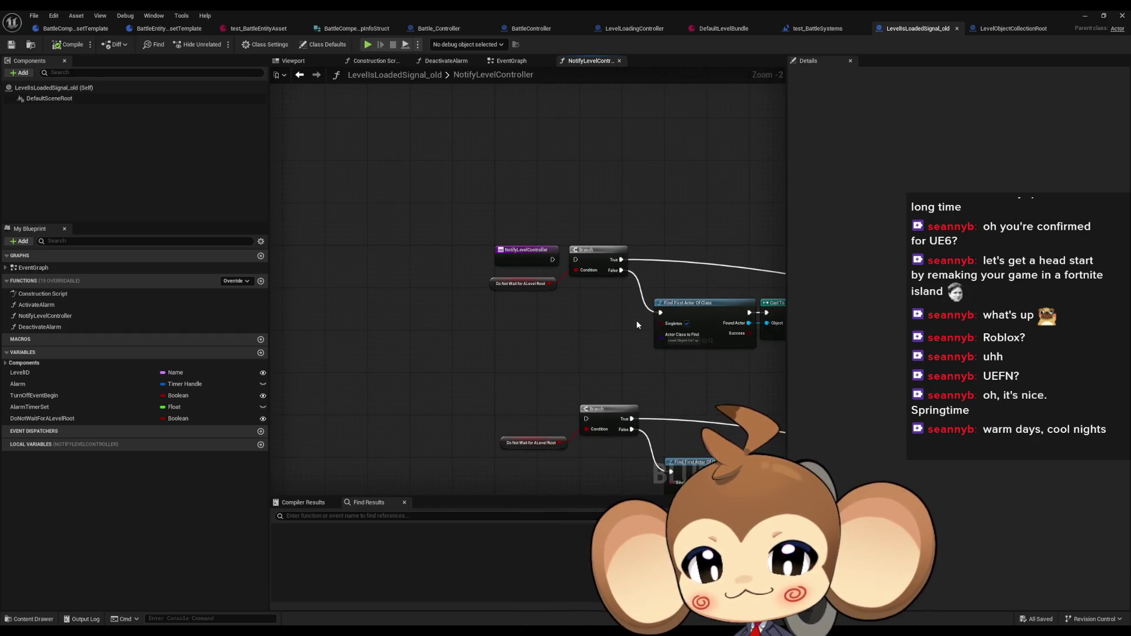
pyautogui.scroll(2, 636, 320)
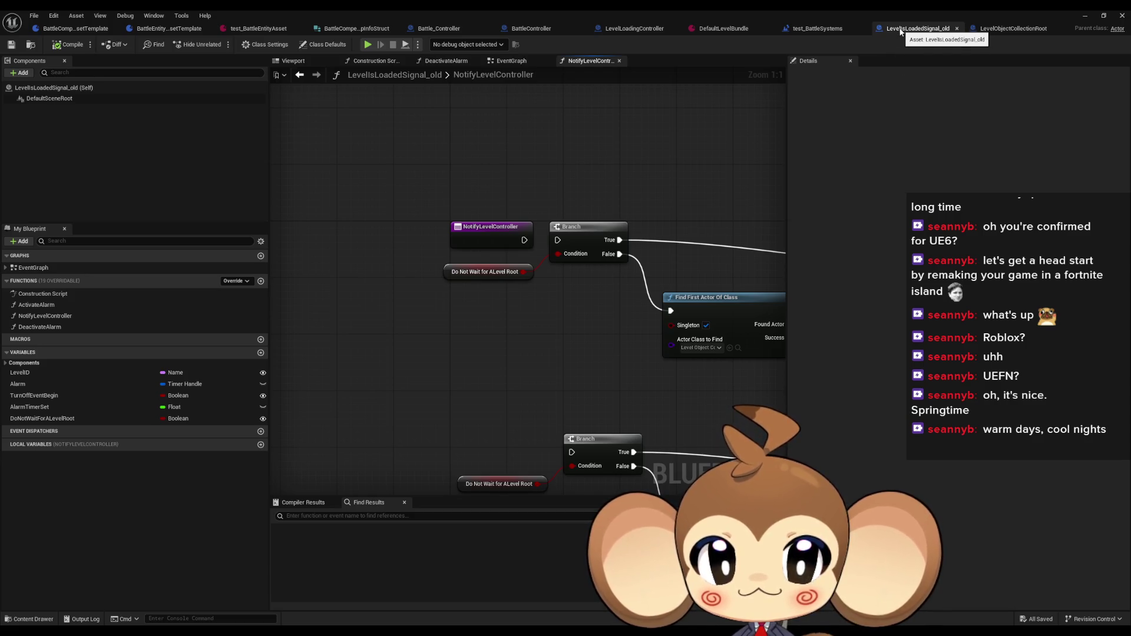
# - Re-examine the Scene Is Loaded Broadcast node in LevelObjectCollectionRoot, then minimize the Blueprint editor
pyautogui.click(1012, 29)
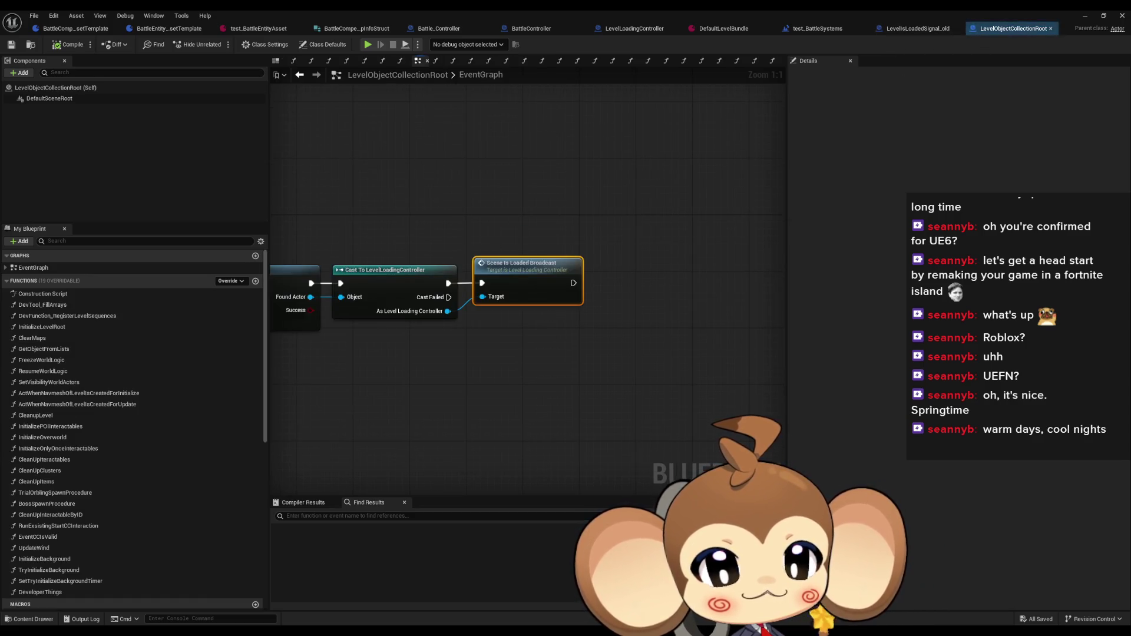
pyautogui.scroll(-3, 639, 331)
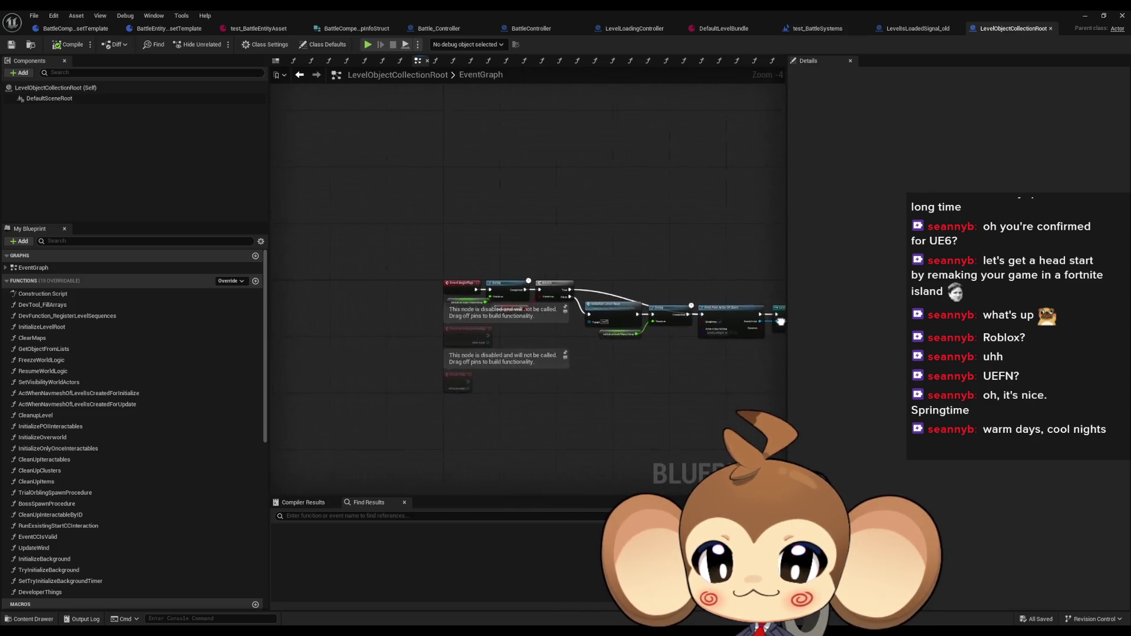
pyautogui.scroll(3, 491, 264)
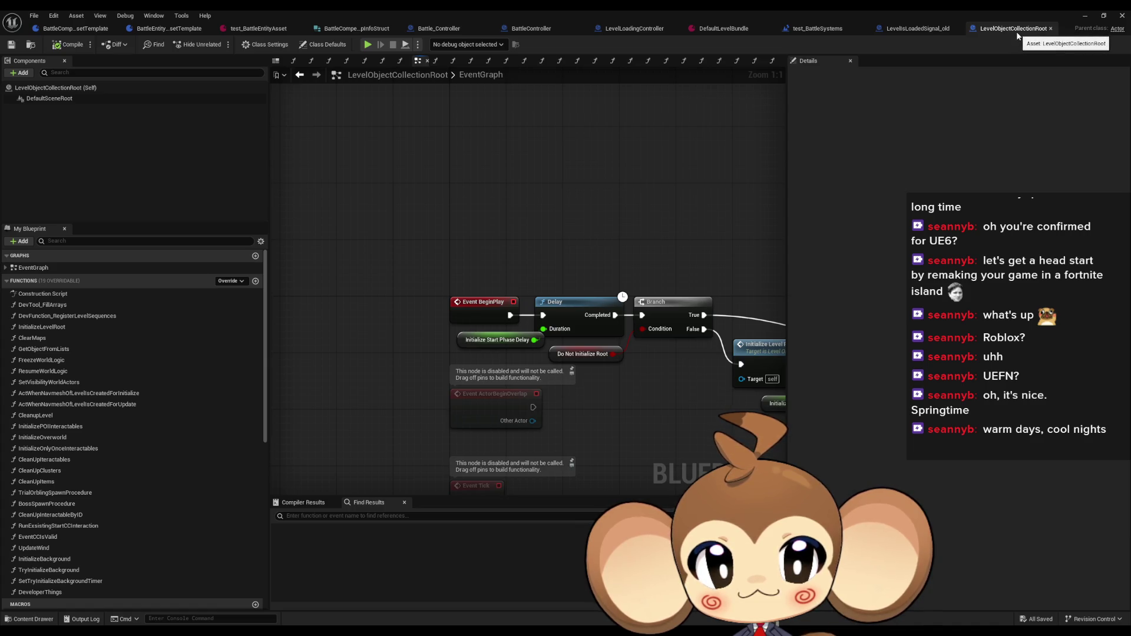
pyautogui.scroll(-4, 331, 239)
pyautogui.scroll(4, 619, 311)
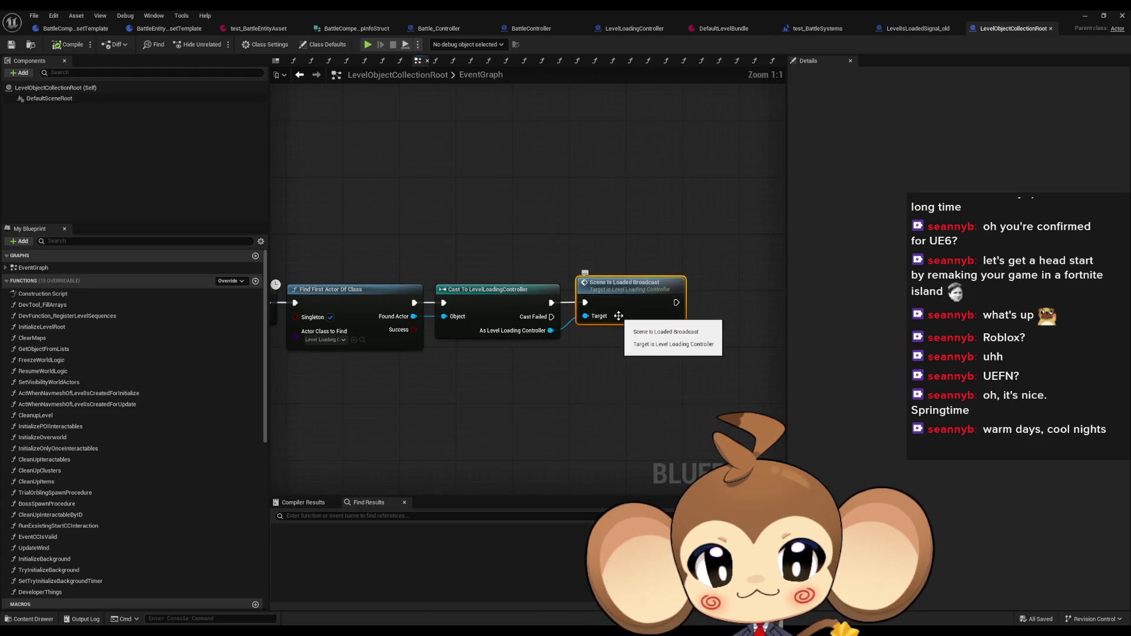
pyautogui.moveTo(593, 318); pyautogui.dragTo(534, 318)
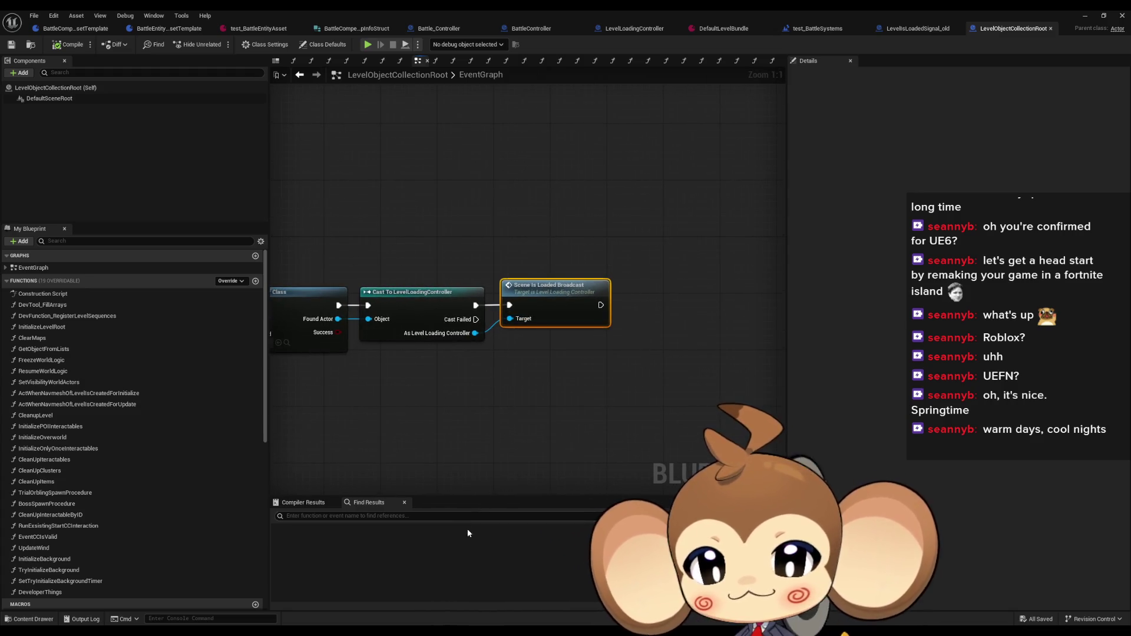
pyautogui.click(1083, 17)
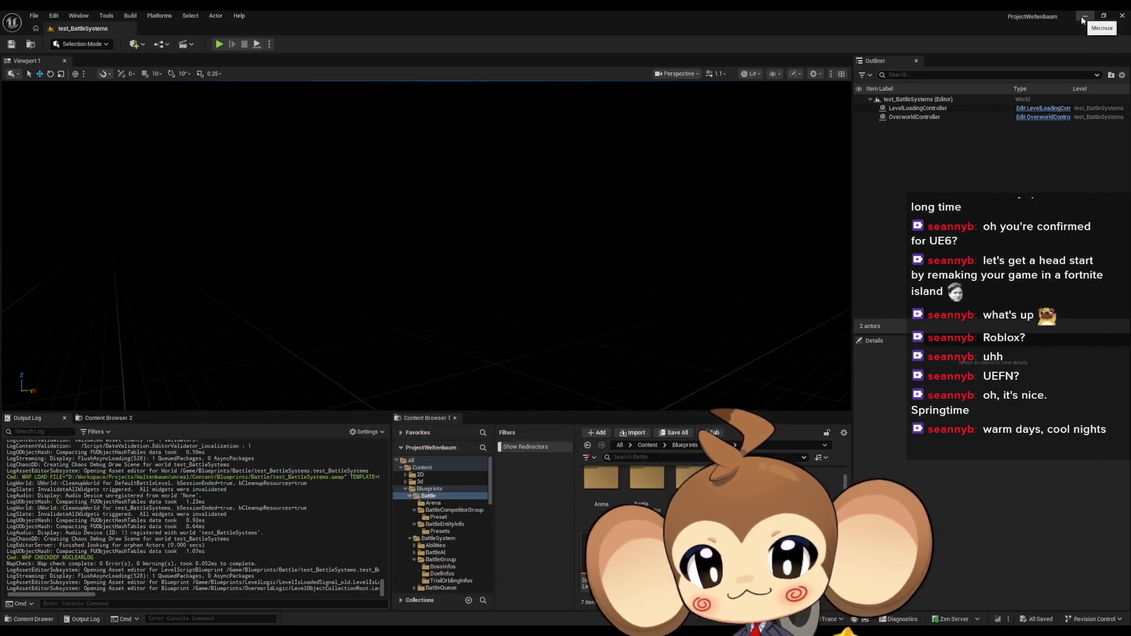
# - In DefaultBattleLevel, place a LevelObjectCollectionRoot from the OverworldLogic folder at the level centre
pyautogui.doubleClick(587, 553)
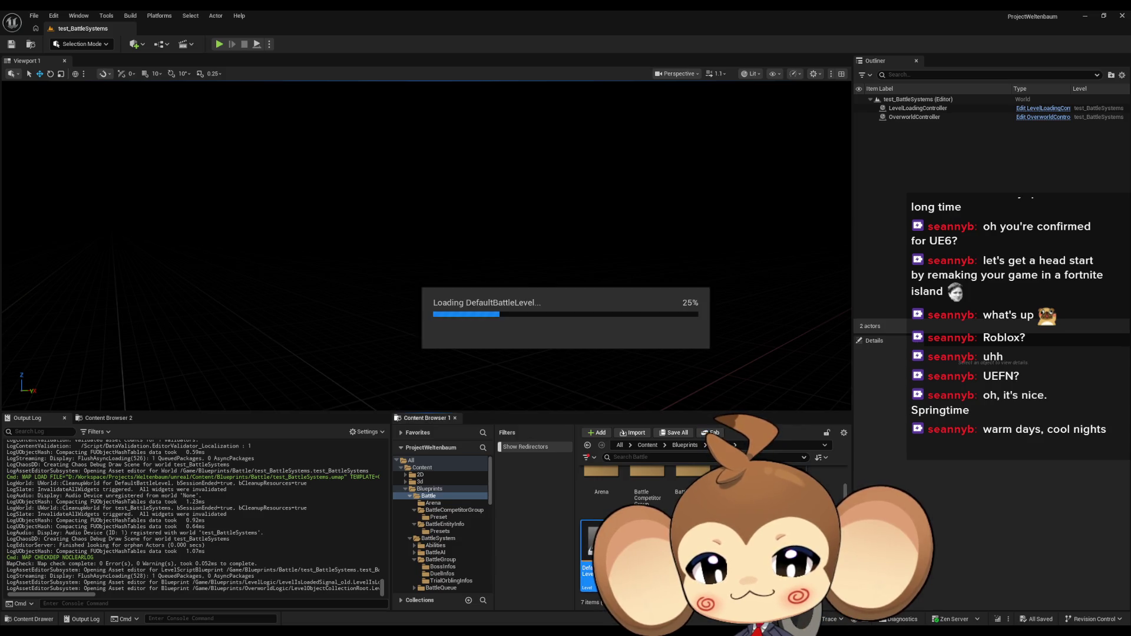
pyautogui.click(684, 445)
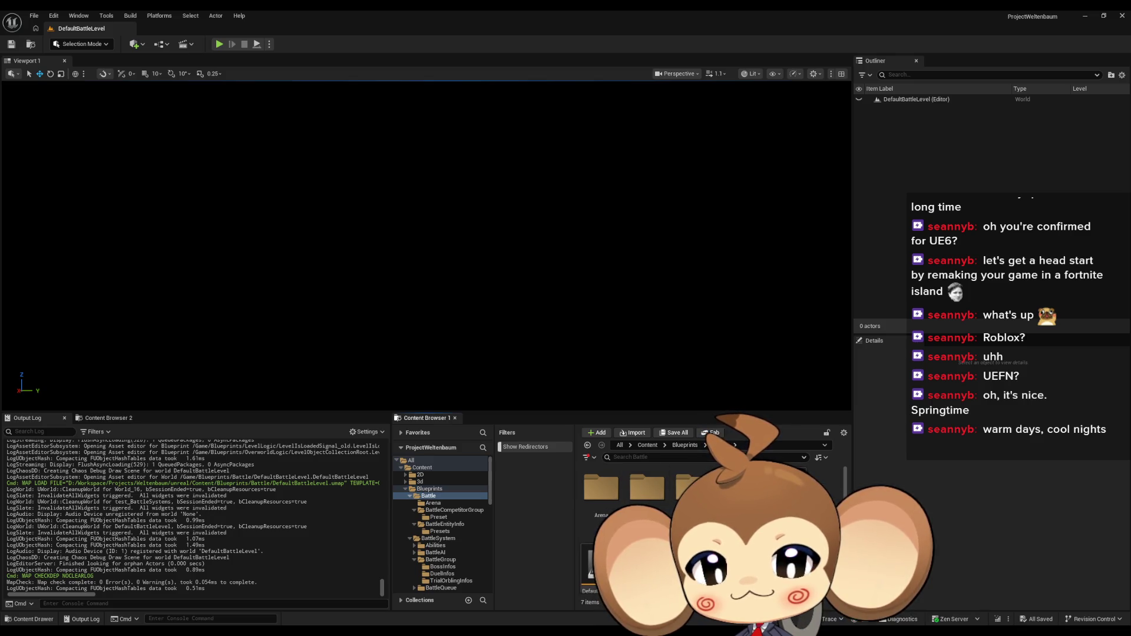
pyautogui.click(684, 446)
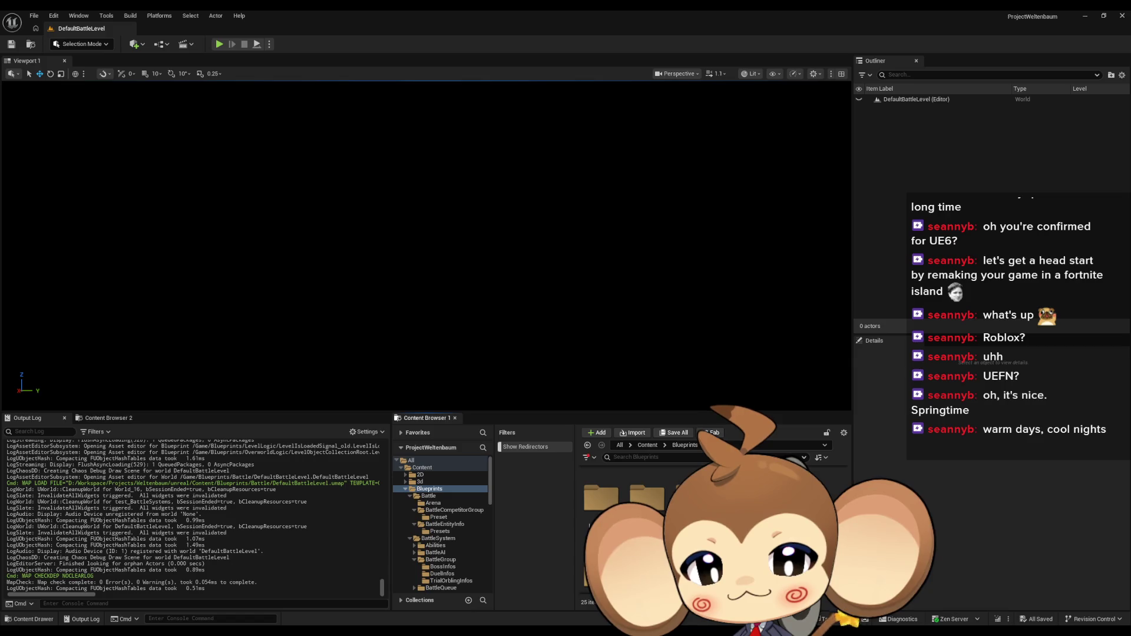
pyautogui.doubleClick(693, 530)
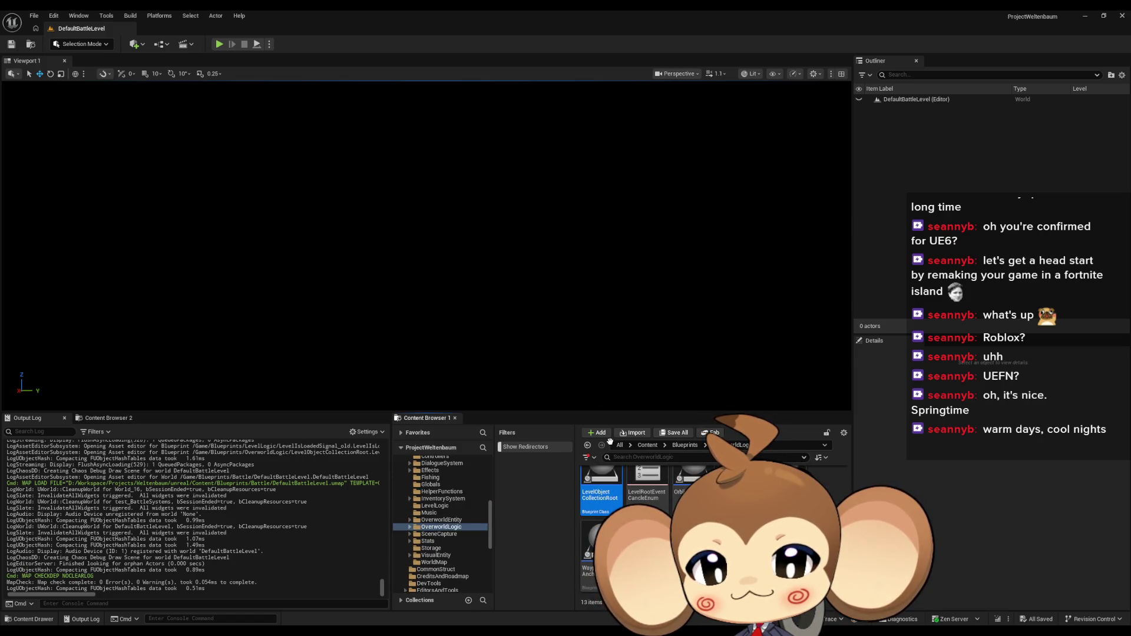
pyautogui.moveTo(601, 477); pyautogui.dragTo(498, 283)
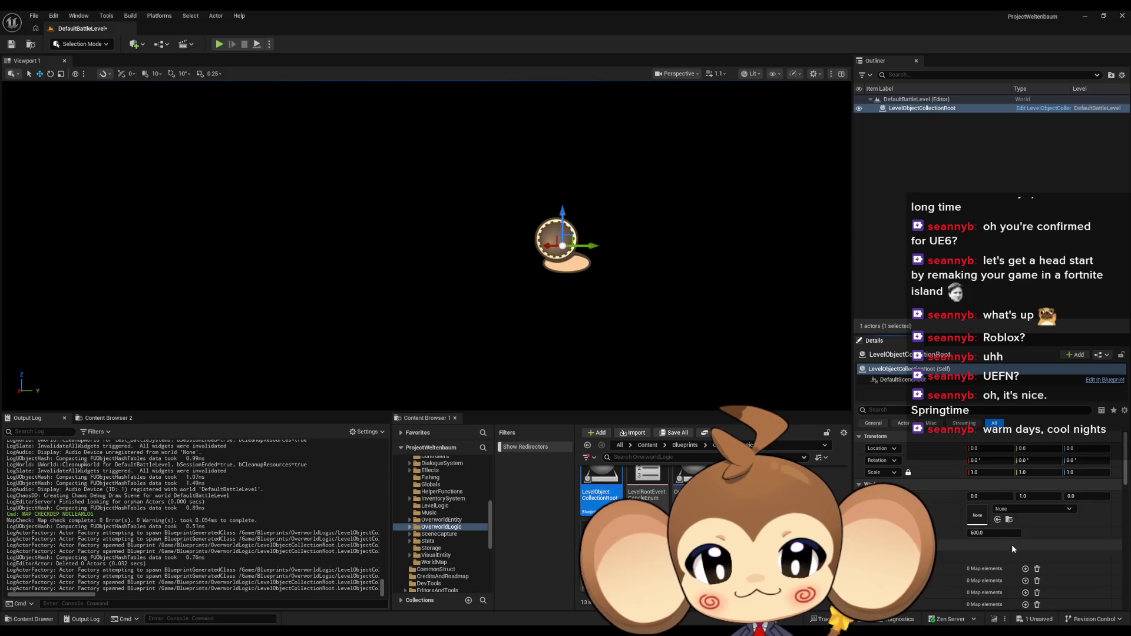
# - Set the actor's text property to Battle and save DefaultBattleLevel
pyautogui.scroll(-3, 1012, 542)
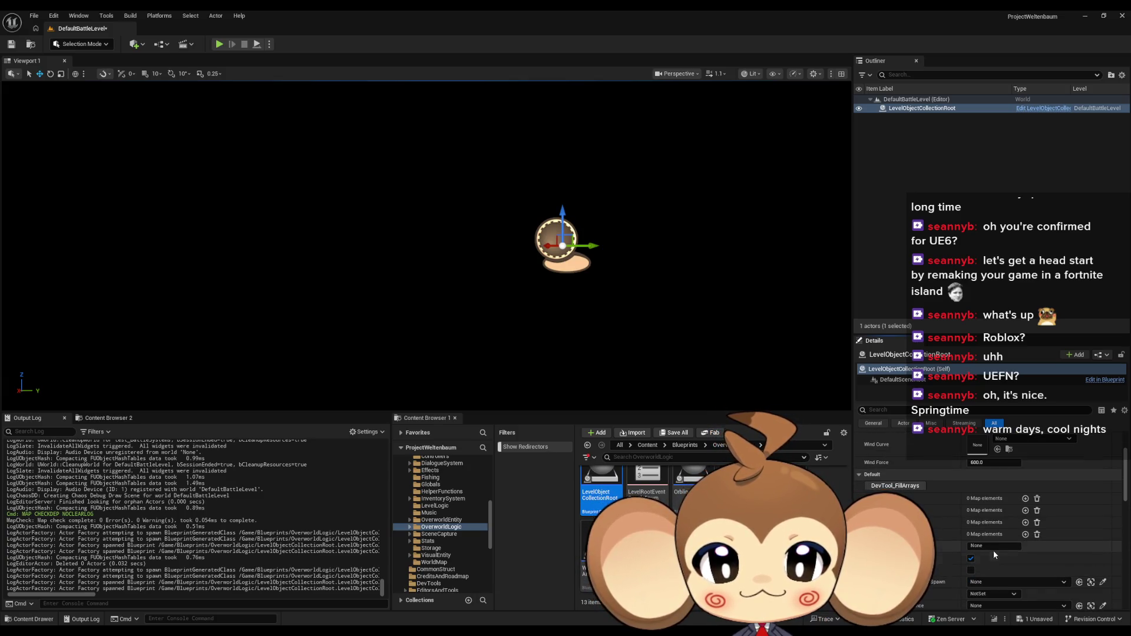
pyautogui.write('Battle')
pyautogui.press('Return')
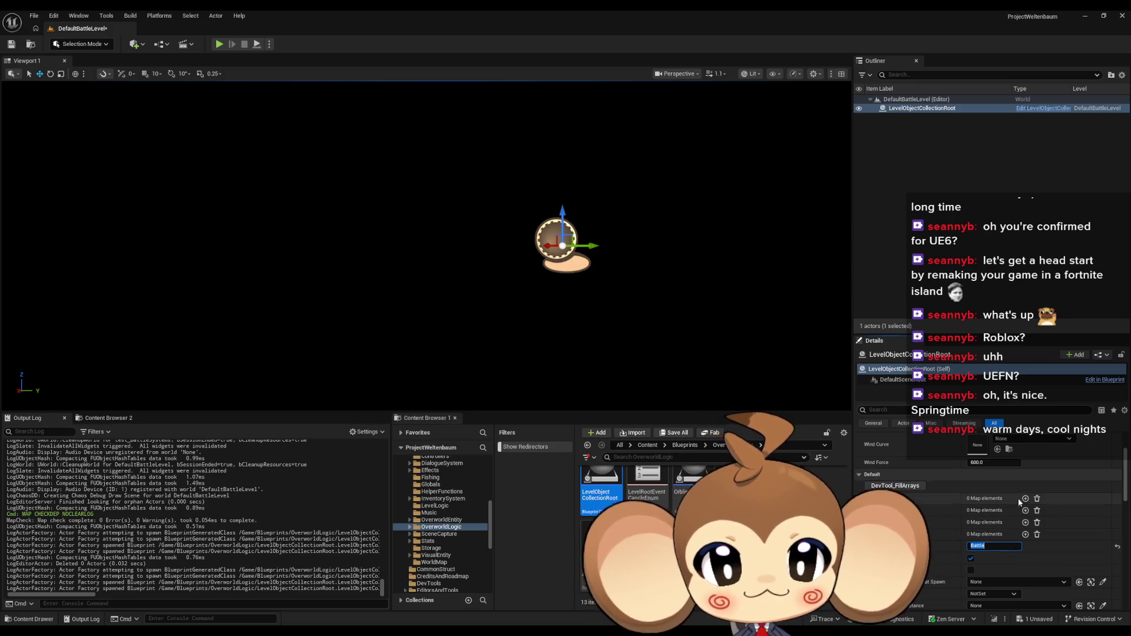
pyautogui.hotkey('ctrl', 's')
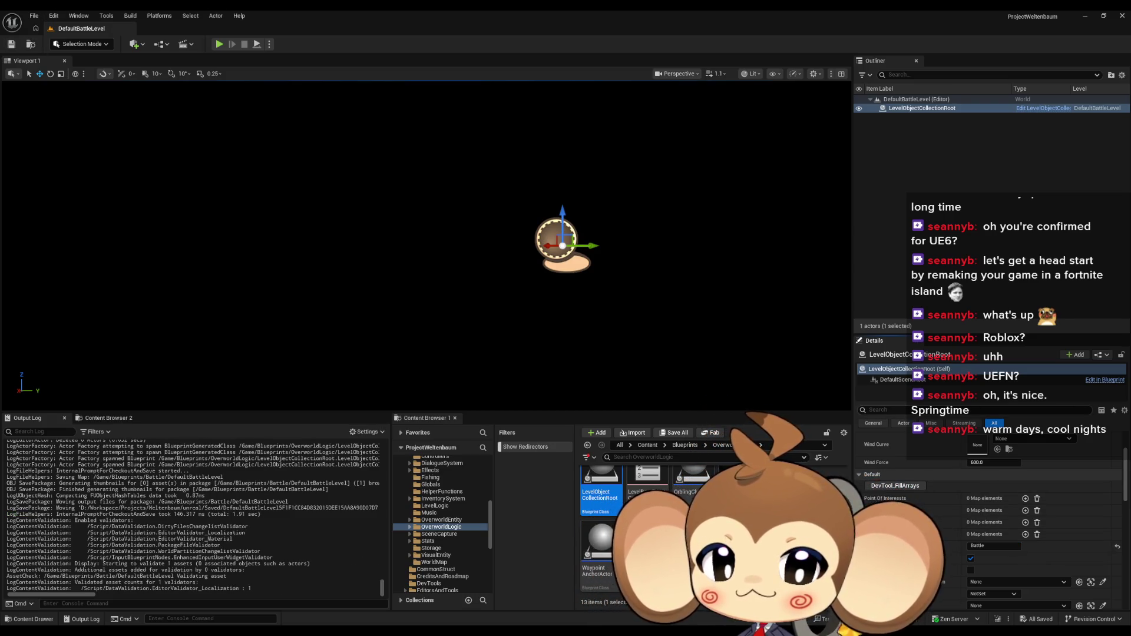
pyautogui.hotkey('alt', 'Left')
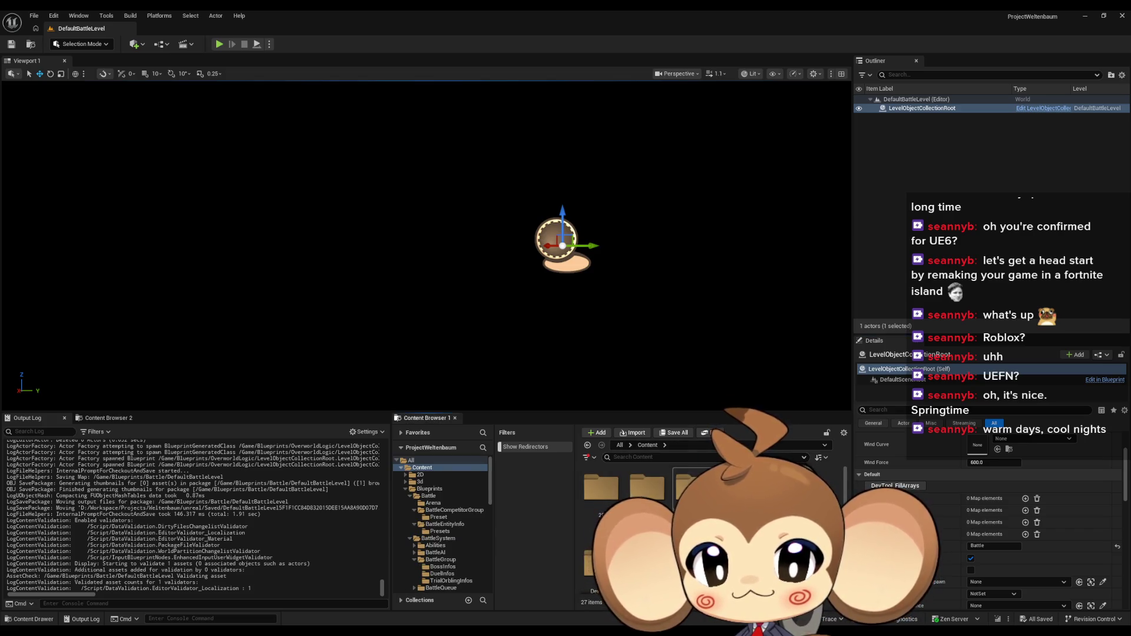
pyautogui.click(428, 488)
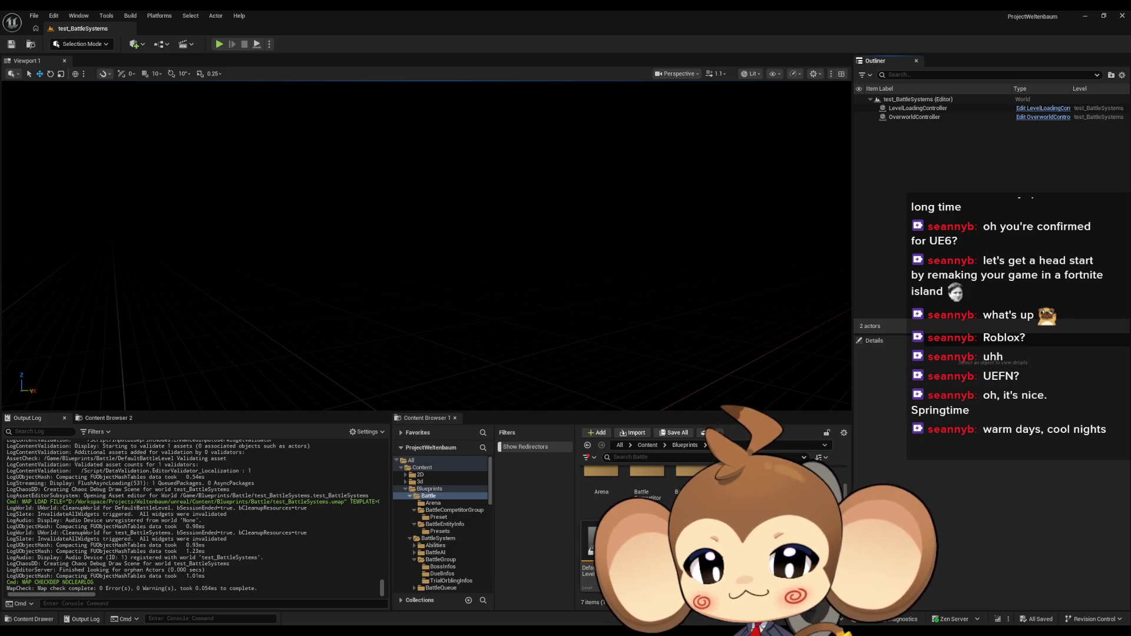
# - Append a Print String node to 2_AfterSceneLoaded with the text 'donedoneondoneoedndone'
pyautogui.moveTo(399, 632)
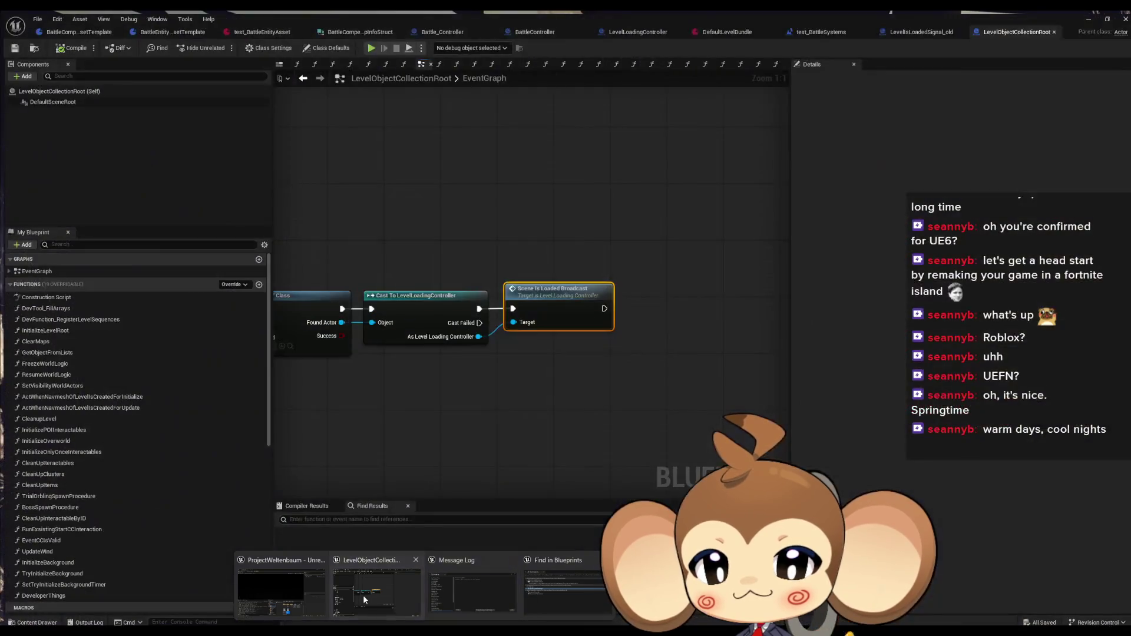
pyautogui.click(363, 595)
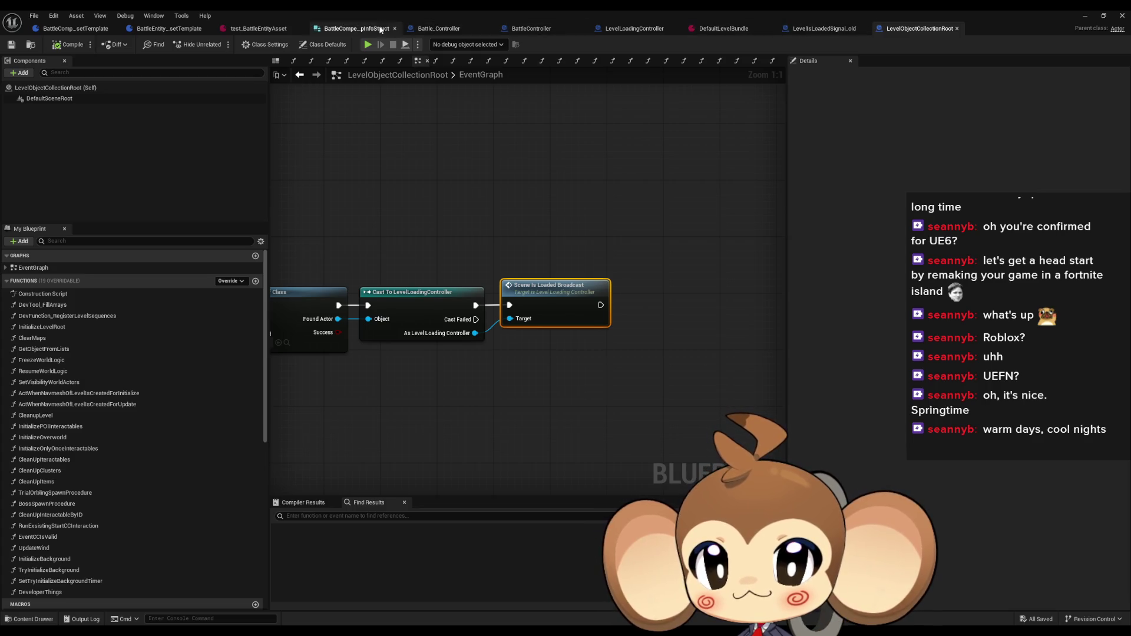
pyautogui.click(445, 31)
pyautogui.doubleClick(33, 360)
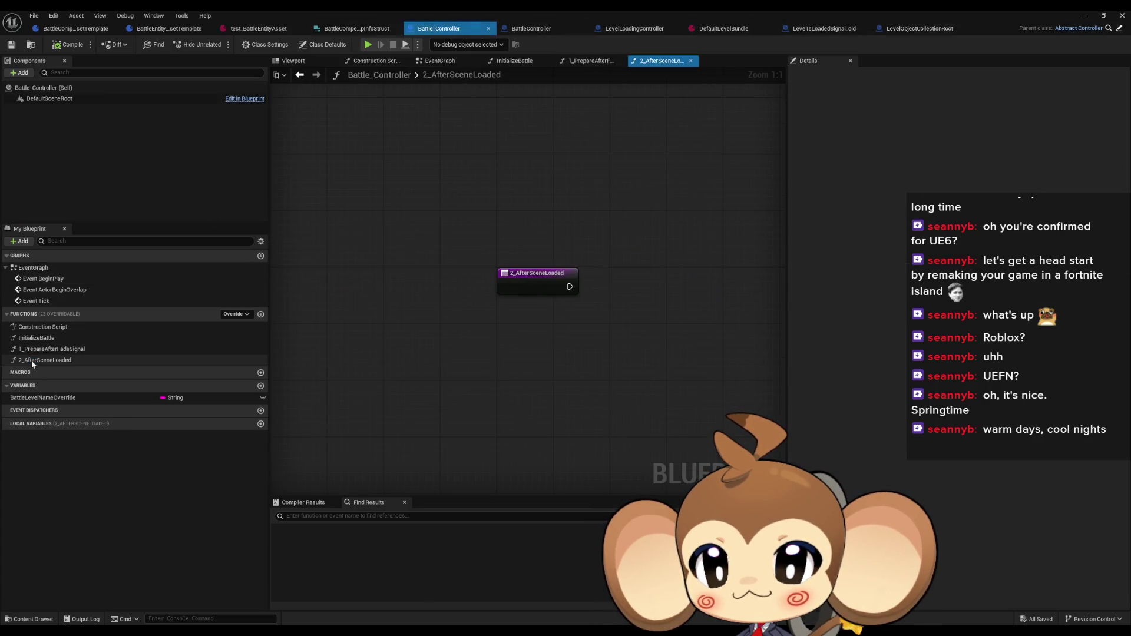
pyautogui.moveTo(601, 287); pyautogui.dragTo(655, 277)
pyautogui.write('print')
pyautogui.press('Return')
pyautogui.write('donedoneondoneoedndon')
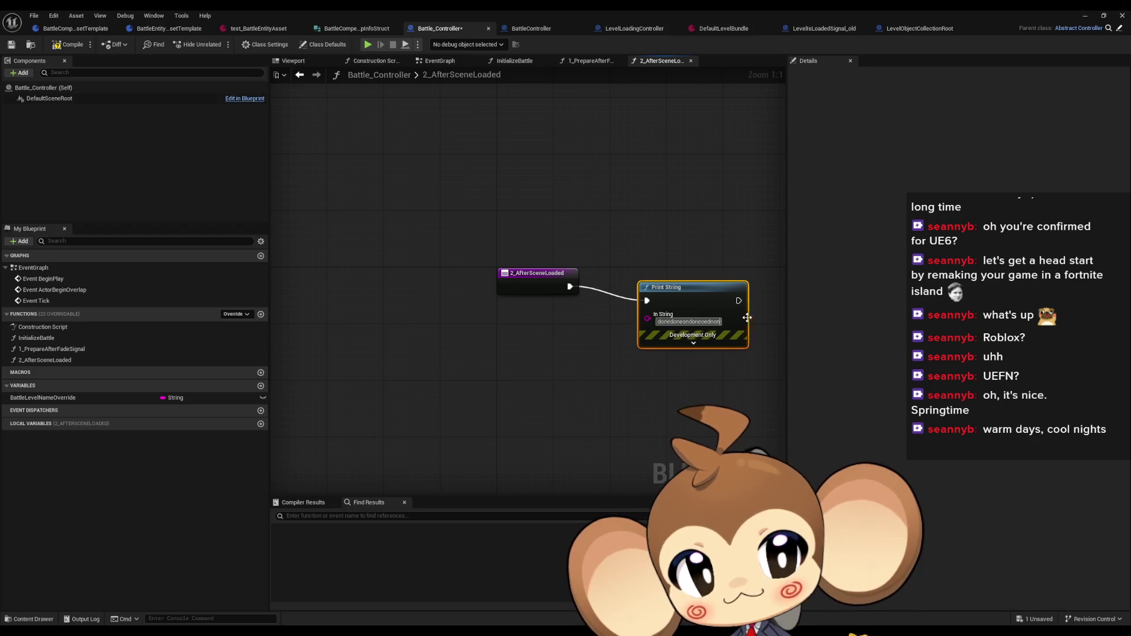
pyautogui.write('e')
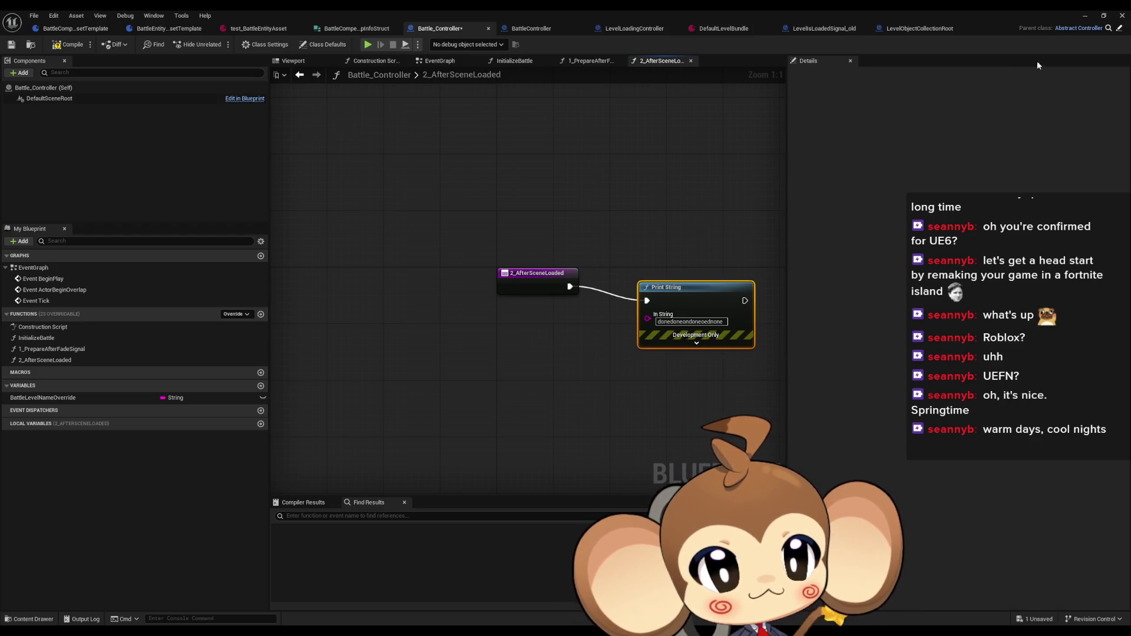
# - Clear the Output Log and run a short play test to see the printed message
pyautogui.click(1084, 15)
pyautogui.rightClick(147, 456)
pyautogui.click(170, 467)
pyautogui.click(217, 46)
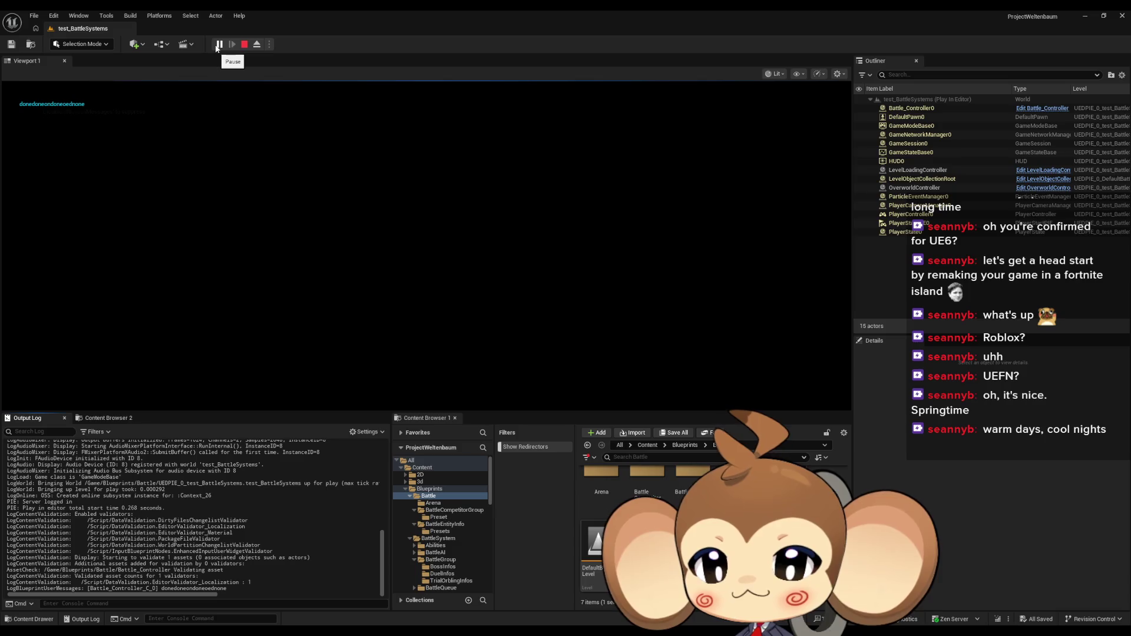
pyautogui.click(244, 44)
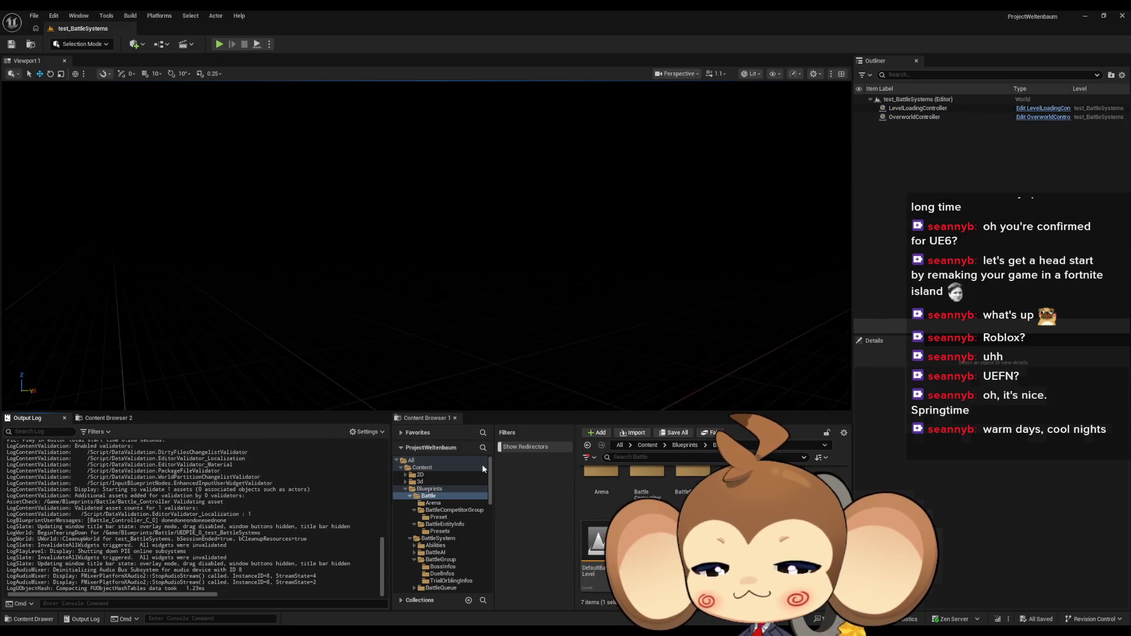